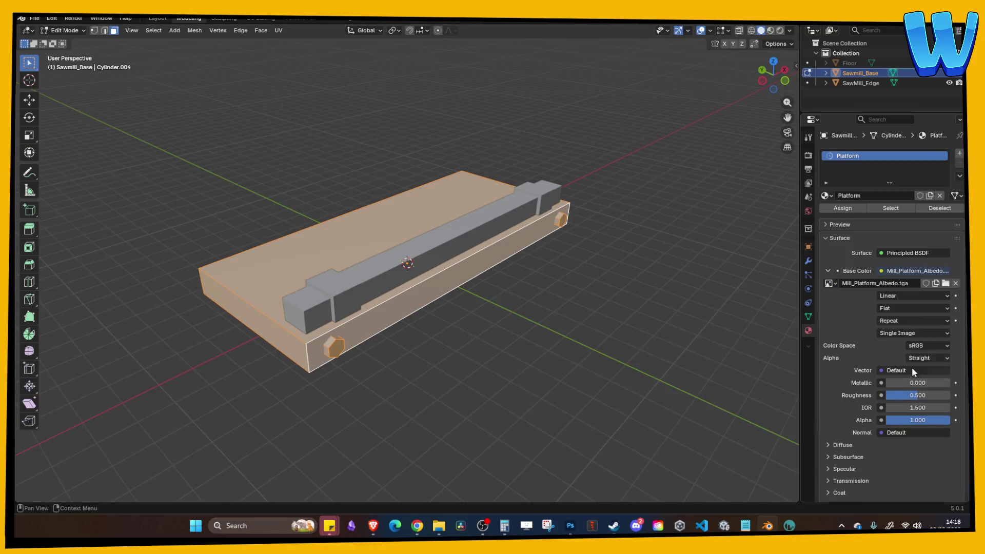
# Step: Set the platform material's specular IOR Level to 0 and preview its texture in Material Preview
pyautogui.click(887, 476)
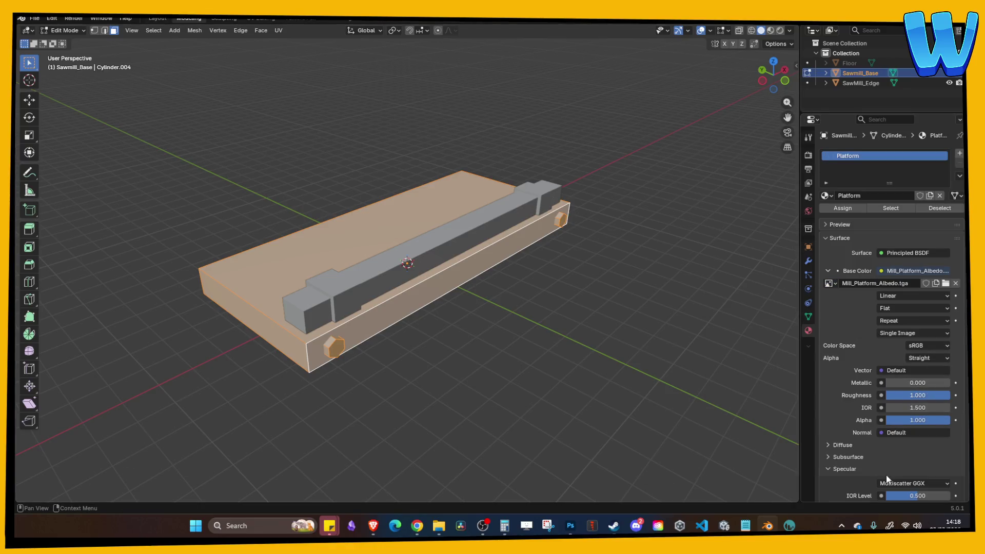
pyautogui.moveTo(920, 500); pyautogui.dragTo(888, 500)
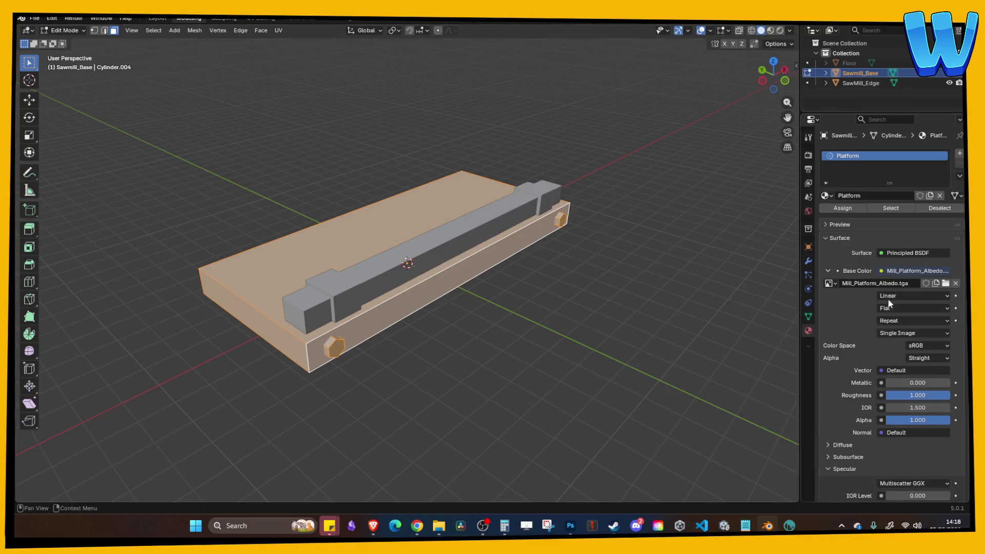
pyautogui.click(782, 31)
pyautogui.moveTo(762, 48)
pyautogui.mouseDown()
pyautogui.moveTo(632, 198)
pyautogui.moveTo(629, 134)
pyautogui.moveTo(618, 123)
pyautogui.moveTo(601, 128)
pyautogui.mouseUp()
pyautogui.rightClick(632, 198)
pyautogui.scroll(-2, 618, 123)
# Step: Return to Object Mode and save the file as Mill_Platform.blend
pyautogui.press('Tab')
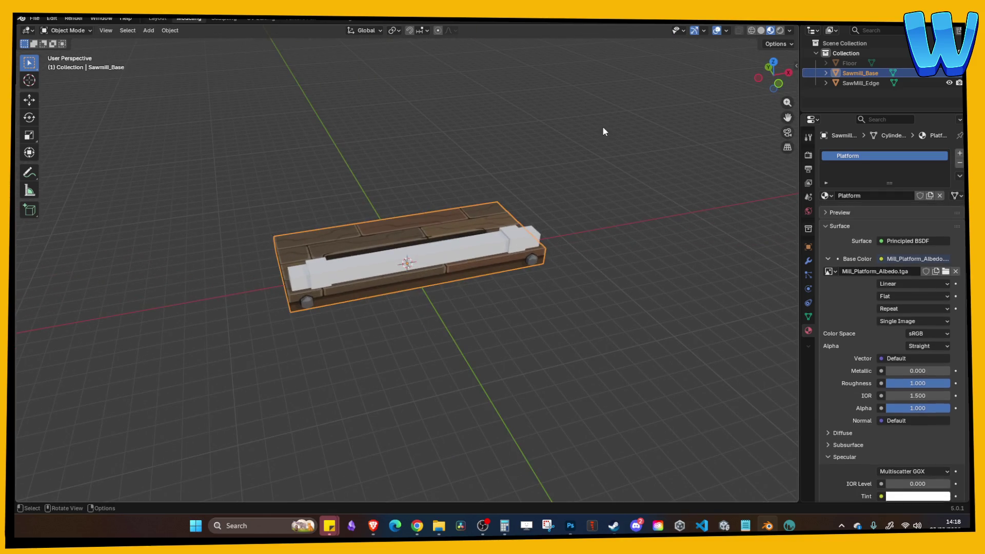
pyautogui.press('Tab')
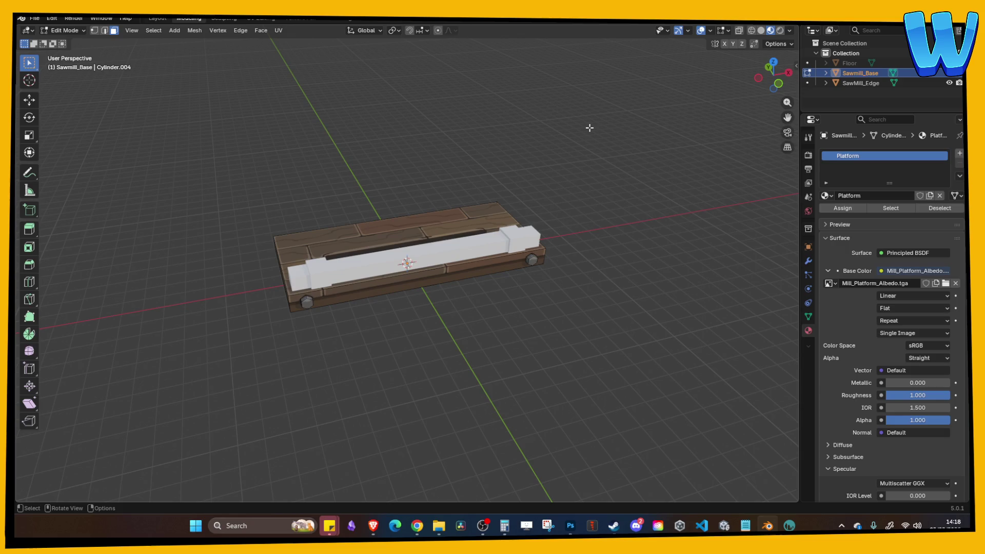
pyautogui.press('Tab')
pyautogui.moveTo(589, 128)
pyautogui.mouseDown()
pyautogui.moveTo(608, 139)
pyautogui.moveTo(495, 175)
pyautogui.moveTo(506, 203)
pyautogui.mouseUp()
pyautogui.hotkey('ctrl', 's')
pyautogui.scroll(3, 496, 174)
pyautogui.scroll(-2, 506, 204)
pyautogui.click(483, 281)
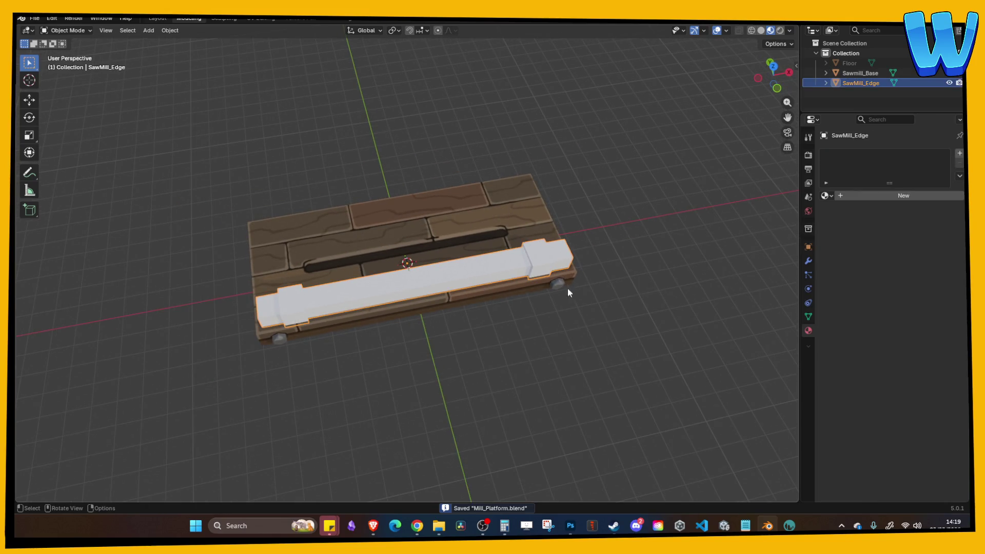
pyautogui.moveTo(568, 288); pyautogui.dragTo(587, 278)
pyautogui.click(612, 224)
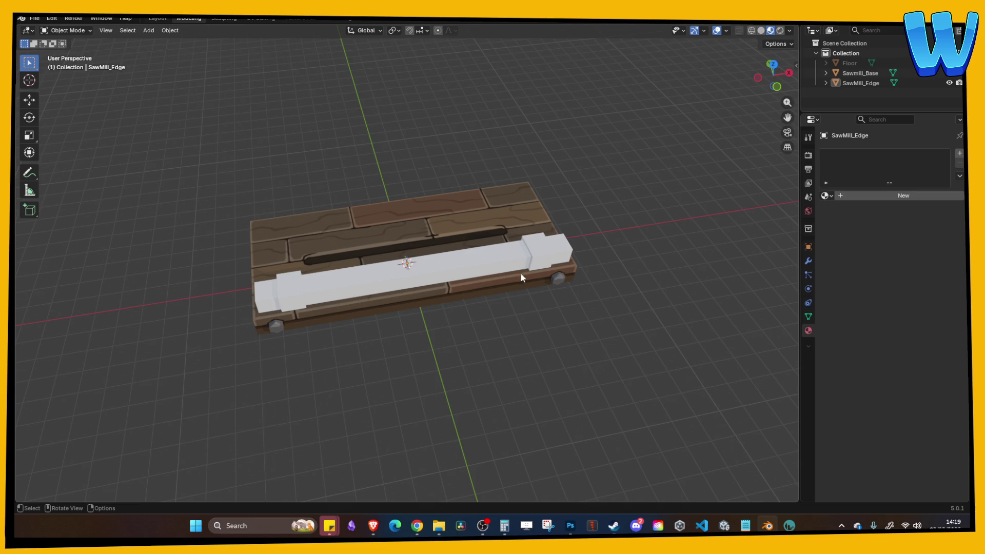
pyautogui.moveTo(520, 272)
pyautogui.mouseDown()
pyautogui.moveTo(516, 320)
pyautogui.moveTo(392, 254)
pyautogui.mouseUp()
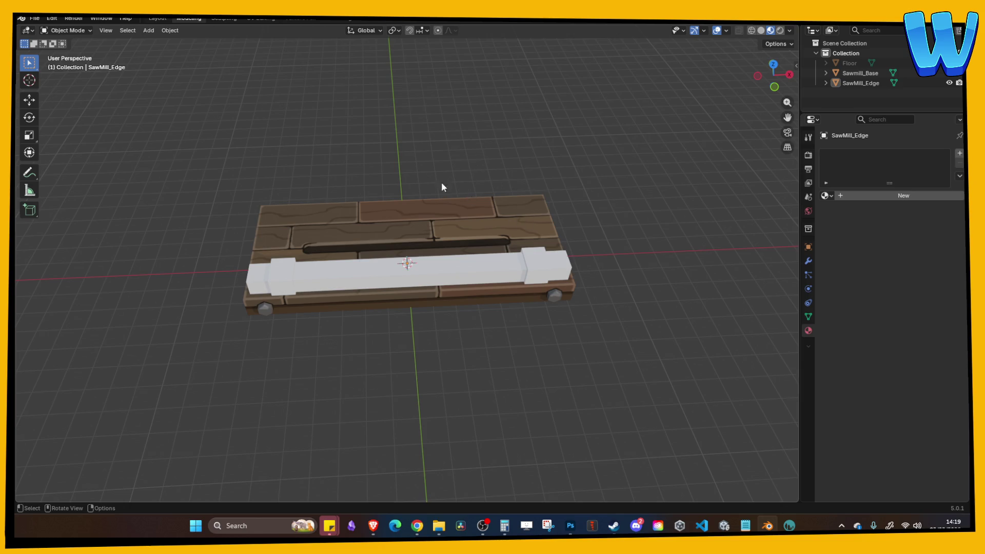
pyautogui.moveTo(442, 184)
pyautogui.mouseDown()
pyautogui.moveTo(554, 169)
pyautogui.moveTo(400, 185)
pyautogui.moveTo(473, 190)
pyautogui.mouseUp()
pyautogui.moveTo(450, 274)
pyautogui.mouseDown()
pyautogui.moveTo(442, 186)
pyautogui.moveTo(457, 215)
pyautogui.mouseUp()
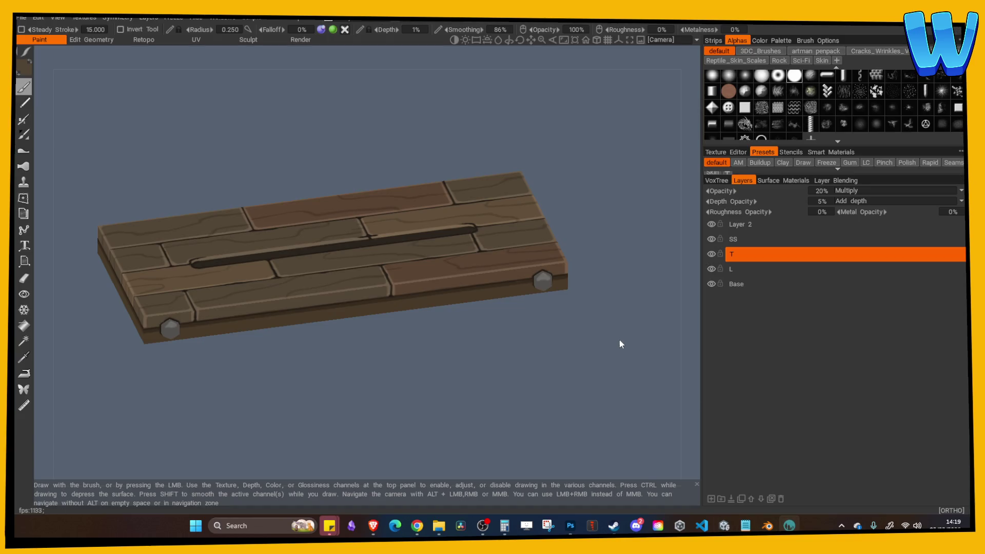
# Step: Open and dismiss the Export Objects & Textures settings
pyautogui.click(18, 20)
pyautogui.click(79, 157)
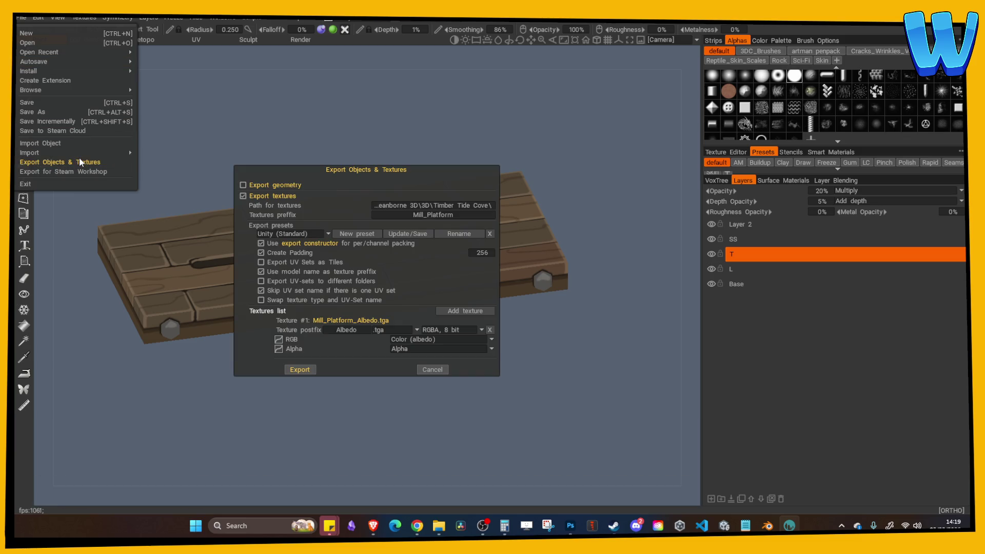
pyautogui.press('Escape')
# Step: Start a per-pixel painting import of Mill_Edge_Paint.obj with texture height 512, then cancel it
pyautogui.click(23, 18)
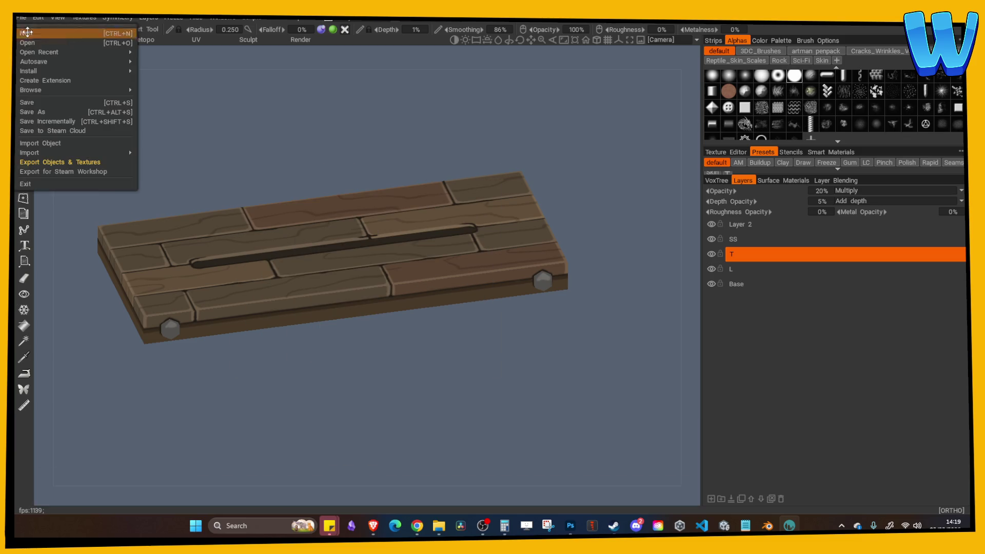
pyautogui.moveTo(61, 152)
pyautogui.click(184, 178)
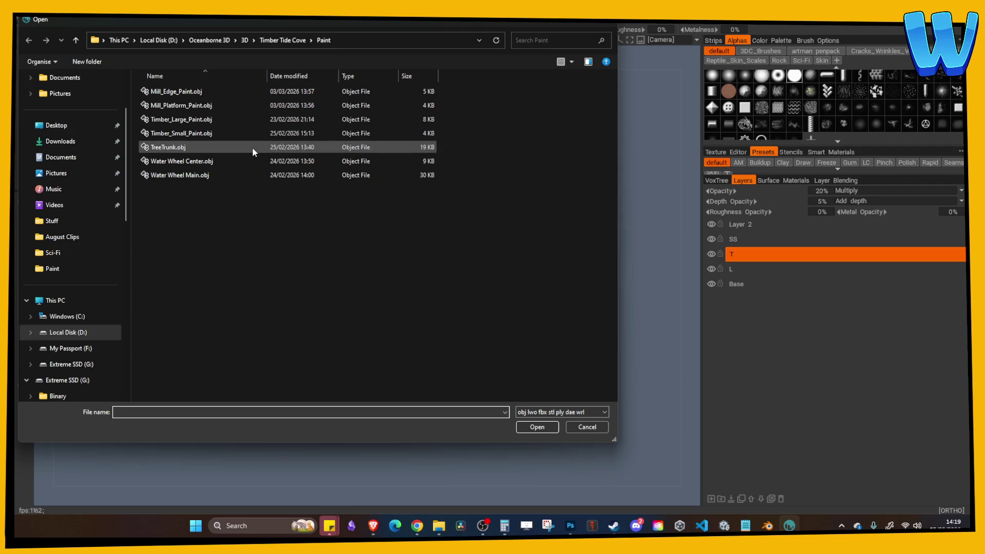
pyautogui.doubleClick(181, 93)
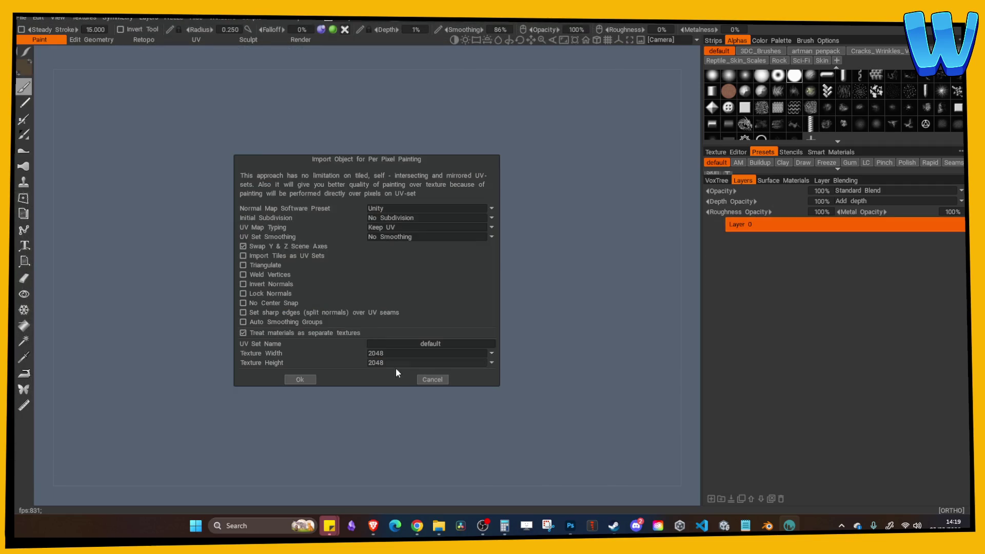
pyautogui.click(396, 354)
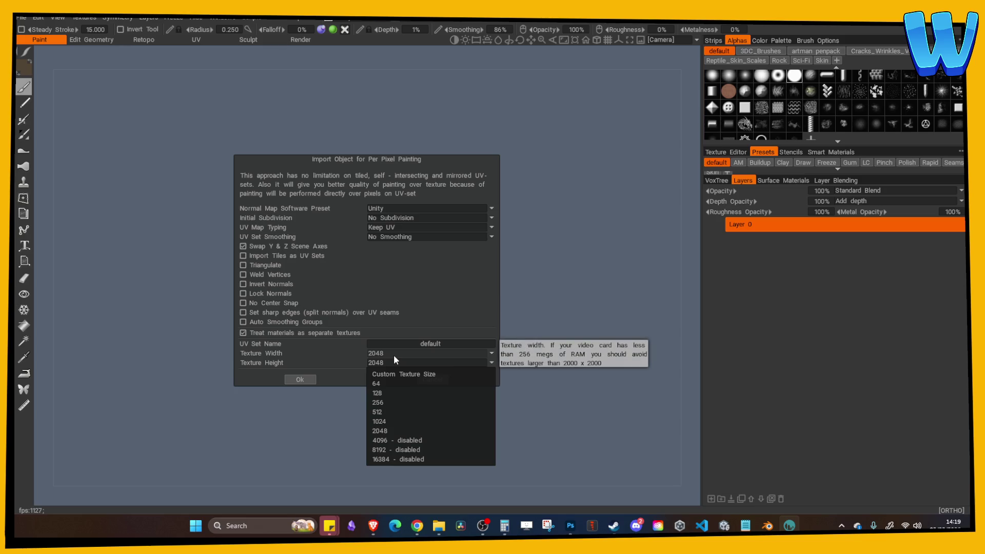
pyautogui.click(394, 360)
pyautogui.click(386, 413)
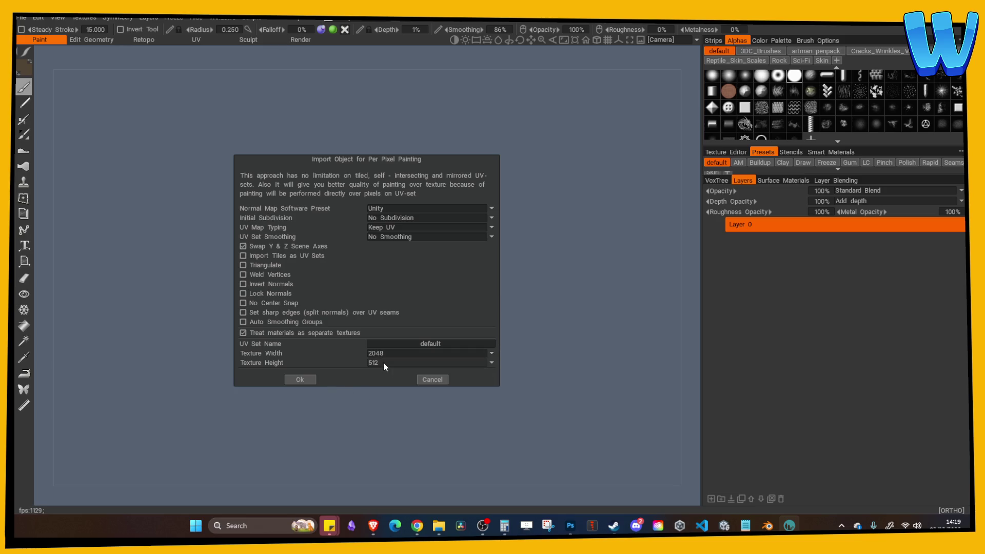
pyautogui.click(433, 379)
pyautogui.click(21, 18)
pyautogui.click(29, 57)
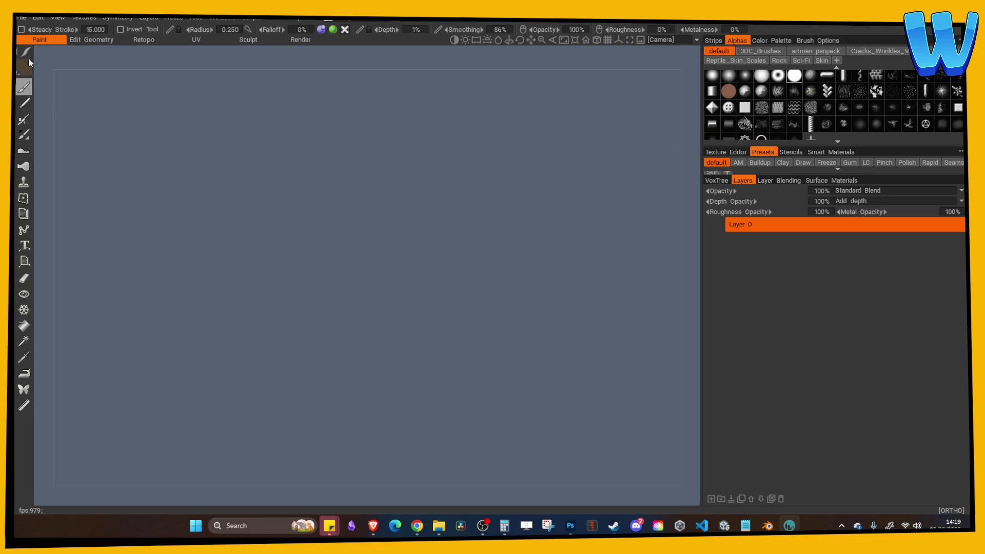
pyautogui.click(21, 17)
# Step: Import Mill_Edge_Paint.obj for per-pixel painting with texture width 512 and inspect the beam
pyautogui.moveTo(72, 152)
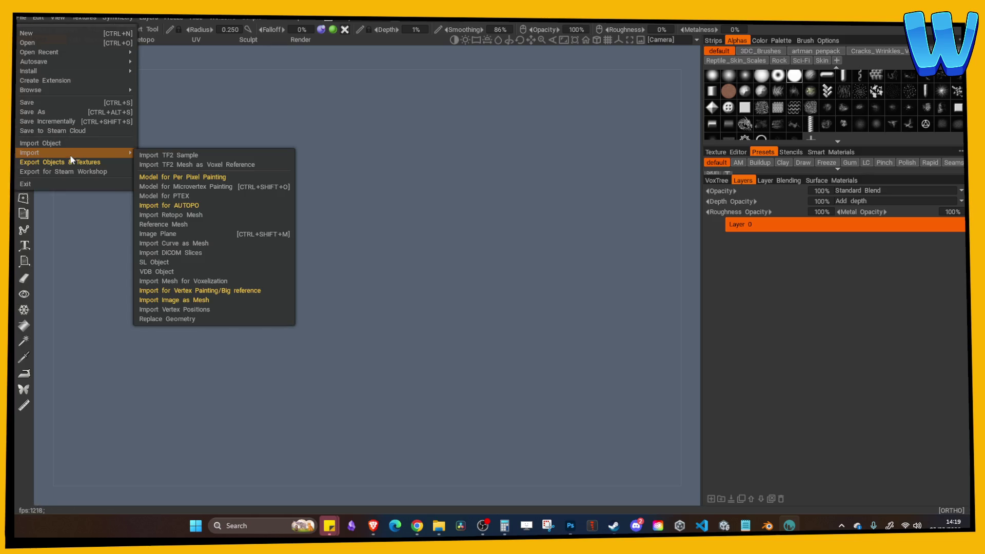
pyautogui.click(157, 177)
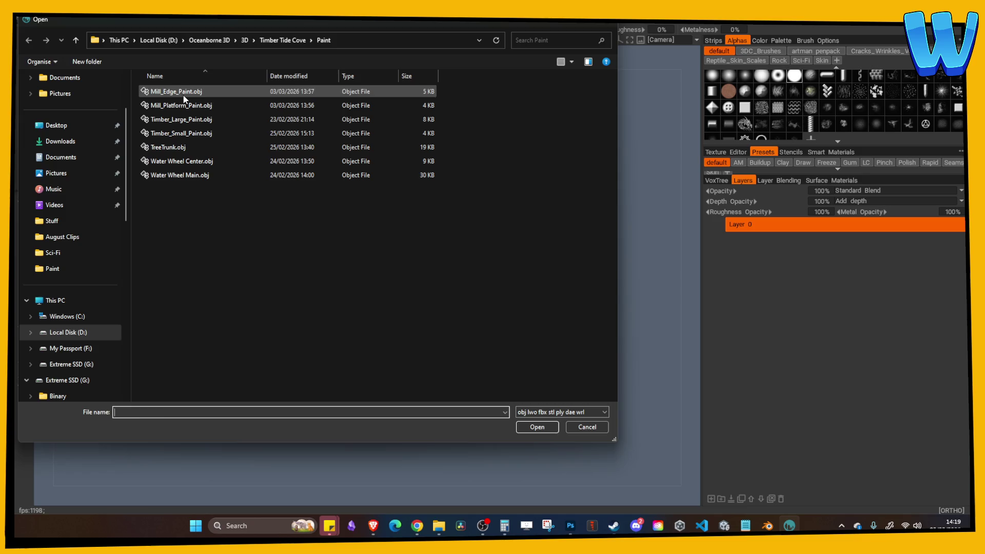
pyautogui.doubleClick(183, 96)
pyautogui.click(375, 353)
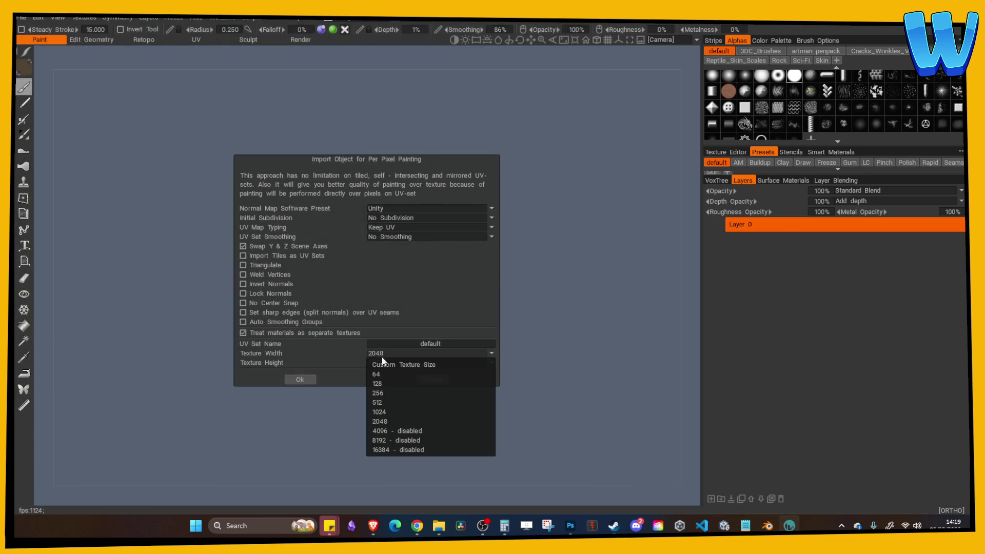
pyautogui.click(386, 390)
pyautogui.click(303, 379)
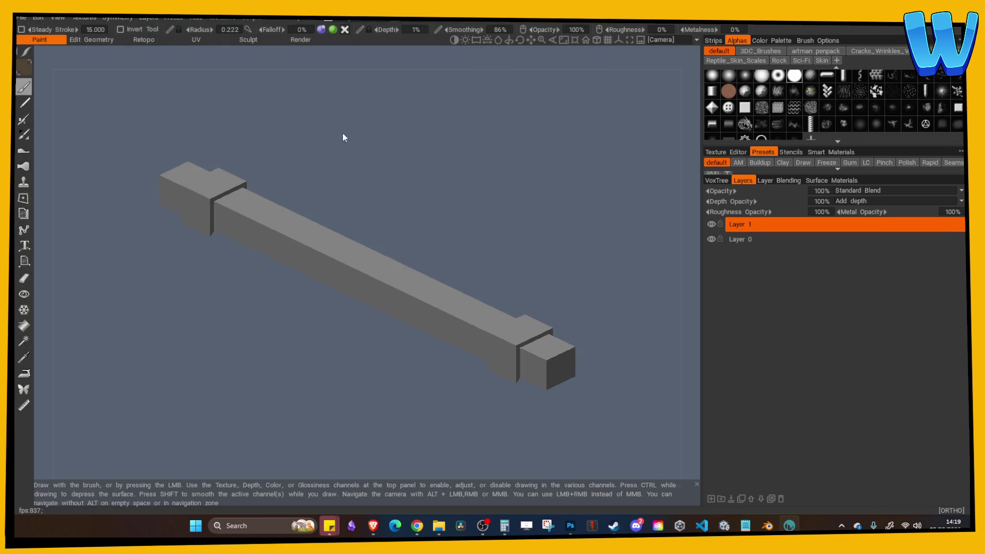
pyautogui.moveTo(343, 132)
pyautogui.mouseDown()
pyautogui.moveTo(457, 134)
pyautogui.moveTo(396, 145)
pyautogui.mouseUp()
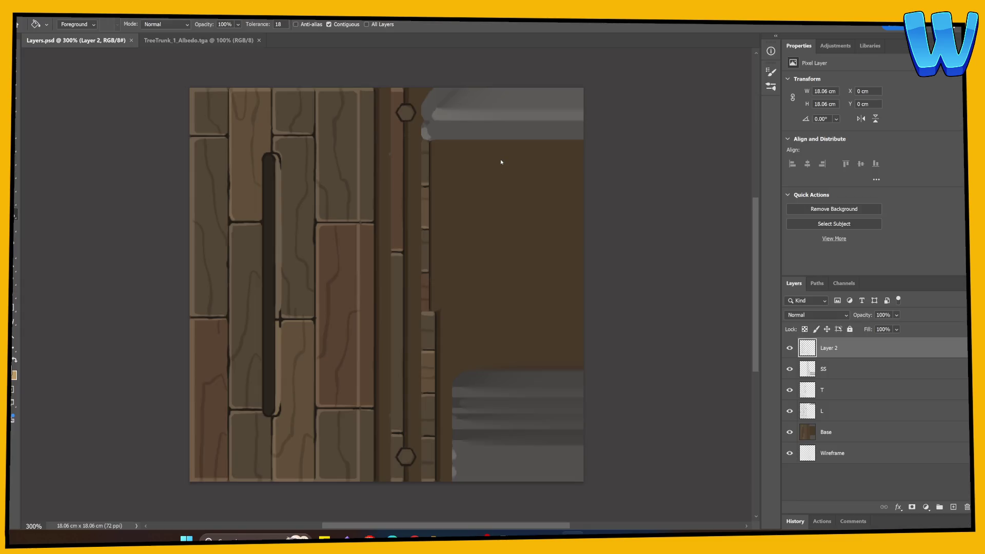
# Step: Fill the canvas grey, close TreeTrunk_1_Albedo.tga, and open Mill_Platform_Albedo.tga from Timber Tide Cove
pyautogui.click(501, 164)
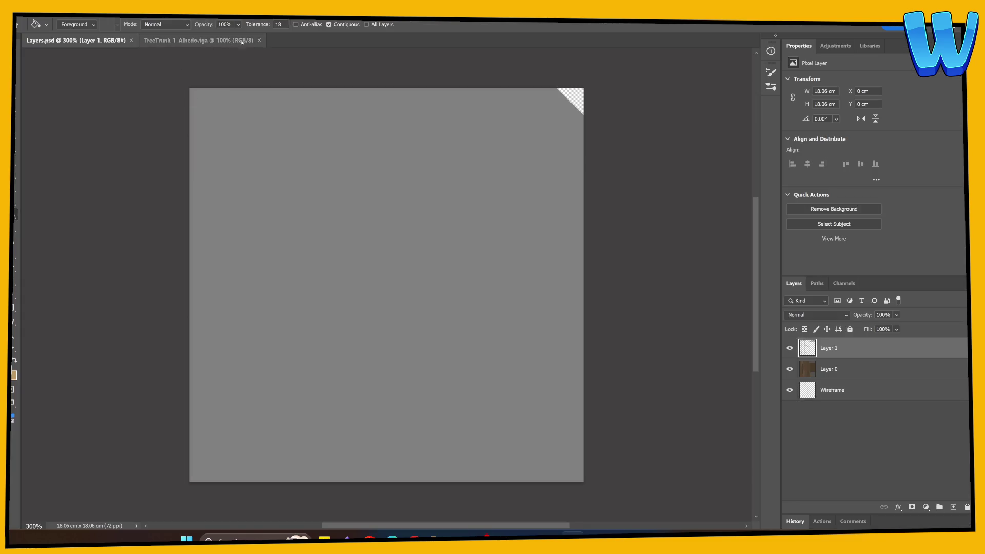
pyautogui.click(259, 40)
pyautogui.click(33, 18)
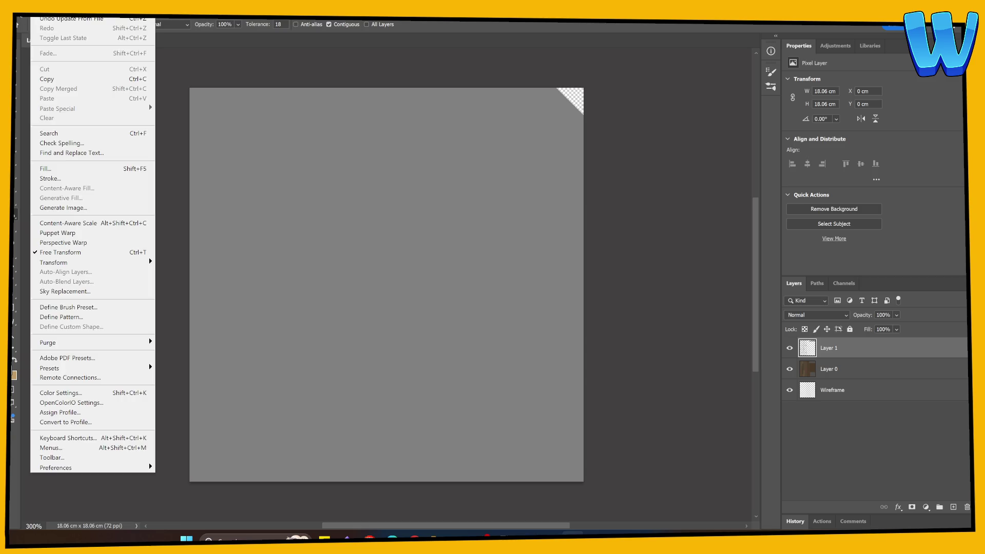
pyautogui.click(46, 28)
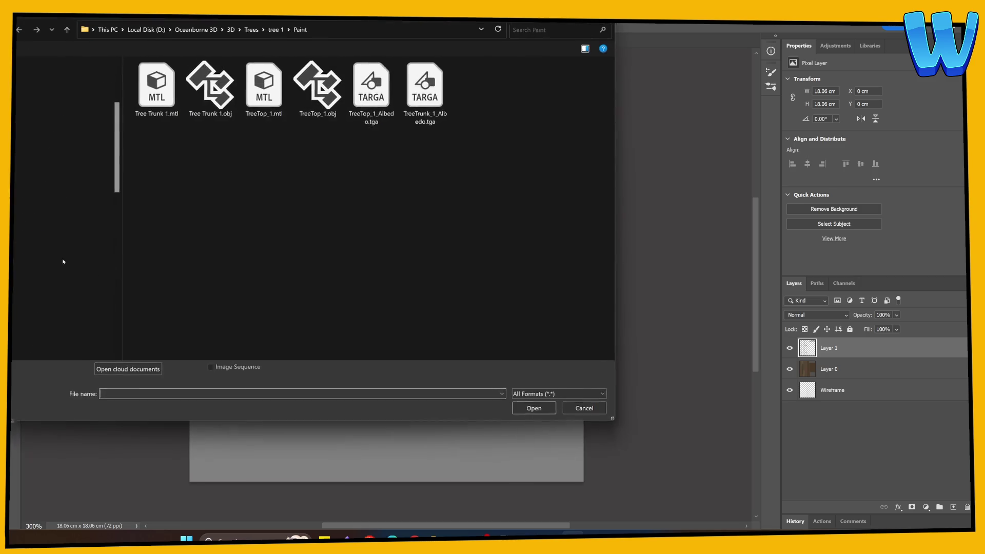
pyautogui.click(230, 27)
pyautogui.scroll(-2, 308, 241)
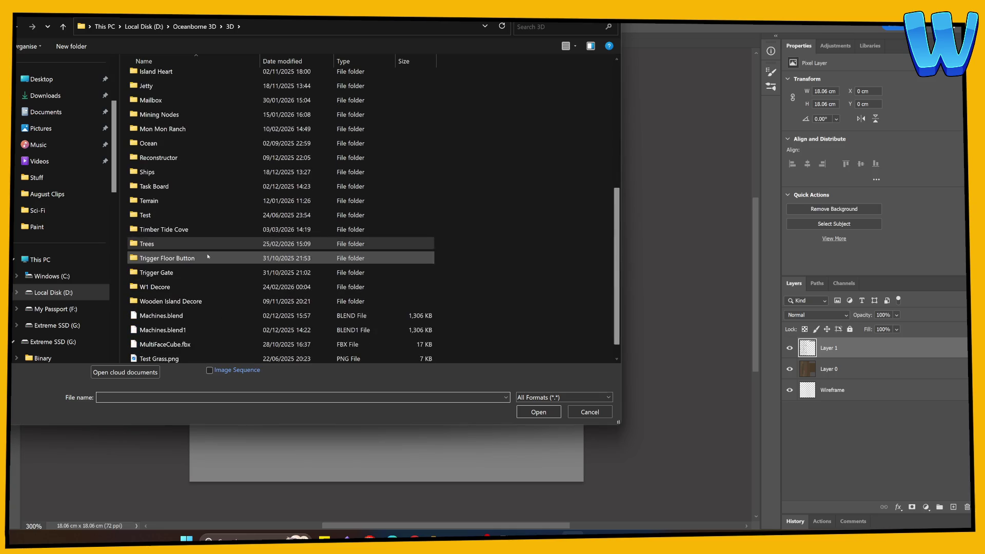
pyautogui.doubleClick(164, 245)
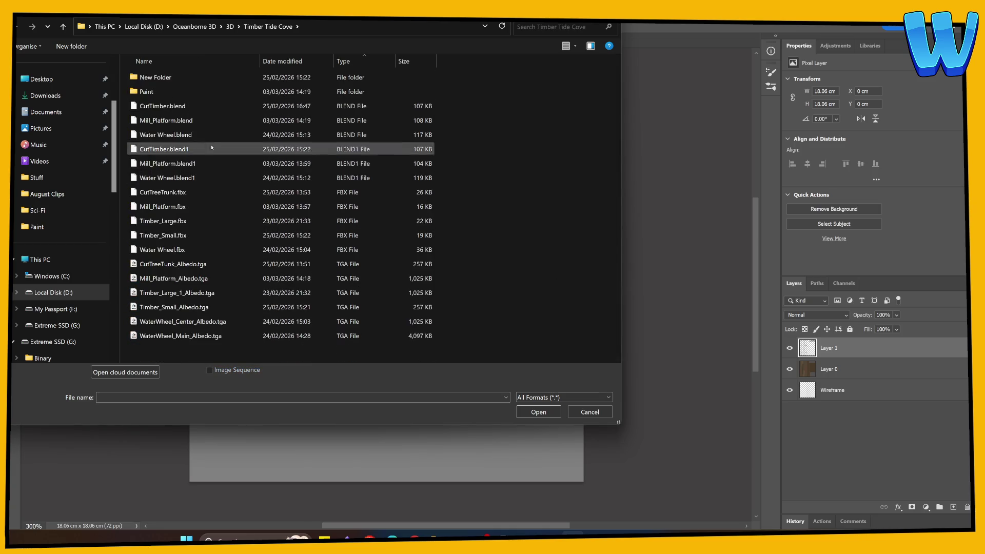
pyautogui.click(195, 280)
pyautogui.doubleClick(196, 279)
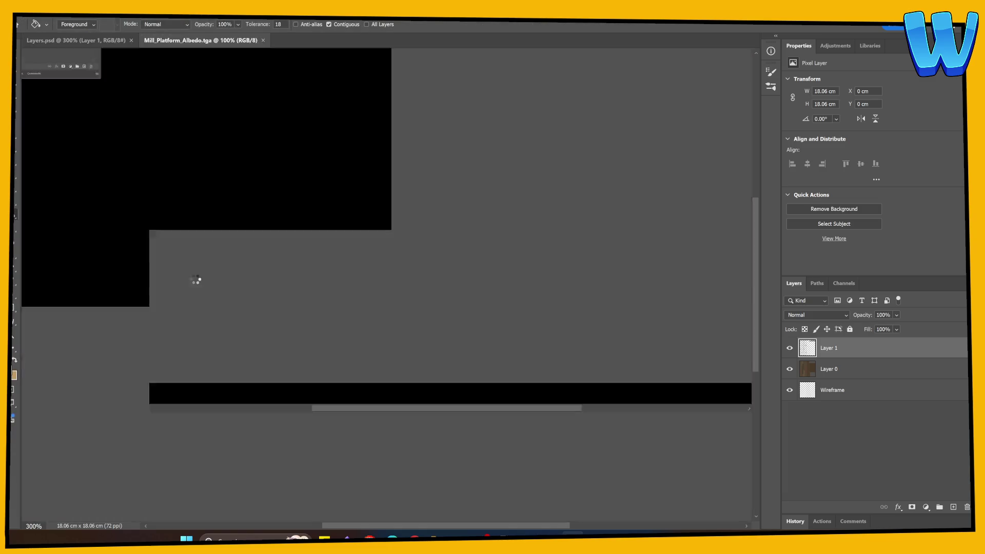
pyautogui.hotkey('ctrl', '+')
pyautogui.hotkey('ctrl', '+')
pyautogui.hotkey('ctrl', '+')
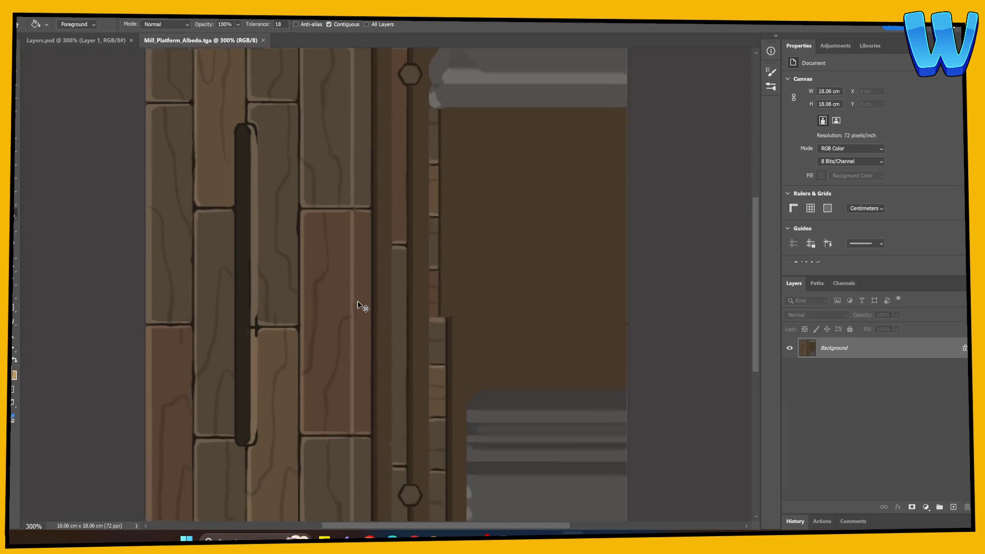
pyautogui.click(76, 40)
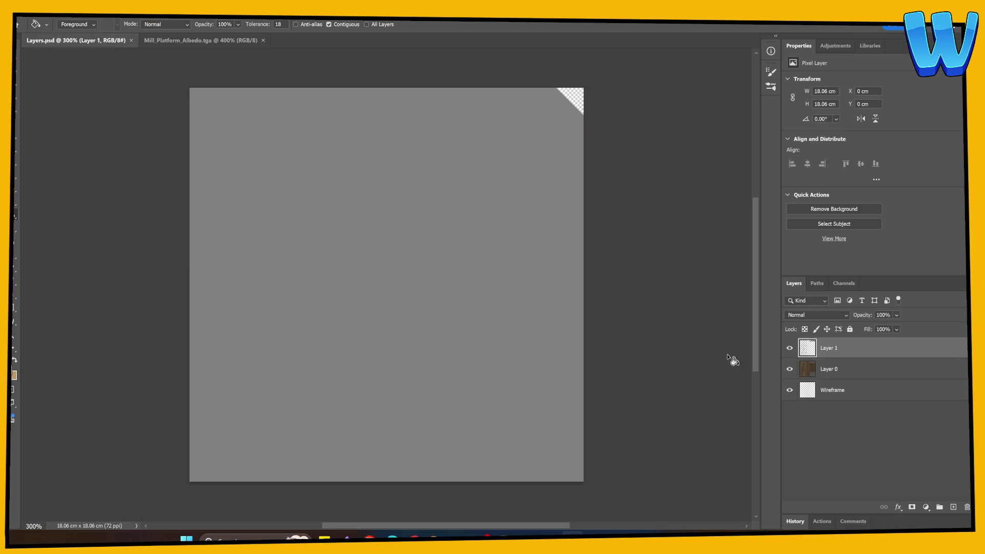
# Step: Fill Layer 0 of Layers.psd with brown
pyautogui.doubleClick(830, 371)
pyautogui.press('Return')
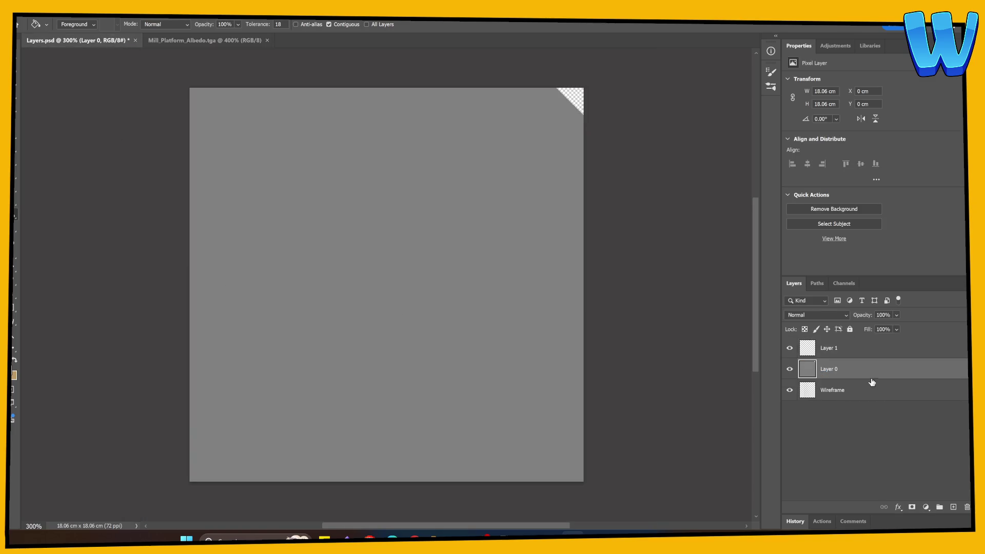
pyautogui.click(306, 264)
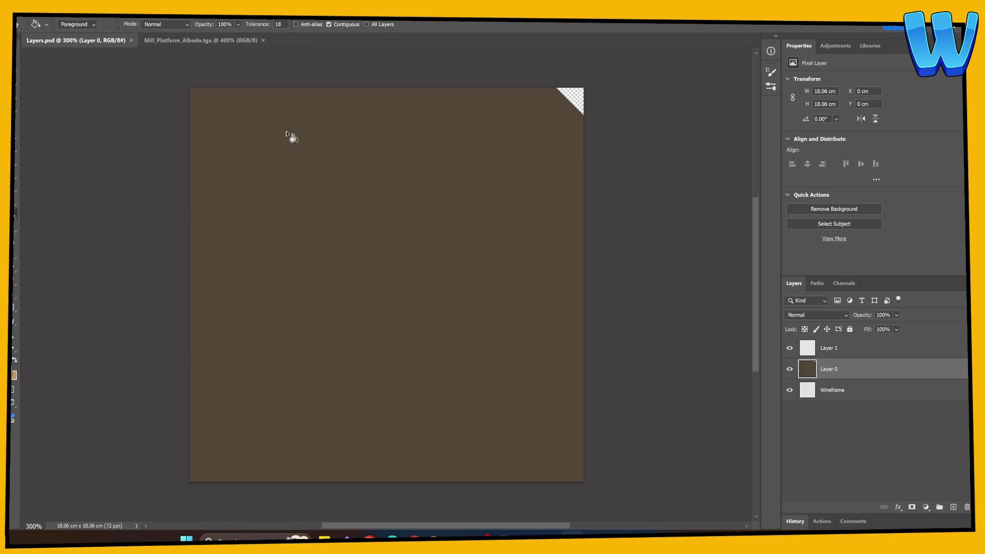
pyautogui.hotkey('ctrl', 'Tab')
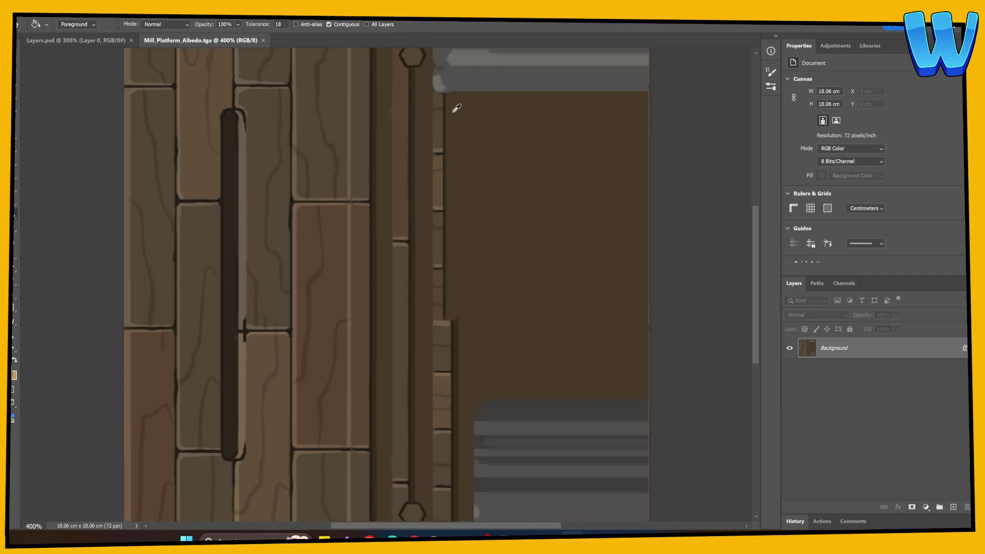
pyautogui.click(133, 45)
# Step: Move the Wireframe layer above Layer 0 so its outlines show over the base colour
pyautogui.doubleClick(841, 390)
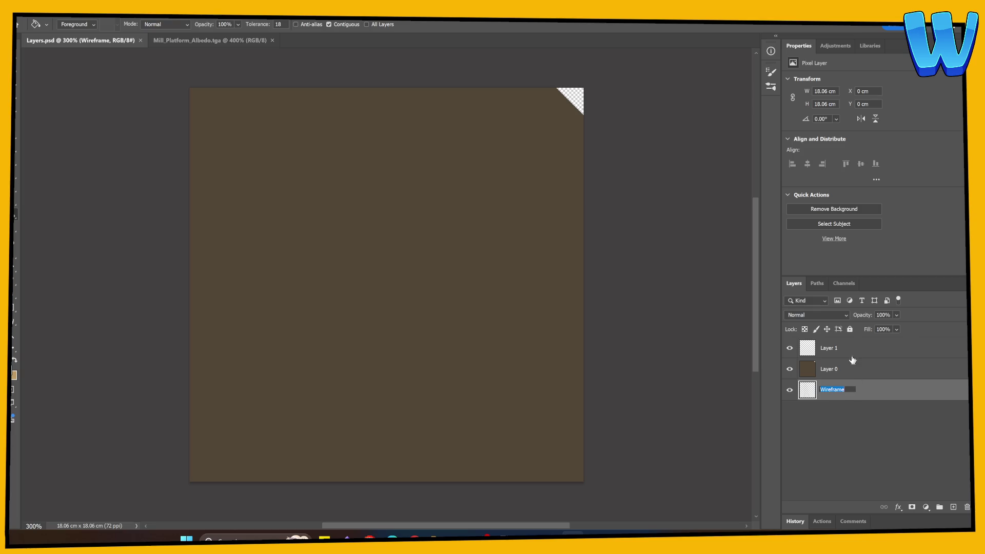
pyautogui.moveTo(877, 393); pyautogui.dragTo(870, 374)
pyautogui.hotkey('alt', '[')
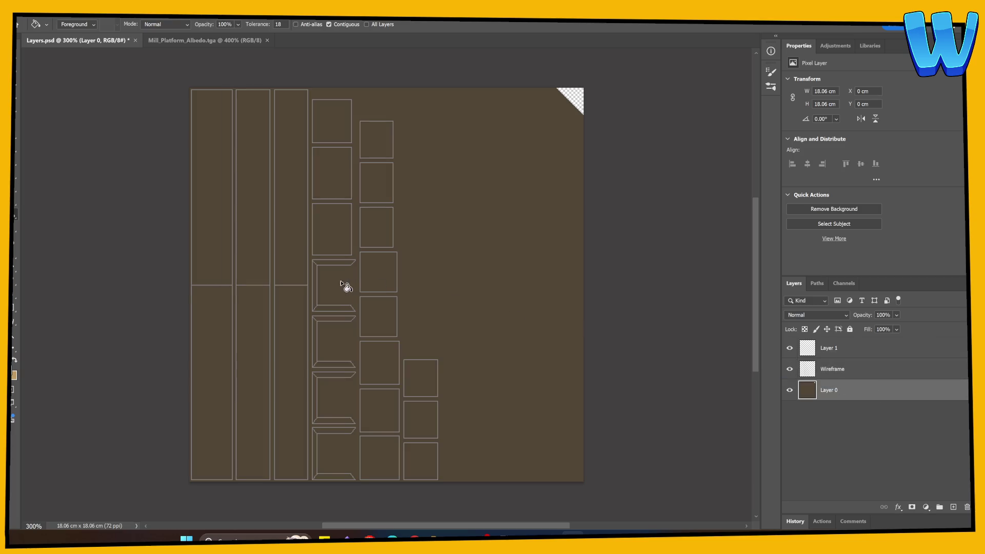
# Step: Paint a small grey dab, save Layers.psd, and check the updated beam in 3DCoat
pyautogui.press('b')
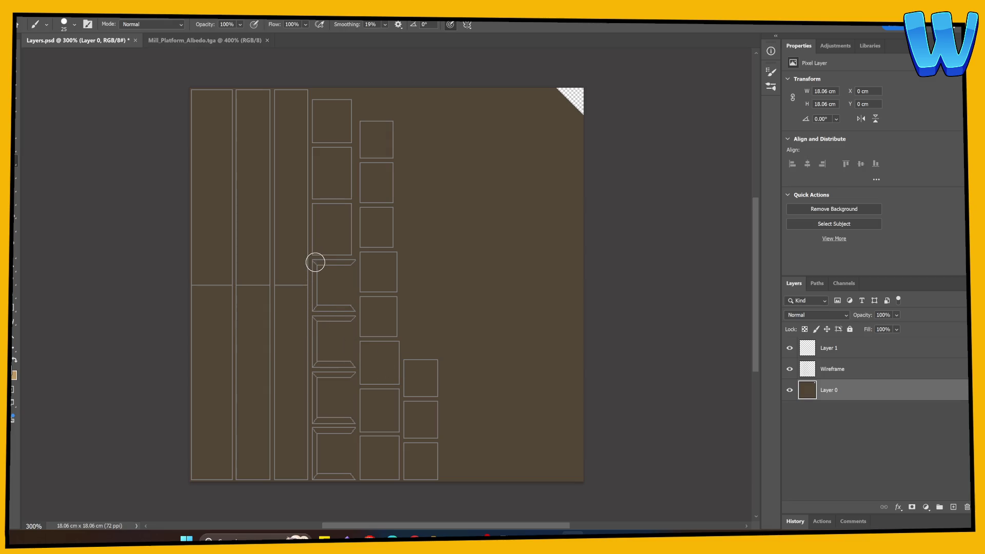
pyautogui.hotkey('ctrl', 's')
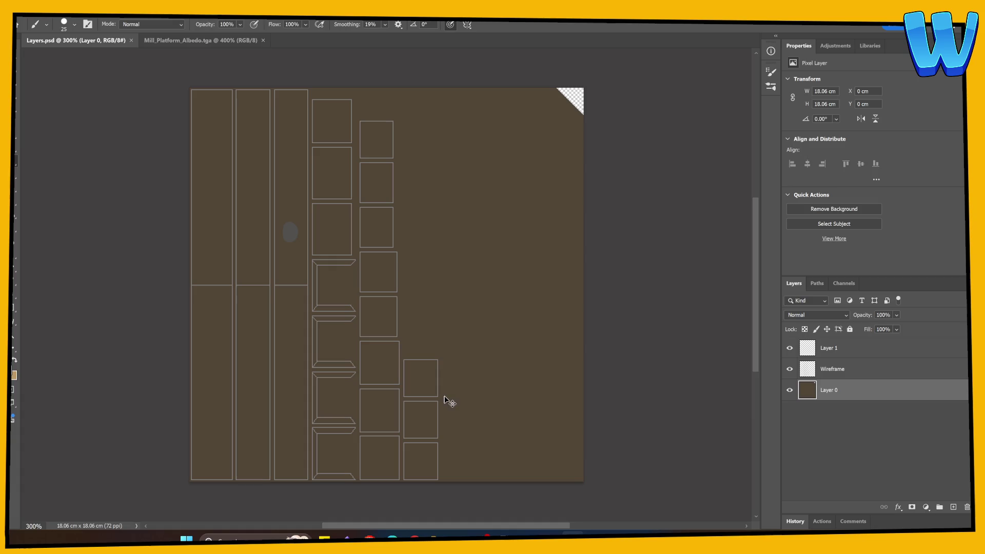
pyautogui.hotkey('alt', 'Tab')
pyautogui.moveTo(477, 378)
pyautogui.mouseDown()
pyautogui.moveTo(524, 402)
pyautogui.moveTo(482, 358)
pyautogui.mouseUp()
# Step: Turn on wireframe edges on the model
pyautogui.click(45, 18)
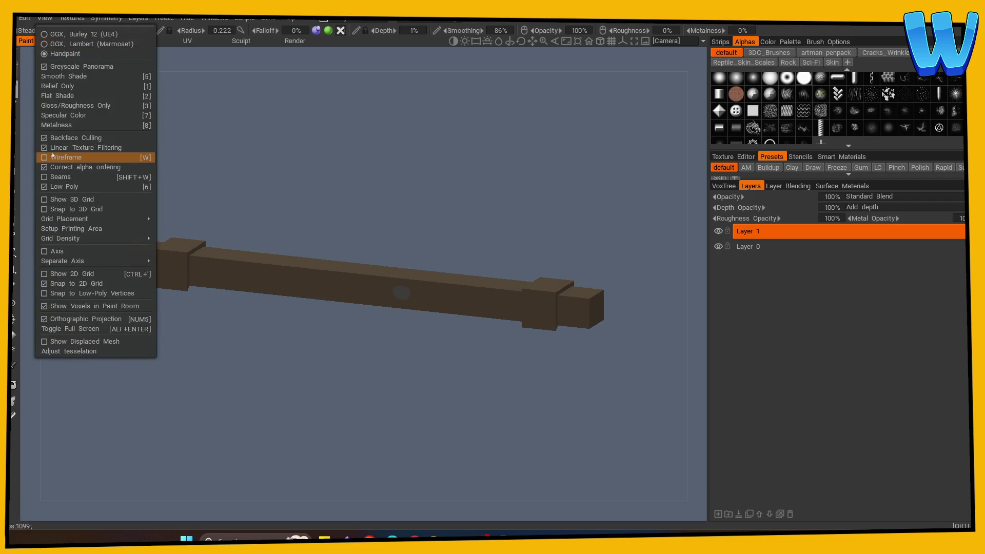
pyautogui.click(64, 157)
pyautogui.click(58, 96)
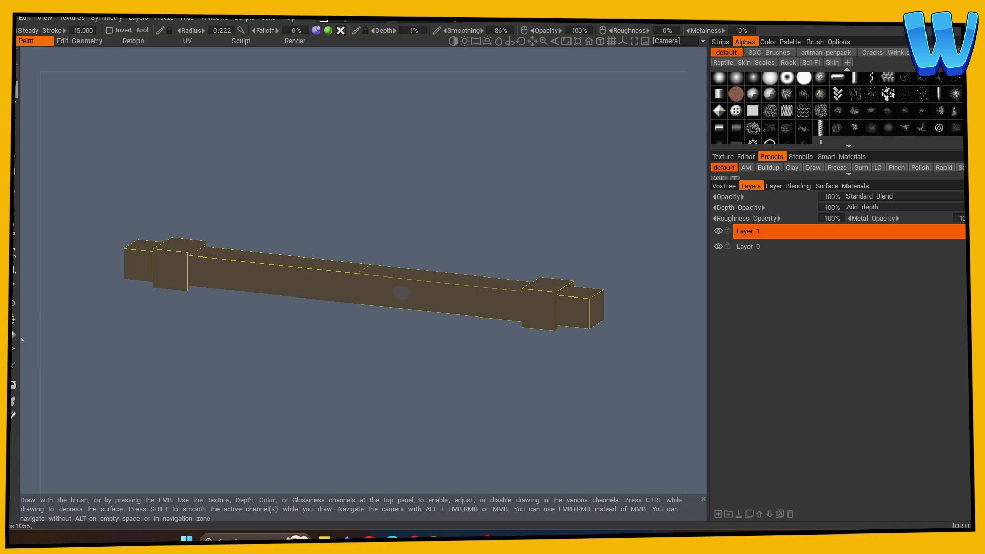
# Step: Keep the regular paint brush and make Layer 0 the active paint layer
pyautogui.click(14, 356)
pyautogui.click(404, 298)
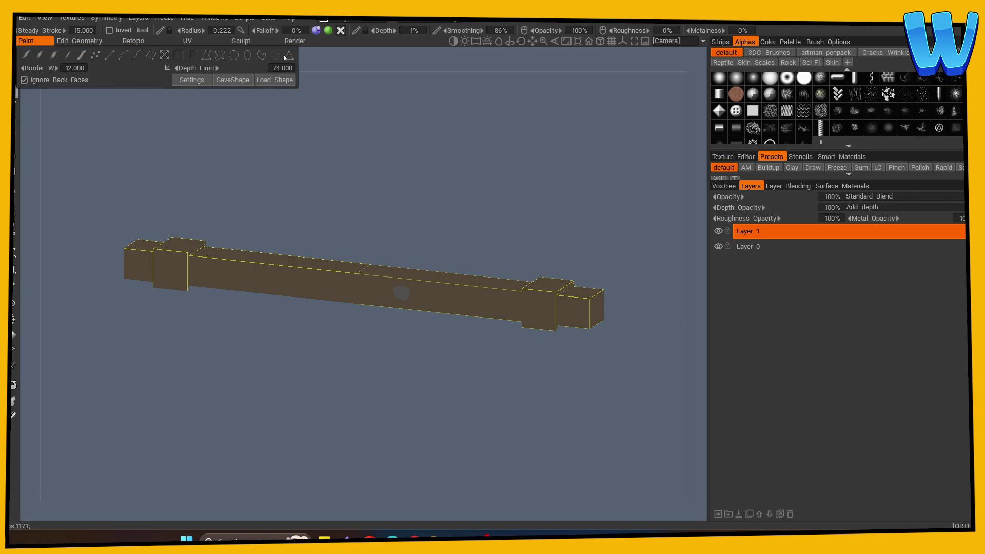
pyautogui.click(739, 249)
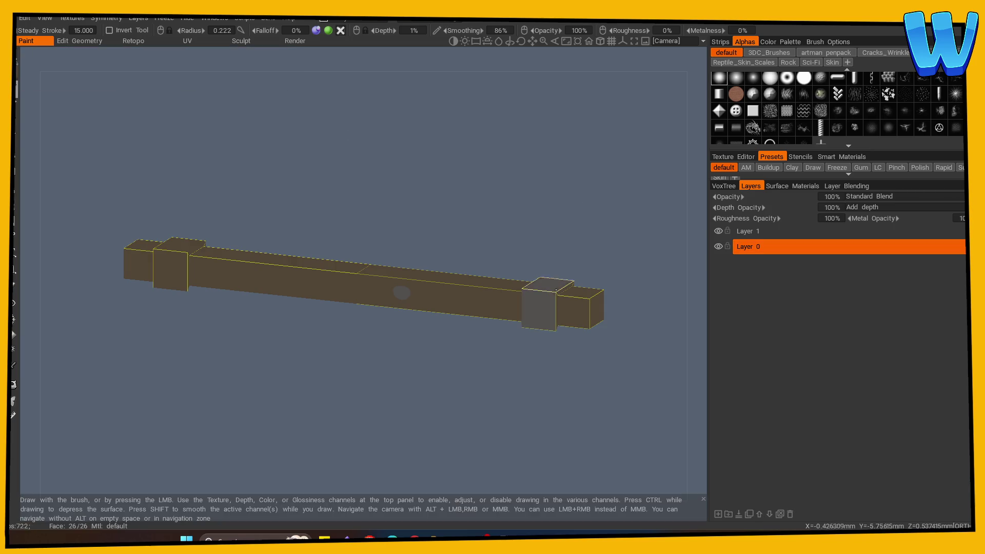
pyautogui.moveTo(554, 306)
pyautogui.mouseDown()
pyautogui.moveTo(459, 354)
pyautogui.moveTo(464, 336)
pyautogui.mouseUp()
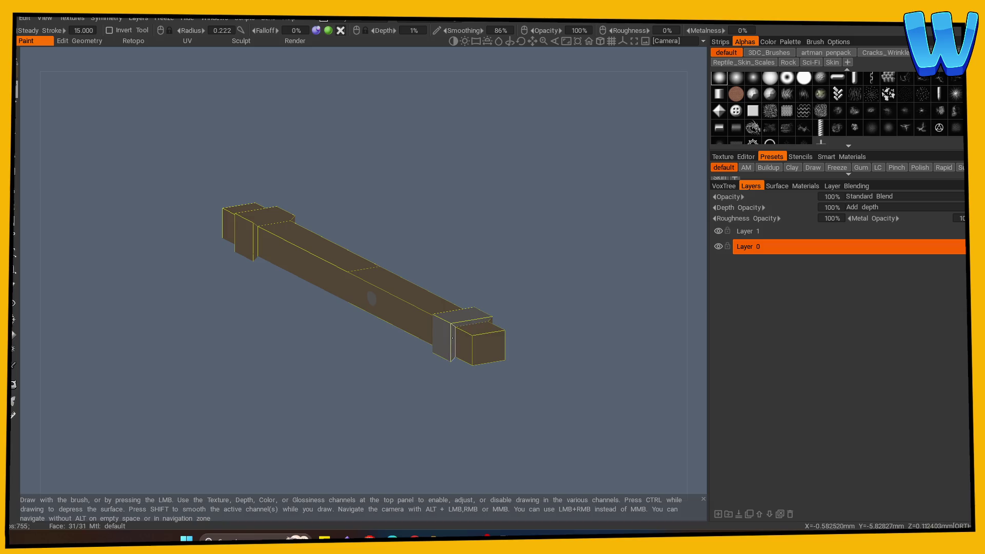
# Step: Fill the right collar's front and top faces grey with the Fill tool, then inspect the beam
pyautogui.click(14, 336)
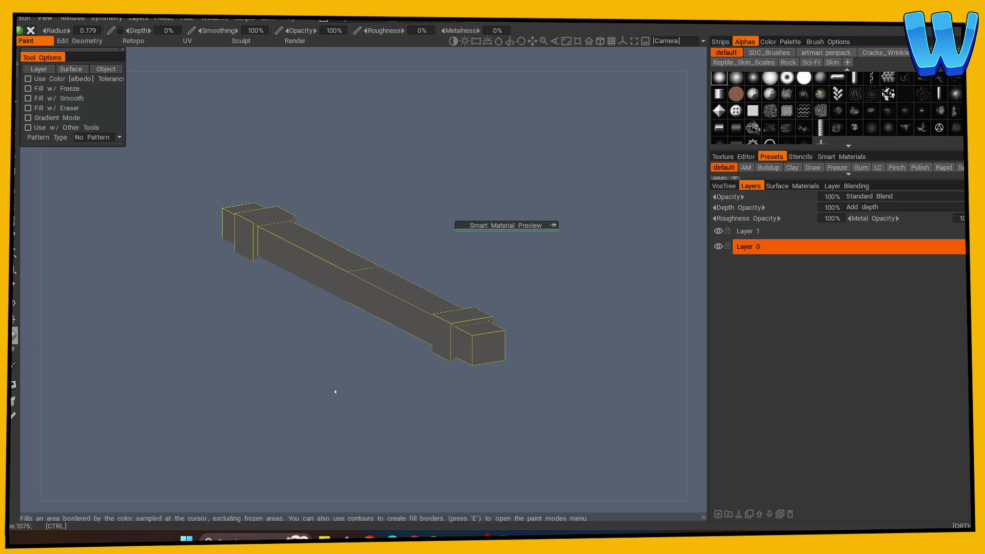
pyautogui.click(16, 88)
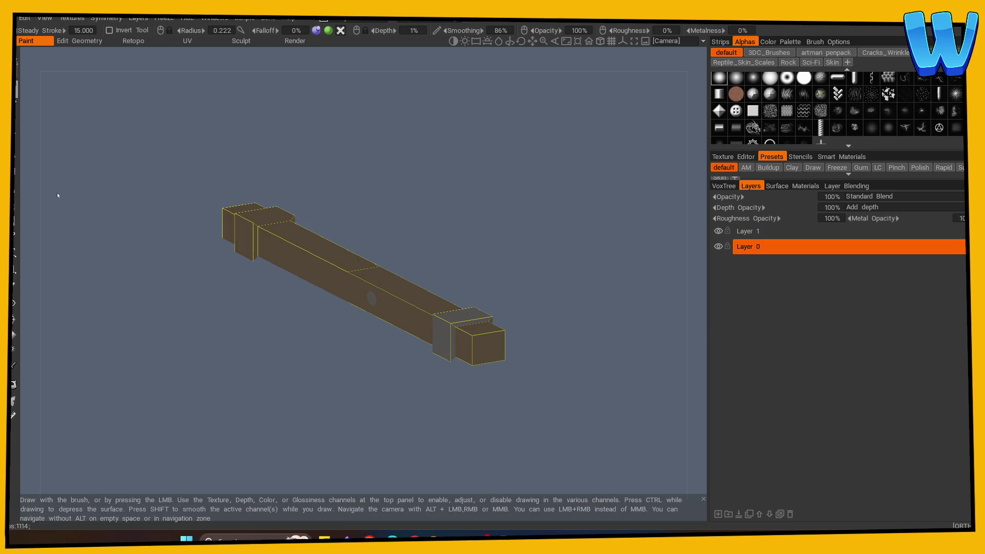
pyautogui.moveTo(57, 193)
pyautogui.mouseDown()
pyautogui.moveTo(446, 411)
pyautogui.moveTo(307, 338)
pyautogui.moveTo(302, 389)
pyautogui.moveTo(138, 359)
pyautogui.mouseUp()
pyautogui.moveTo(200, 266)
pyautogui.mouseDown()
pyautogui.moveTo(220, 352)
pyautogui.moveTo(198, 372)
pyautogui.mouseUp()
pyautogui.click(487, 331)
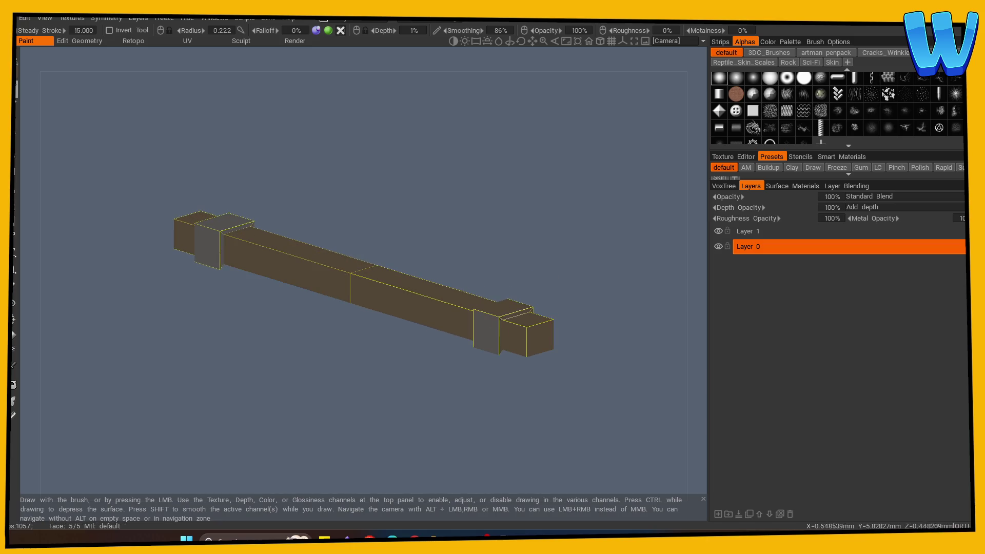
pyautogui.click(508, 308)
pyautogui.moveTo(501, 325)
pyautogui.mouseDown()
pyautogui.moveTo(519, 374)
pyautogui.moveTo(547, 308)
pyautogui.mouseUp()
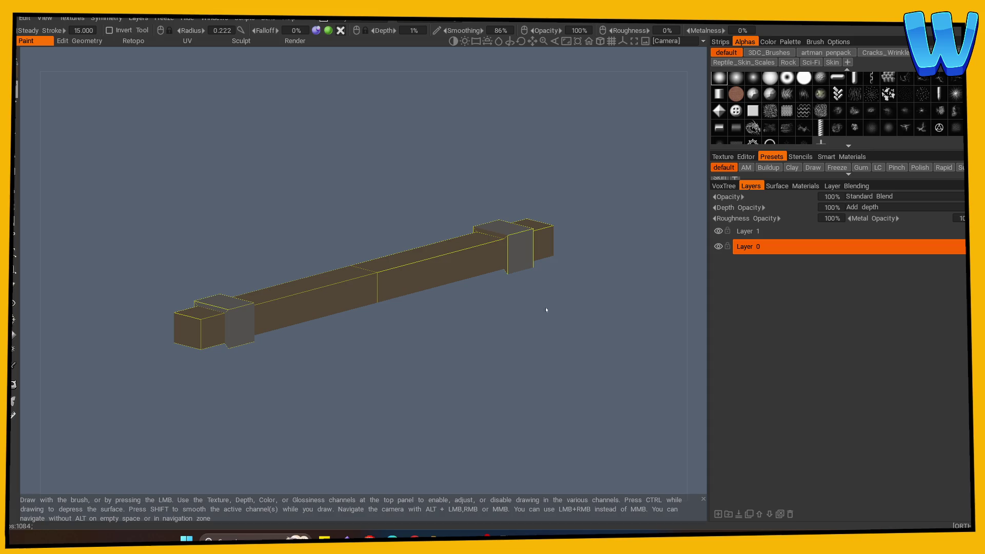
pyautogui.moveTo(490, 247)
pyautogui.mouseDown()
pyautogui.moveTo(415, 347)
pyautogui.moveTo(649, 351)
pyautogui.moveTo(549, 341)
pyautogui.moveTo(216, 254)
pyautogui.mouseUp()
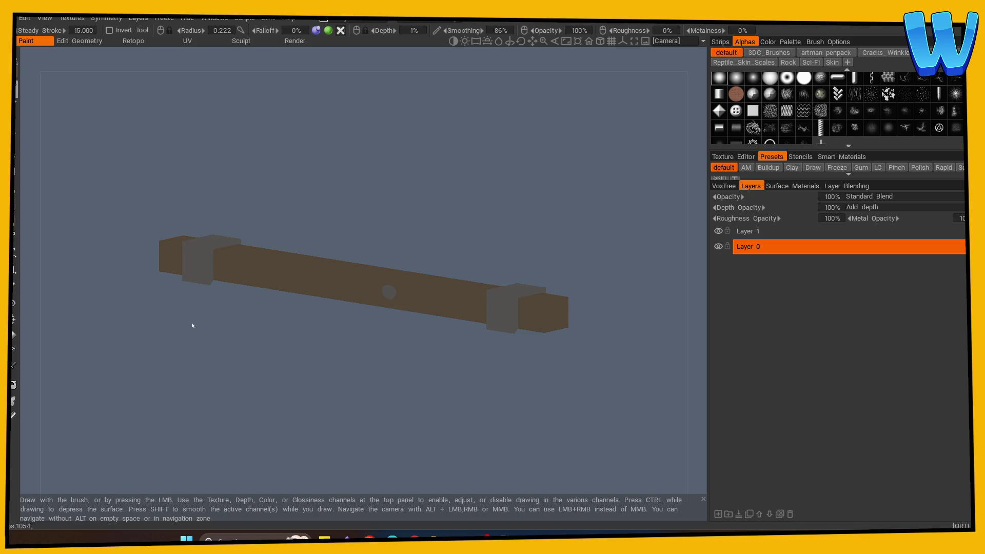
pyautogui.moveTo(193, 326); pyautogui.dragTo(363, 334)
pyautogui.moveTo(259, 331)
pyautogui.mouseDown()
pyautogui.moveTo(370, 374)
pyautogui.moveTo(323, 368)
pyautogui.moveTo(284, 381)
pyautogui.moveTo(528, 375)
pyautogui.mouseUp()
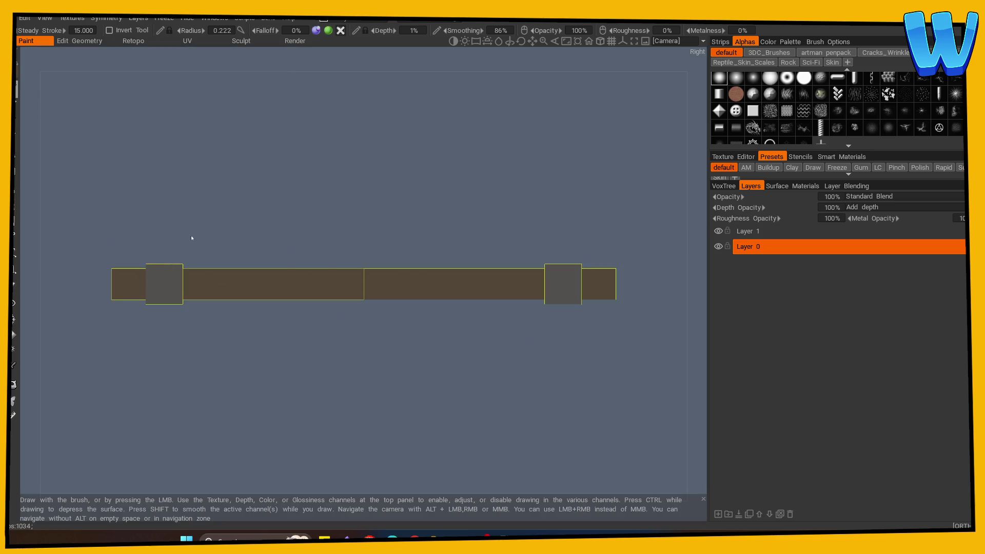
pyautogui.moveTo(630, 247)
pyautogui.mouseDown()
pyautogui.moveTo(376, 376)
pyautogui.moveTo(340, 422)
pyautogui.mouseUp()
# Step: Pick black as the paint colour in the Color Palette
pyautogui.press('v')
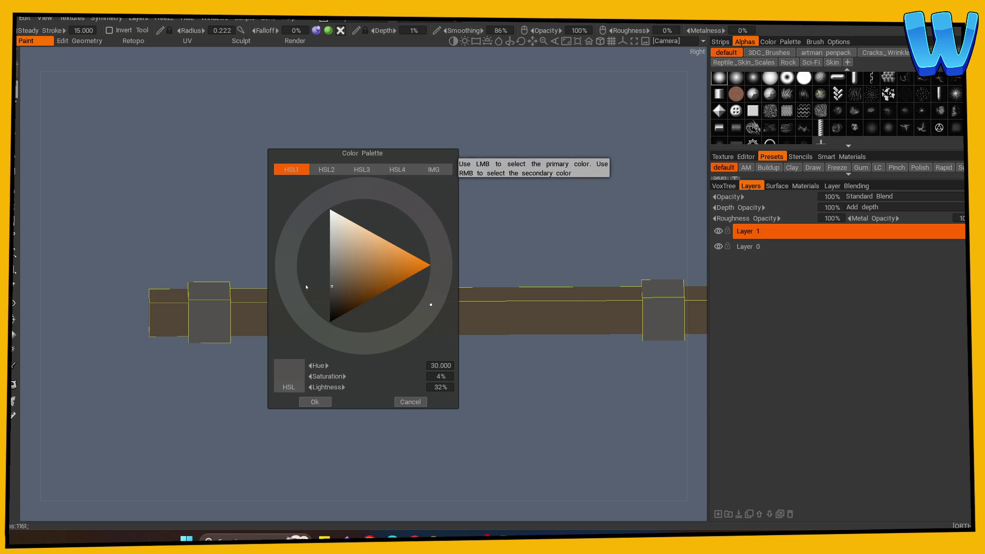
pyautogui.click(308, 313)
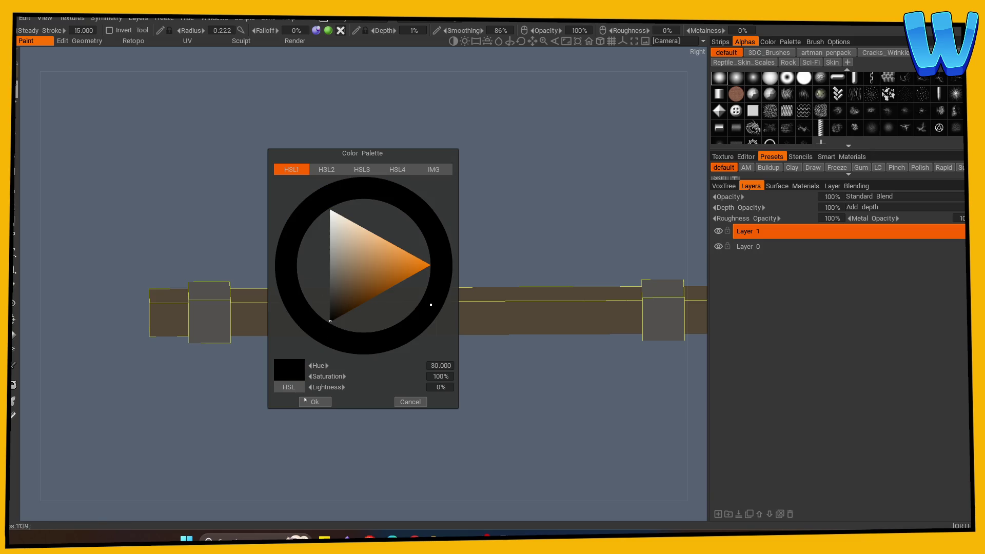
pyautogui.moveTo(272, 406); pyautogui.dragTo(370, 410)
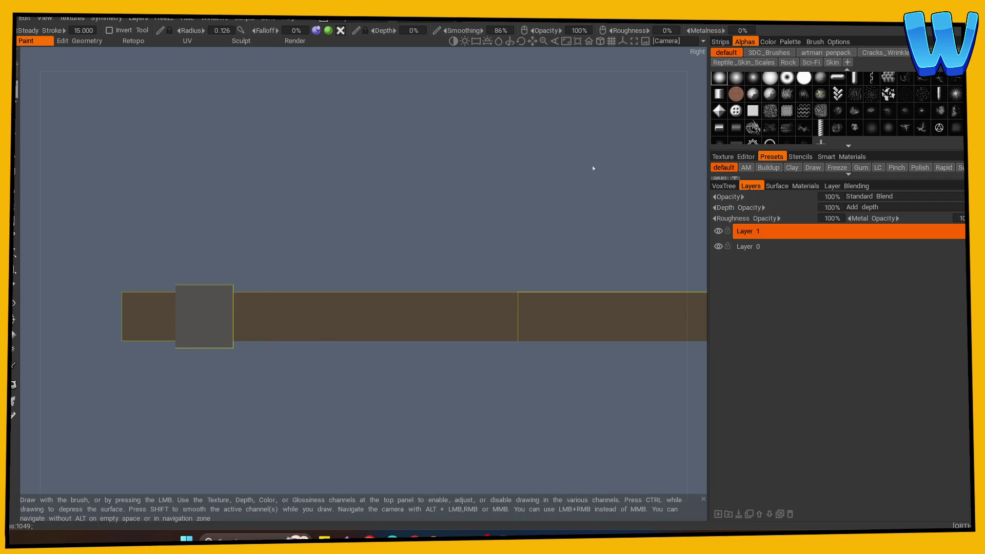
# Step: Switch to a square brush at 0% depth, radius 0.178, and enable symmetry
pyautogui.click(804, 78)
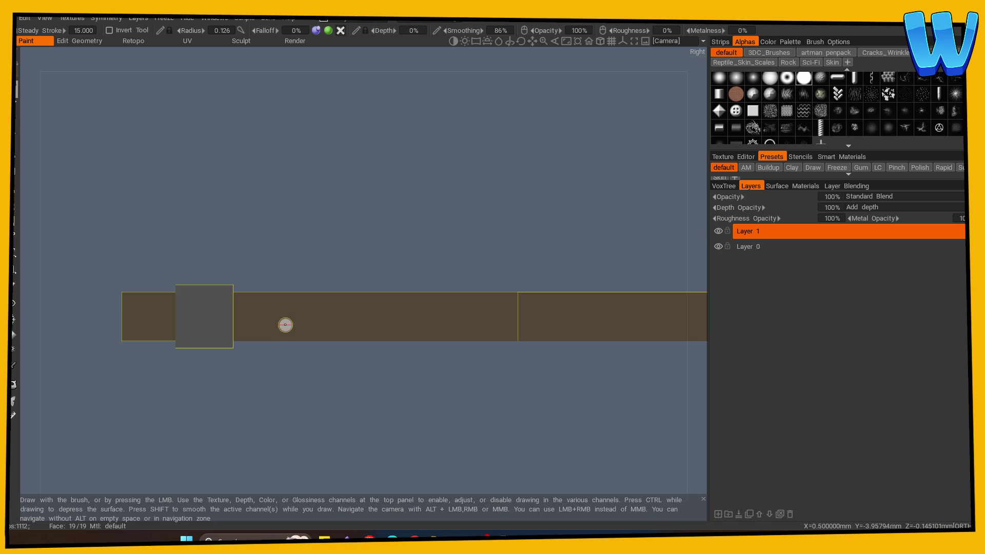
pyautogui.press(']')
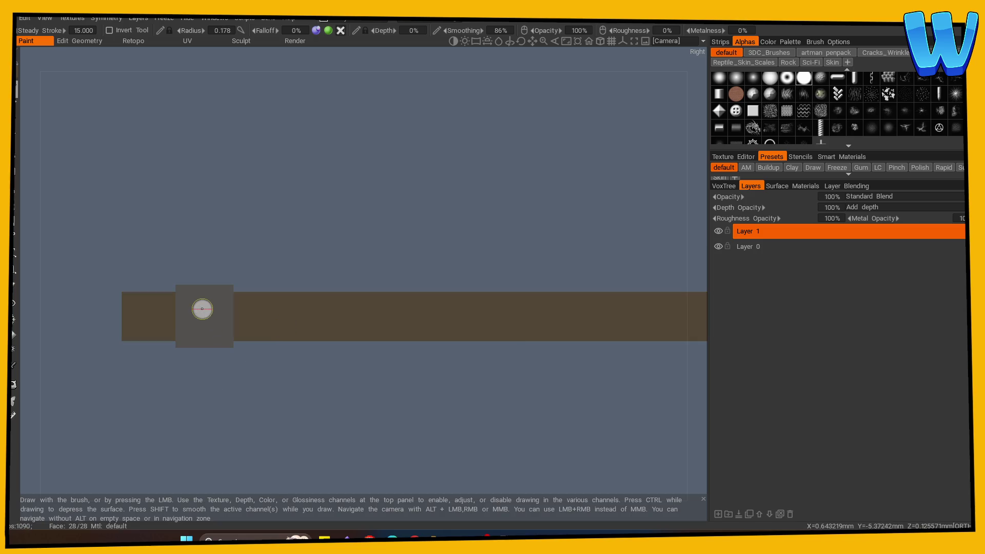
pyautogui.press('s')
pyautogui.click(135, 272)
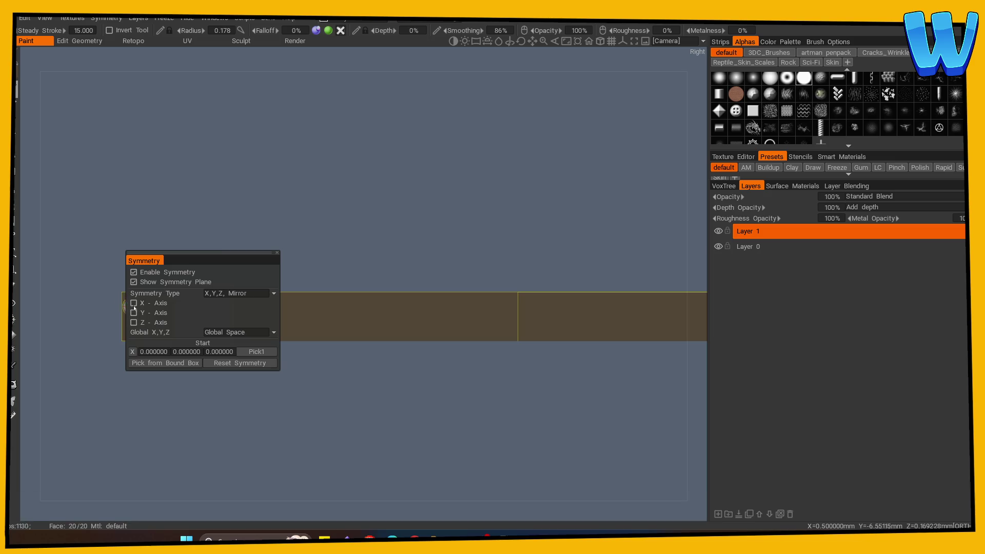
# Step: Paint dark lines outlining a diamond on the collar face from the side view
pyautogui.moveTo(159, 405); pyautogui.dragTo(186, 443)
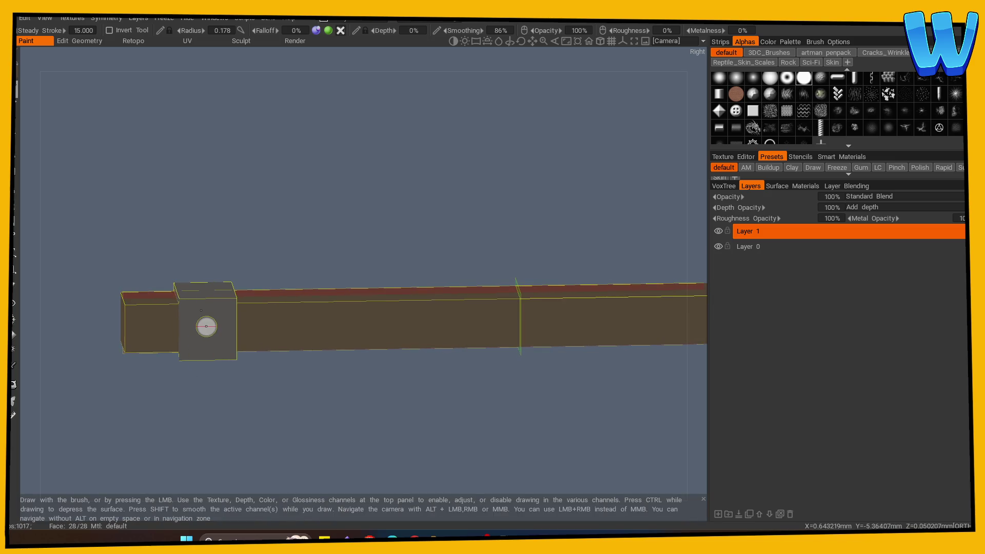
pyautogui.moveTo(209, 314); pyautogui.dragTo(207, 325)
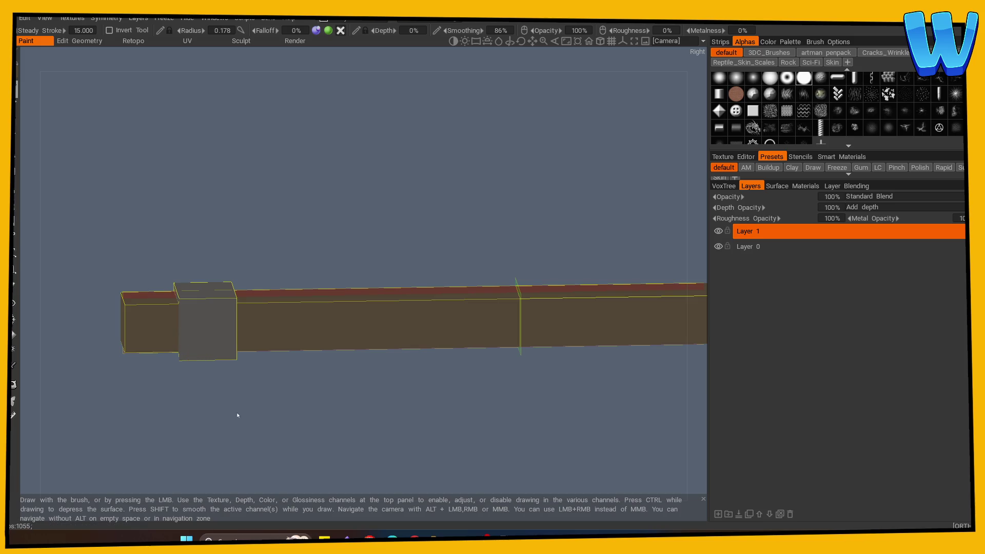
pyautogui.moveTo(238, 415); pyautogui.dragTo(257, 431)
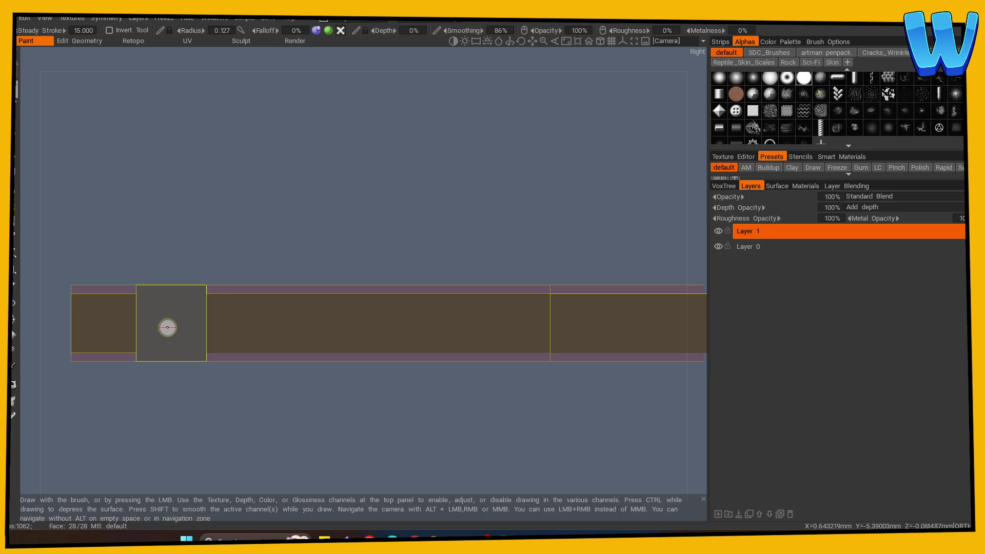
pyautogui.moveTo(168, 308); pyautogui.dragTo(157, 317)
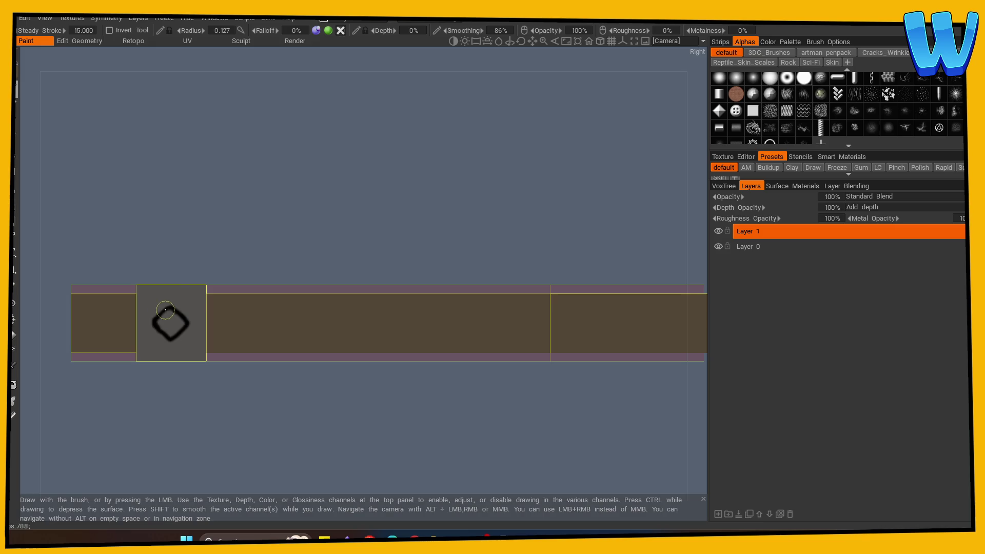
pyautogui.scroll(-3, 255, 409)
pyautogui.moveTo(141, 398); pyautogui.dragTo(248, 437)
pyautogui.scroll(2, 395, 420)
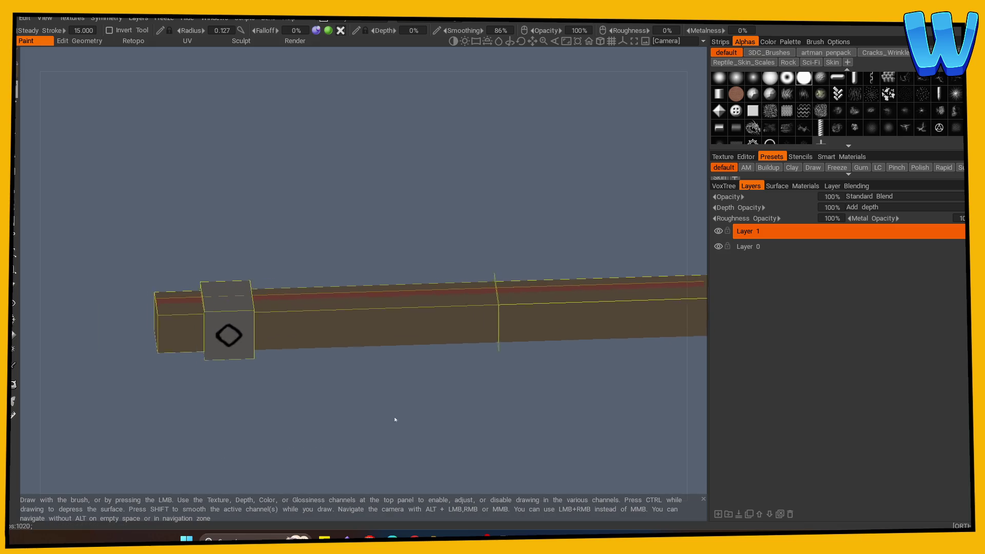
pyautogui.moveTo(322, 430)
pyautogui.mouseDown()
pyautogui.moveTo(366, 439)
pyautogui.moveTo(345, 412)
pyautogui.moveTo(368, 417)
pyautogui.moveTo(334, 429)
pyautogui.moveTo(229, 380)
pyautogui.mouseUp()
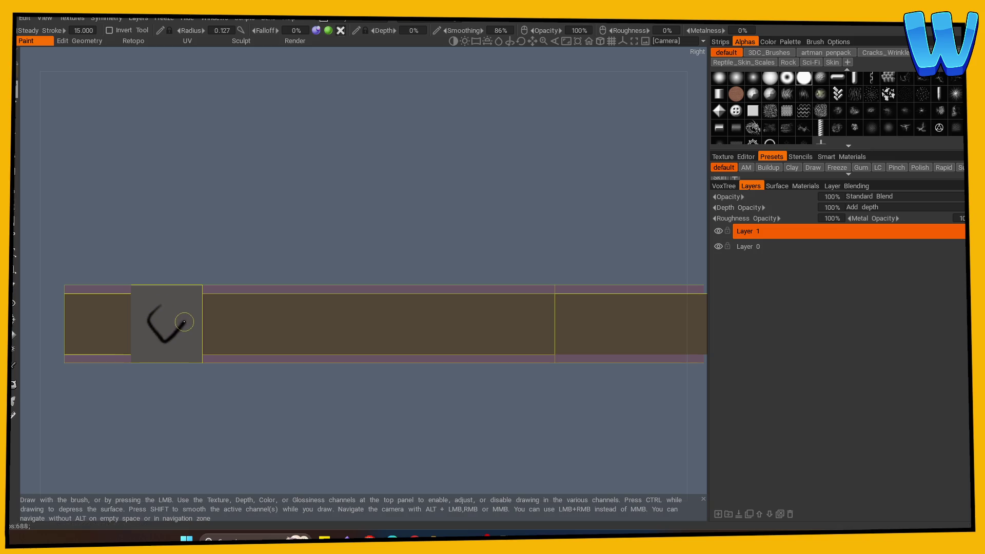
pyautogui.moveTo(163, 303); pyautogui.dragTo(163, 303)
pyautogui.moveTo(164, 309); pyautogui.dragTo(151, 319)
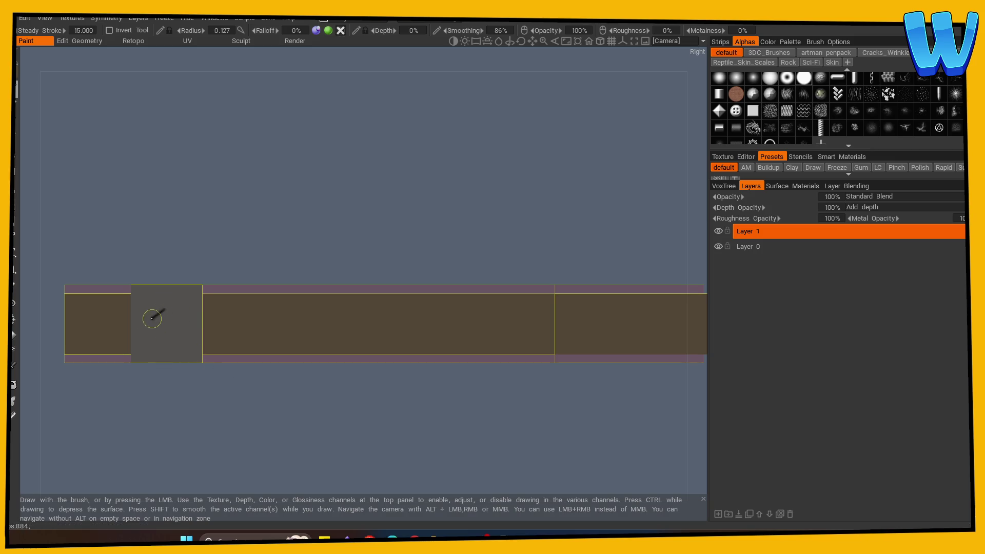
# Step: From a top view, paint dark lines along both sides of the bracket block
pyautogui.scroll(-3, 153, 359)
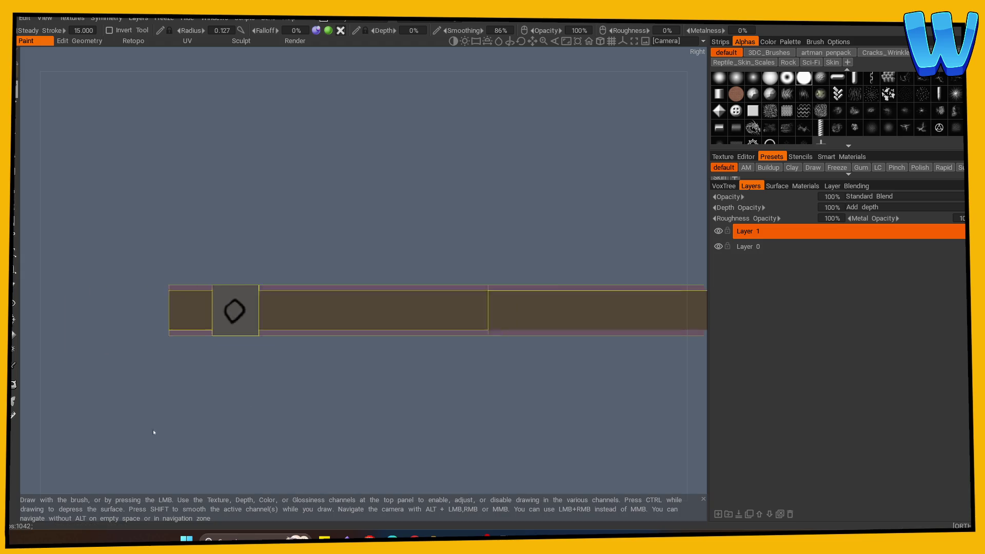
pyautogui.moveTo(153, 430)
pyautogui.mouseDown()
pyautogui.moveTo(338, 414)
pyautogui.moveTo(385, 429)
pyautogui.moveTo(351, 428)
pyautogui.mouseUp()
pyautogui.scroll(2, 351, 428)
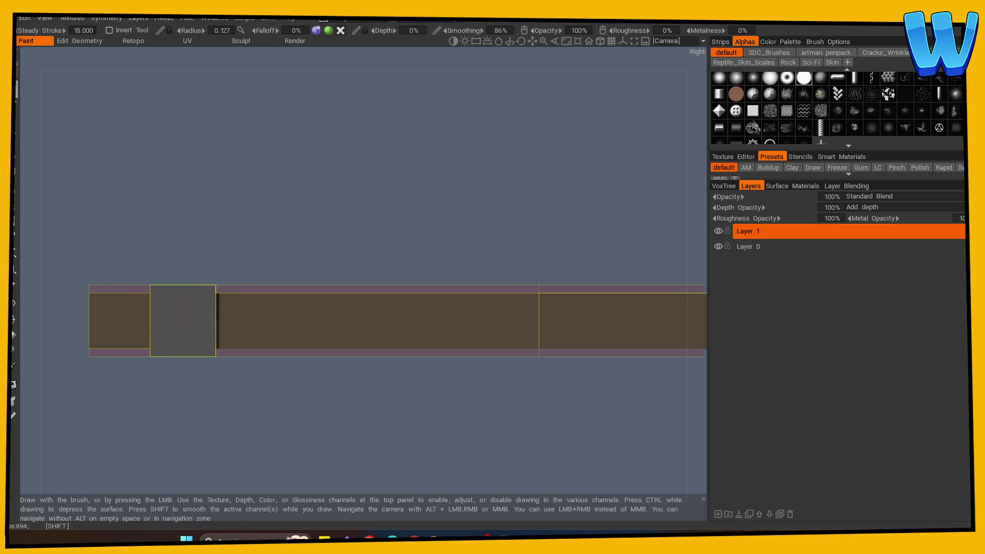
pyautogui.moveTo(161, 386)
pyautogui.mouseDown()
pyautogui.moveTo(150, 282)
pyautogui.moveTo(148, 376)
pyautogui.mouseUp()
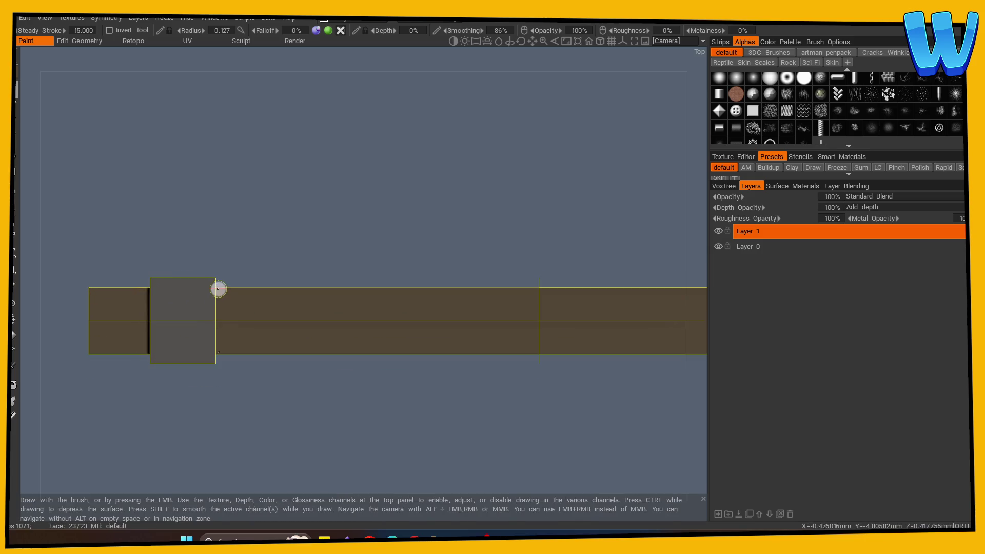
pyautogui.moveTo(218, 289); pyautogui.dragTo(218, 354)
pyautogui.moveTo(242, 405)
pyautogui.mouseDown()
pyautogui.moveTo(242, 299)
pyautogui.moveTo(240, 313)
pyautogui.moveTo(257, 277)
pyautogui.mouseUp()
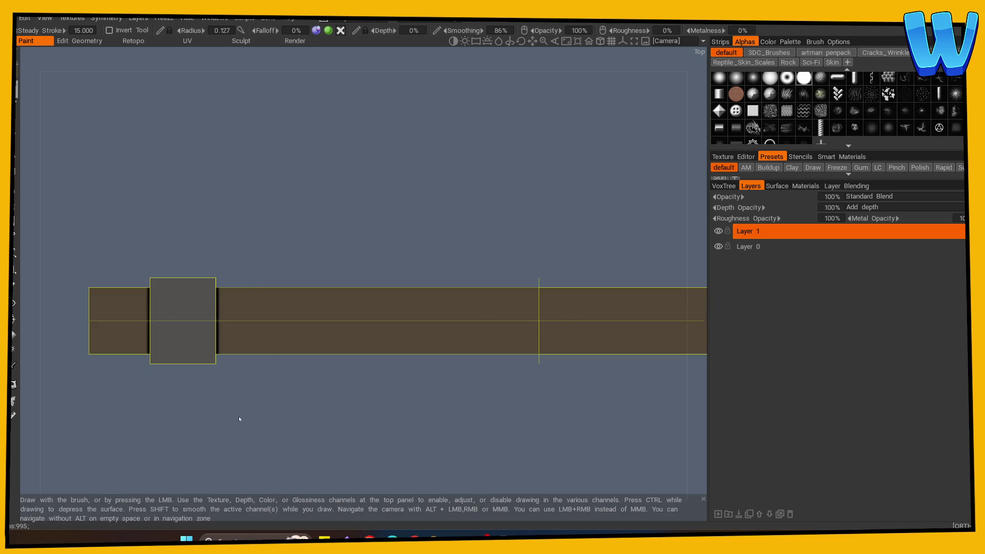
pyautogui.moveTo(238, 416)
pyautogui.mouseDown()
pyautogui.moveTo(265, 332)
pyautogui.moveTo(427, 313)
pyautogui.moveTo(313, 402)
pyautogui.moveTo(382, 428)
pyautogui.moveTo(362, 435)
pyautogui.moveTo(281, 422)
pyautogui.moveTo(330, 417)
pyautogui.moveTo(345, 429)
pyautogui.mouseUp()
# Step: Save the painted beam as a new .3b file named starting 'Mill' in the Paint folder
pyautogui.hotkey('ctrl', 's')
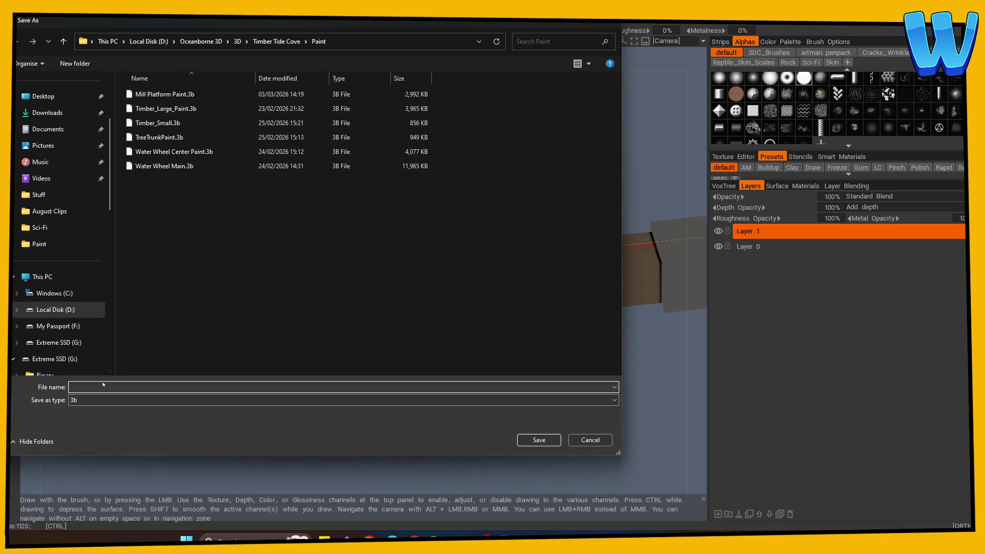
pyautogui.write('Milll Edge Paint')
pyautogui.press('Return')
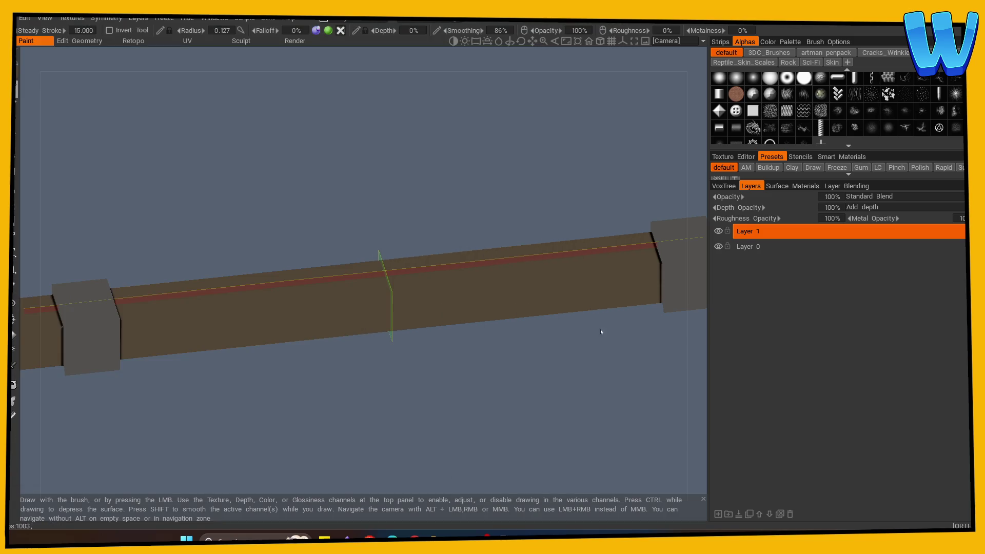
# Step: Add a layer named 'L' above Layer 0 with 48% opacity and Screen blending
pyautogui.click(744, 248)
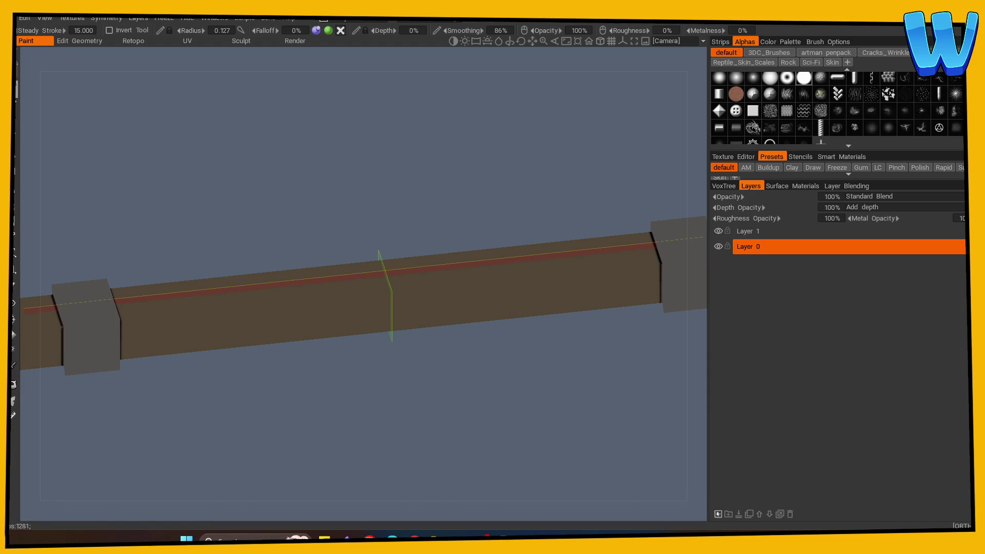
pyautogui.click(718, 514)
pyautogui.doubleClick(748, 248)
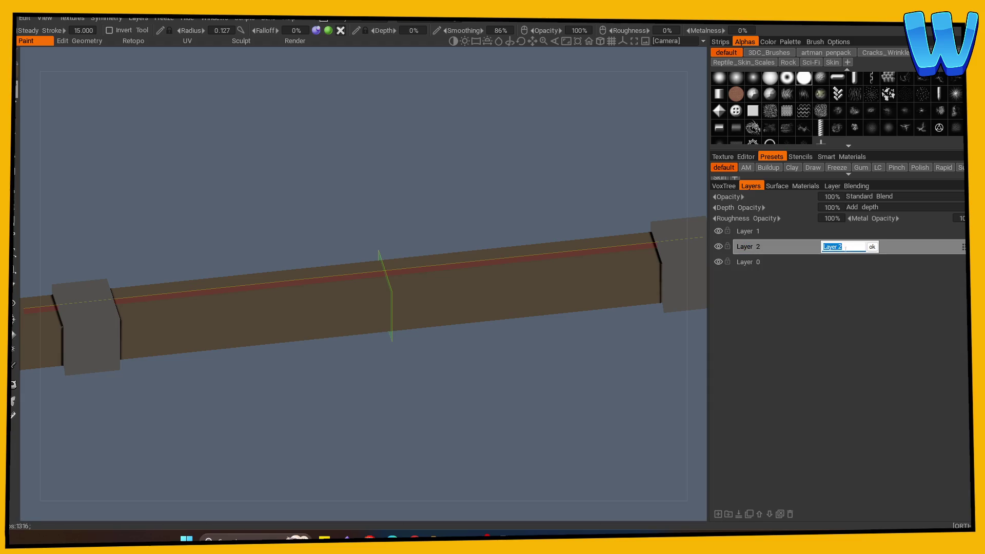
pyautogui.write('L')
pyautogui.press('Return')
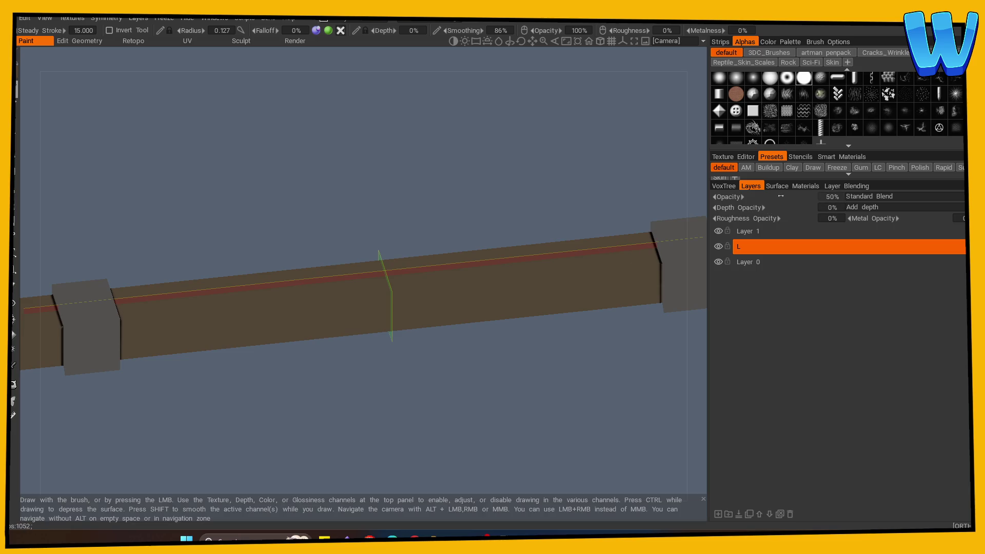
pyautogui.moveTo(779, 196); pyautogui.dragTo(776, 196)
pyautogui.click(872, 196)
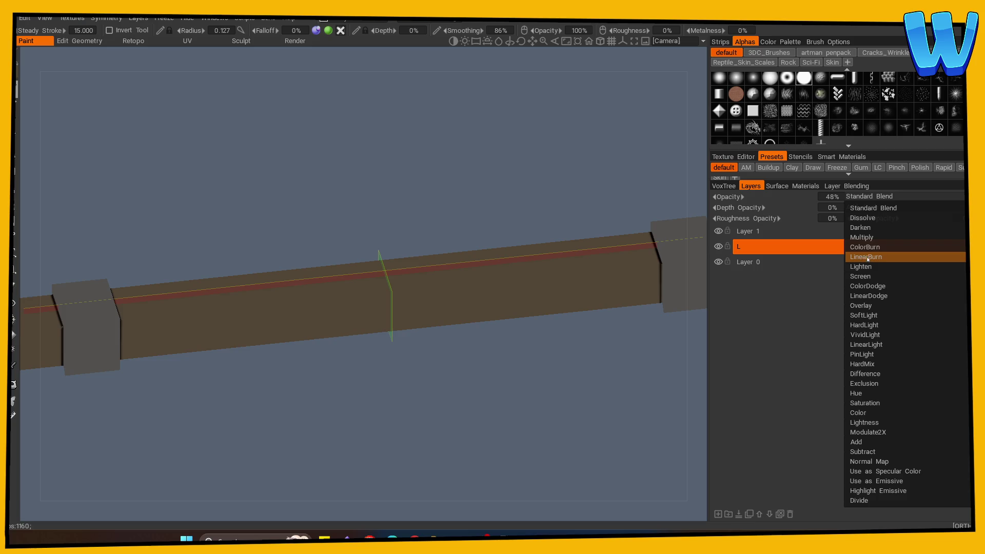
pyautogui.click(865, 275)
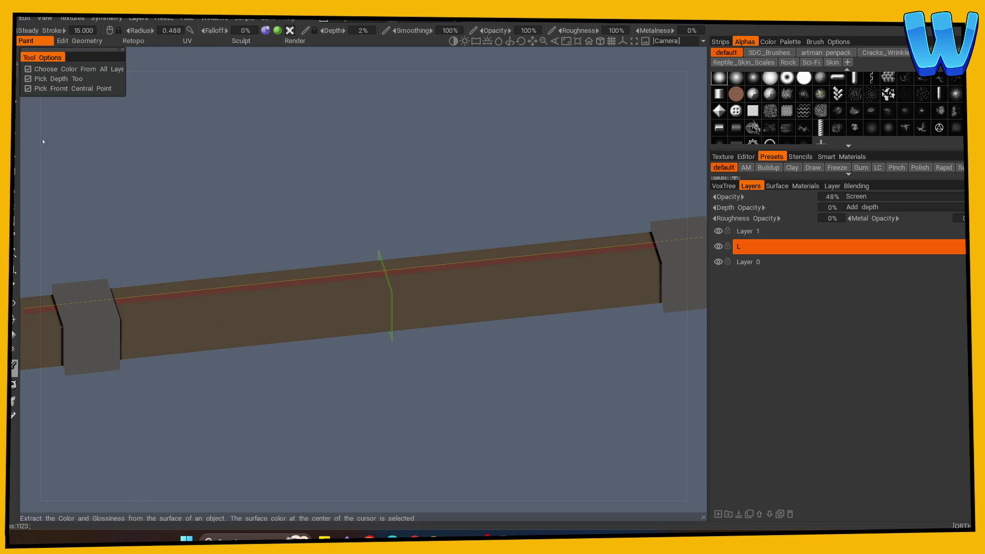
# Step: In Top view, paint a light highlight along the beam's bottom edge and left end, then smooth it
pyautogui.moveTo(196, 167); pyautogui.dragTo(114, 323)
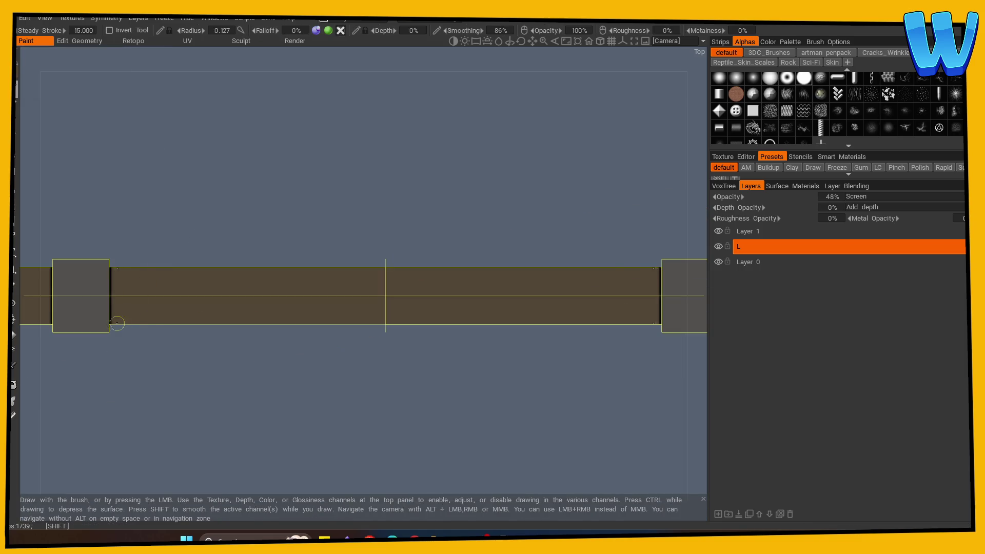
pyautogui.moveTo(306, 325); pyautogui.dragTo(537, 326)
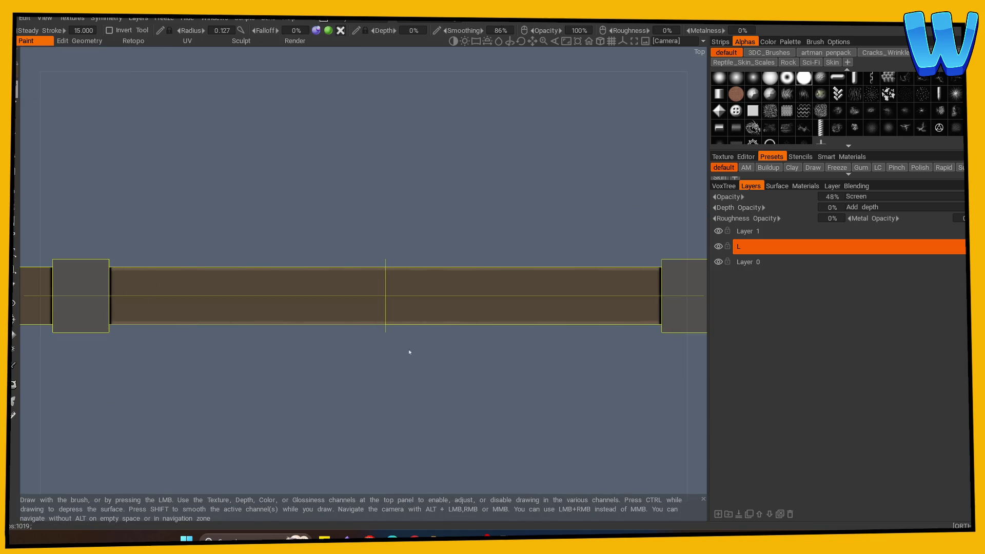
pyautogui.moveTo(192, 421); pyautogui.dragTo(428, 406)
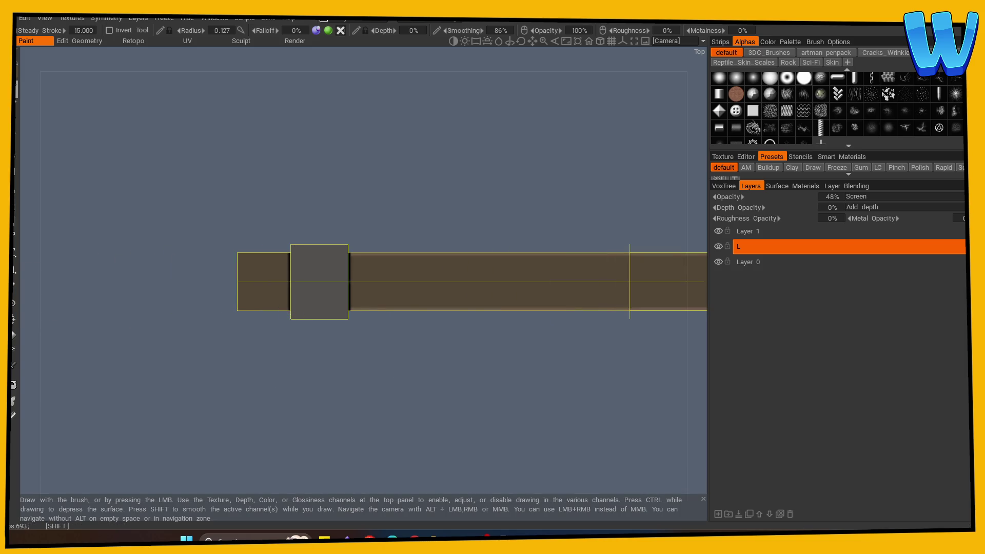
pyautogui.moveTo(243, 311); pyautogui.dragTo(239, 255)
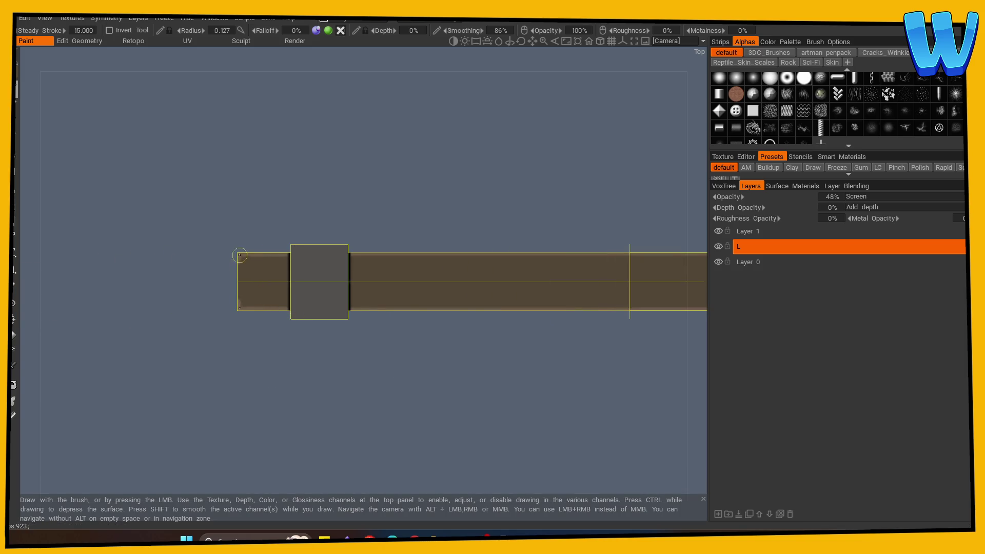
pyautogui.moveTo(237, 303)
pyautogui.mouseDown()
pyautogui.moveTo(237, 257)
pyautogui.moveTo(238, 266)
pyautogui.moveTo(270, 257)
pyautogui.moveTo(229, 380)
pyautogui.moveTo(242, 264)
pyautogui.mouseUp()
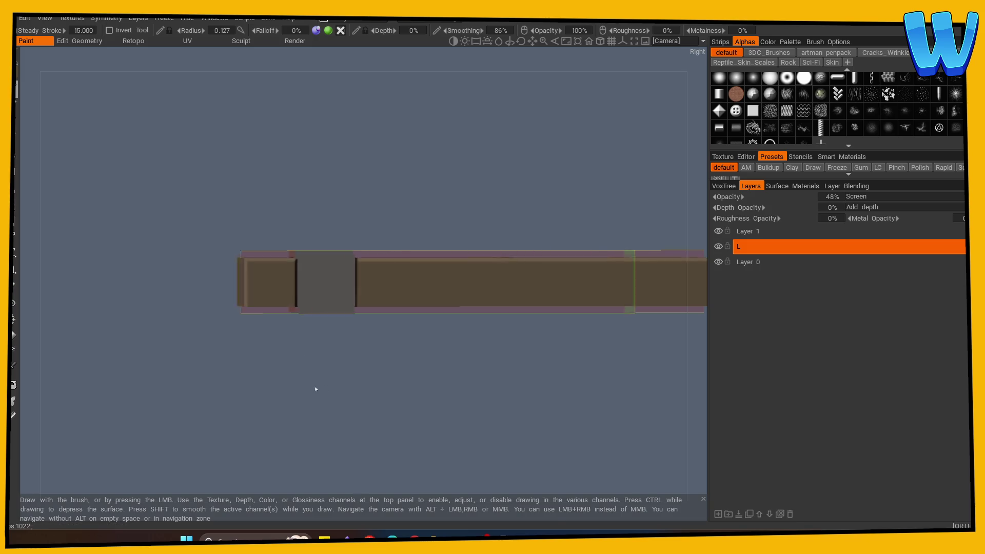
# Step: Paint light highlights along the end face's inner edges, then check them in perspective and front view
pyautogui.moveTo(314, 388)
pyautogui.mouseDown()
pyautogui.moveTo(409, 375)
pyautogui.moveTo(105, 411)
pyautogui.mouseUp()
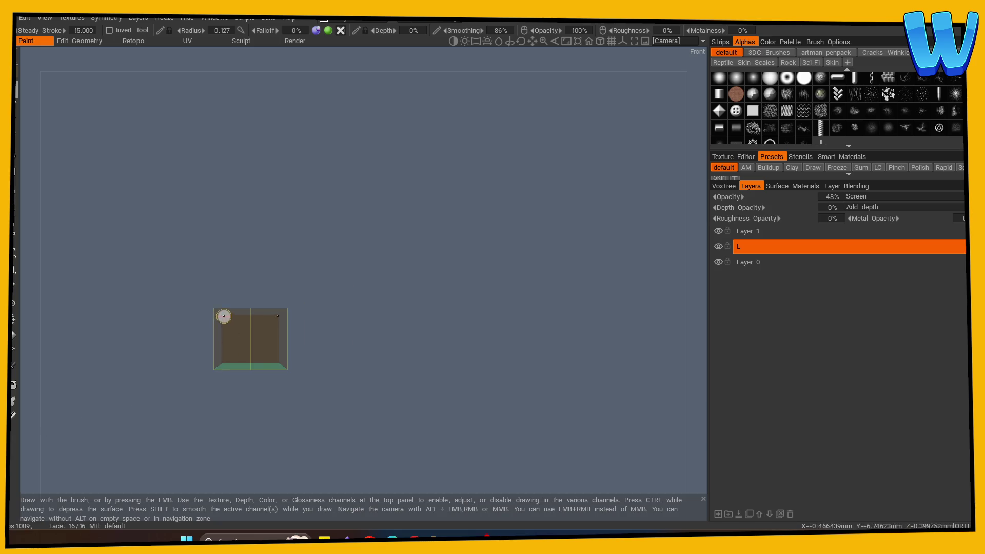
pyautogui.moveTo(221, 314); pyautogui.dragTo(224, 365)
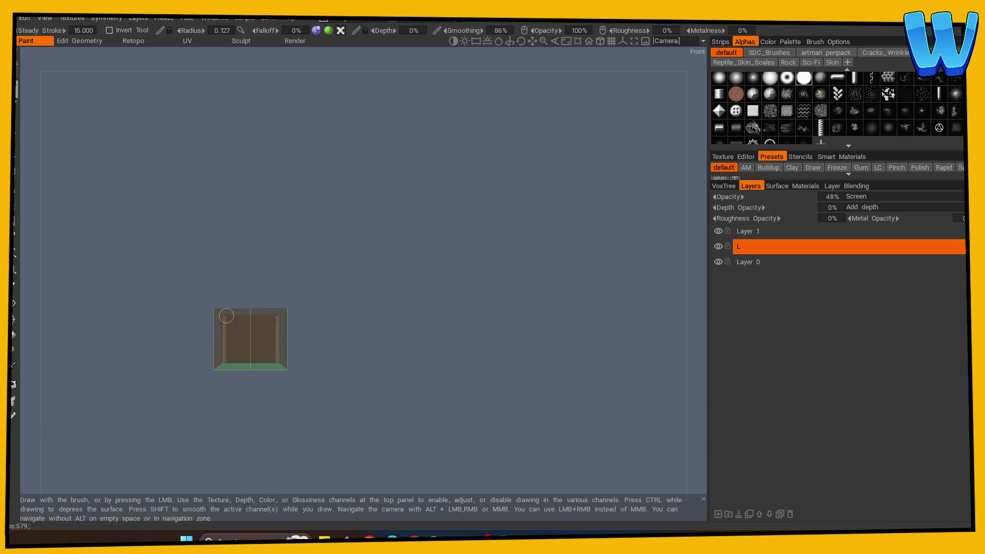
pyautogui.moveTo(301, 322)
pyautogui.mouseDown()
pyautogui.moveTo(371, 352)
pyautogui.moveTo(492, 332)
pyautogui.moveTo(556, 292)
pyautogui.mouseUp()
pyautogui.scroll(2, 512, 333)
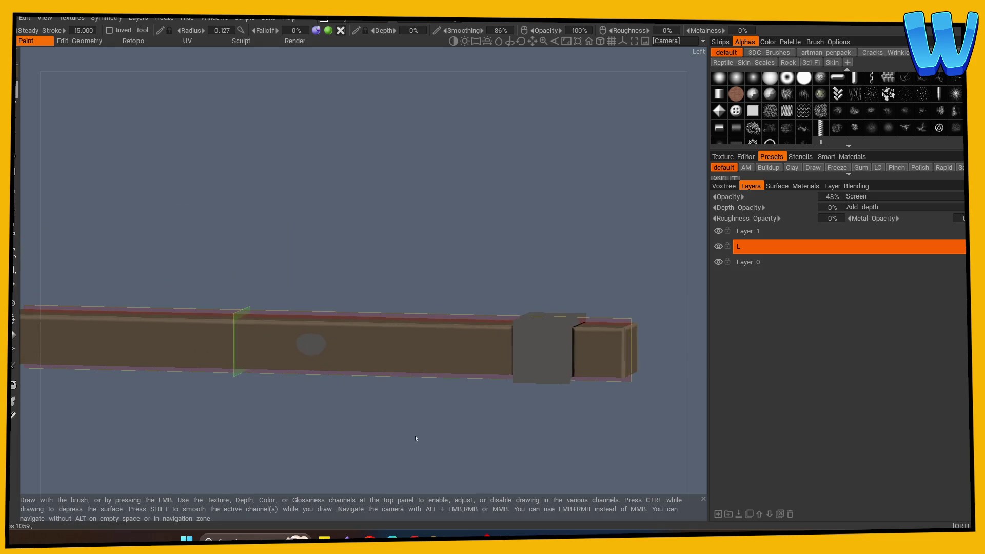
pyautogui.scroll(3, 180, 439)
pyautogui.scroll(2, 290, 398)
pyautogui.moveTo(290, 398); pyautogui.dragTo(330, 356)
pyautogui.scroll(2, 152, 409)
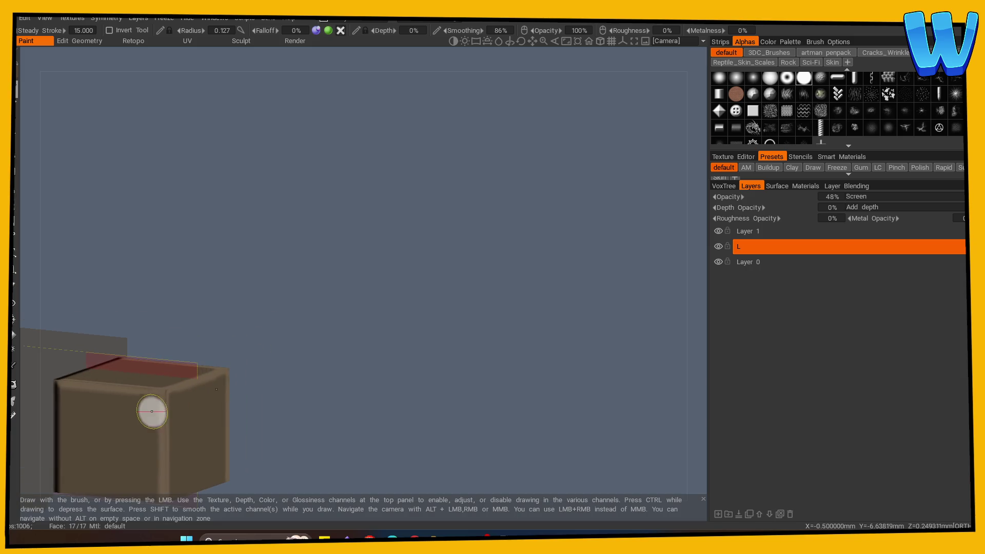
pyautogui.moveTo(241, 372); pyautogui.dragTo(245, 343)
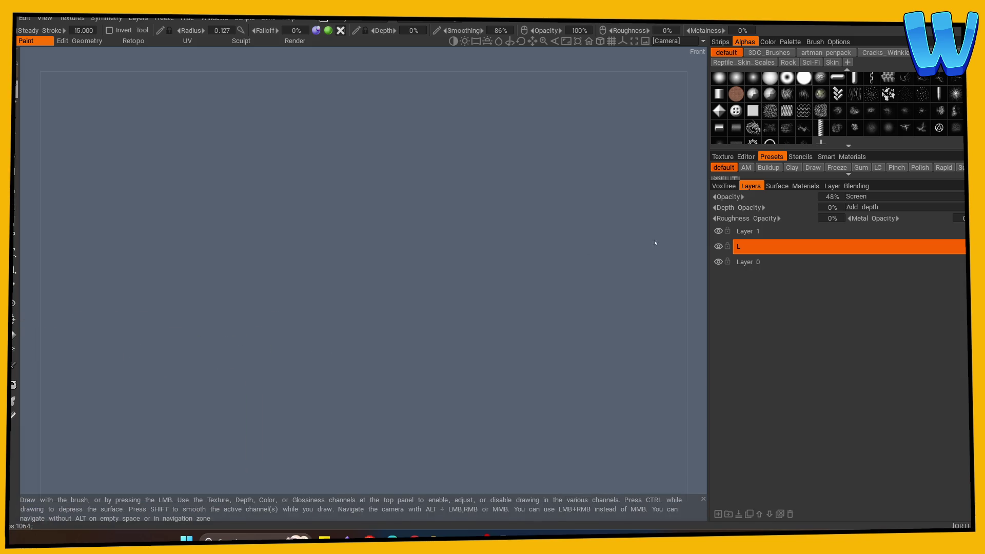
pyautogui.moveTo(328, 343); pyautogui.dragTo(356, 380)
pyautogui.scroll(3, 356, 380)
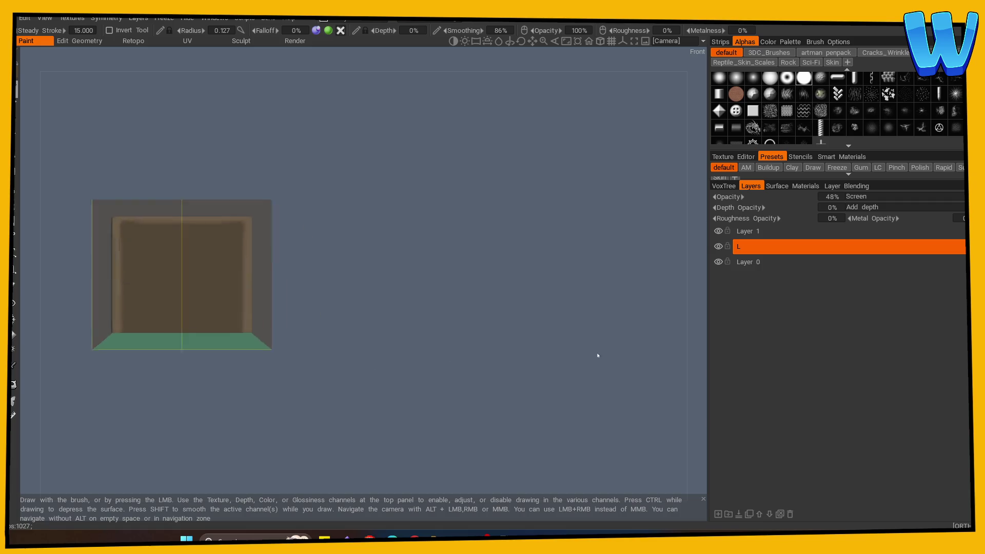
pyautogui.scroll(1, 415, 364)
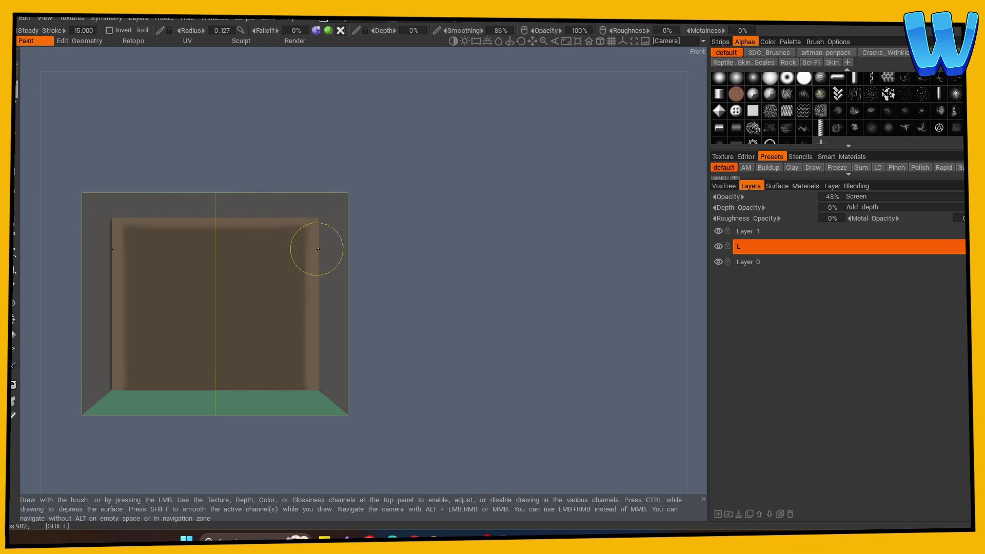
# Step: Orbit through angled, Left and Top views to inspect the highlights, ending close on the end face
pyautogui.moveTo(411, 357)
pyautogui.mouseDown()
pyautogui.moveTo(376, 354)
pyautogui.moveTo(248, 138)
pyautogui.moveTo(211, 158)
pyautogui.mouseUp()
pyautogui.moveTo(319, 260); pyautogui.dragTo(553, 299)
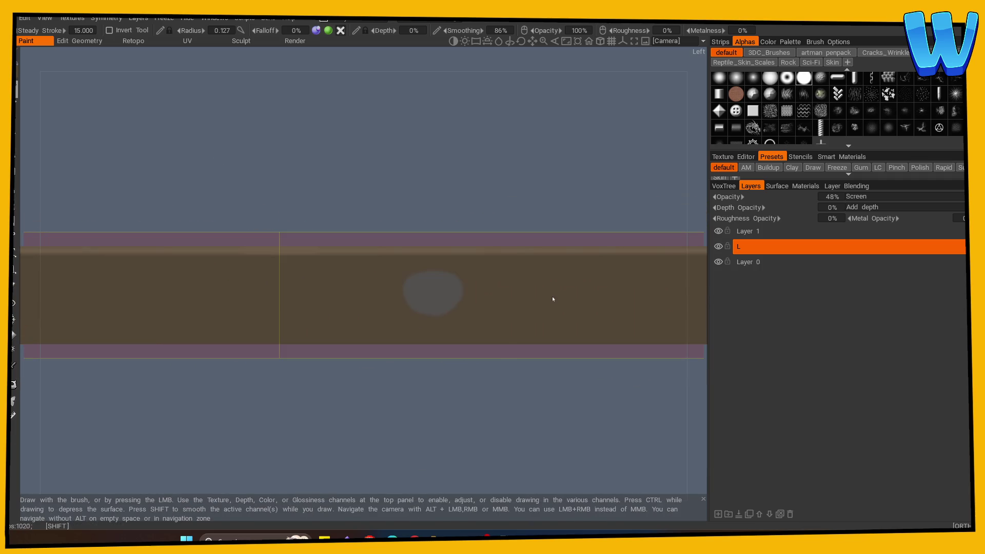
pyautogui.moveTo(485, 224)
pyautogui.mouseDown()
pyautogui.moveTo(451, 222)
pyautogui.moveTo(473, 200)
pyautogui.moveTo(421, 334)
pyautogui.mouseUp()
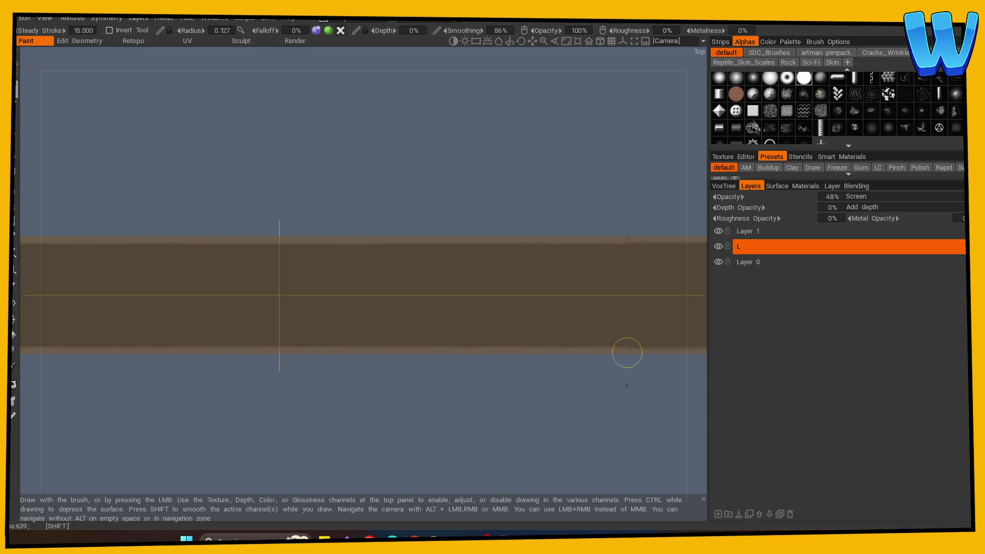
pyautogui.moveTo(627, 352)
pyautogui.mouseDown()
pyautogui.moveTo(235, 374)
pyautogui.moveTo(268, 312)
pyautogui.mouseUp()
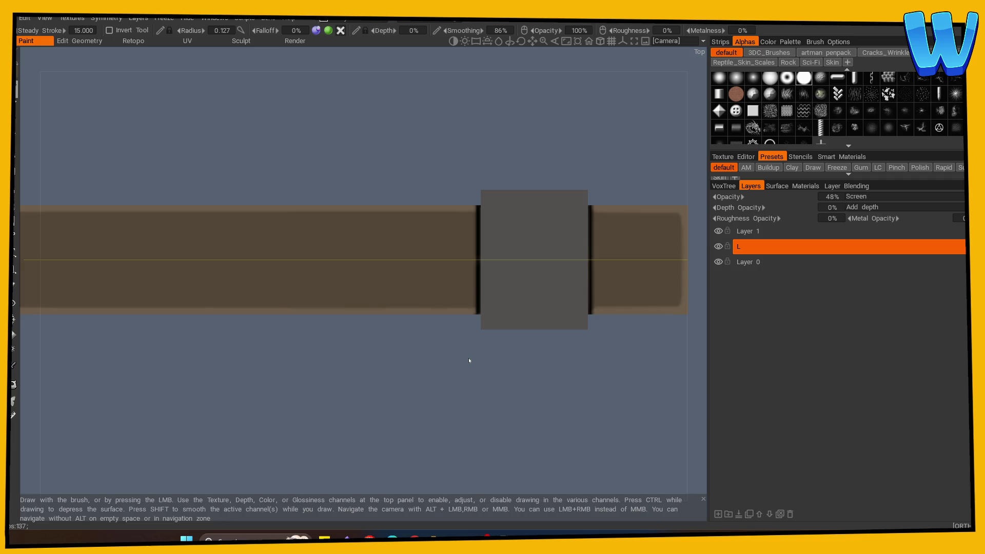
pyautogui.moveTo(205, 396)
pyautogui.mouseDown()
pyautogui.moveTo(235, 429)
pyautogui.moveTo(301, 371)
pyautogui.moveTo(241, 378)
pyautogui.moveTo(402, 336)
pyautogui.moveTo(268, 385)
pyautogui.moveTo(330, 365)
pyautogui.moveTo(295, 407)
pyautogui.moveTo(375, 323)
pyautogui.mouseUp()
pyautogui.moveTo(416, 219); pyautogui.dragTo(306, 381)
pyautogui.scroll(2, 217, 288)
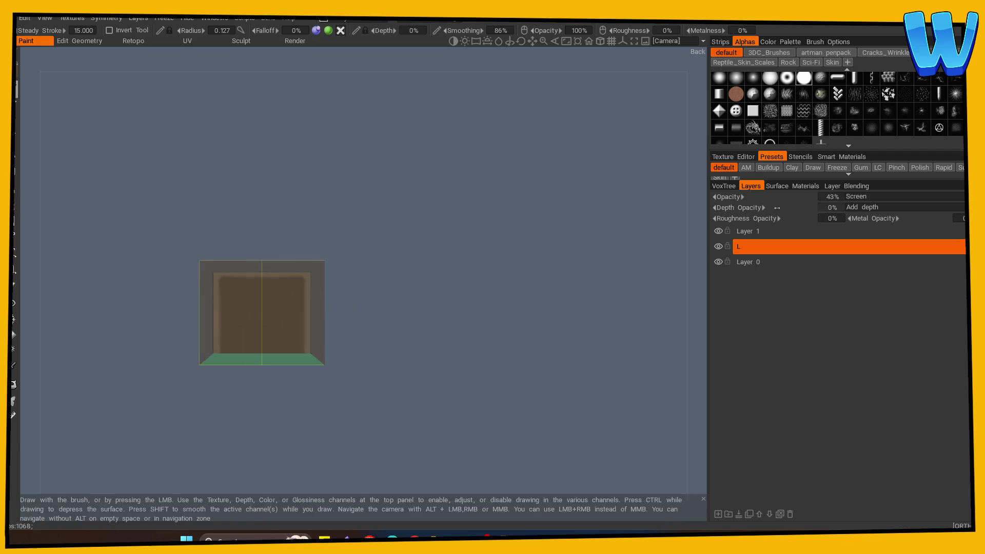
# Step: Return to layer L, enlarge the brush and set a straight top view of the bracket
pyautogui.click(739, 232)
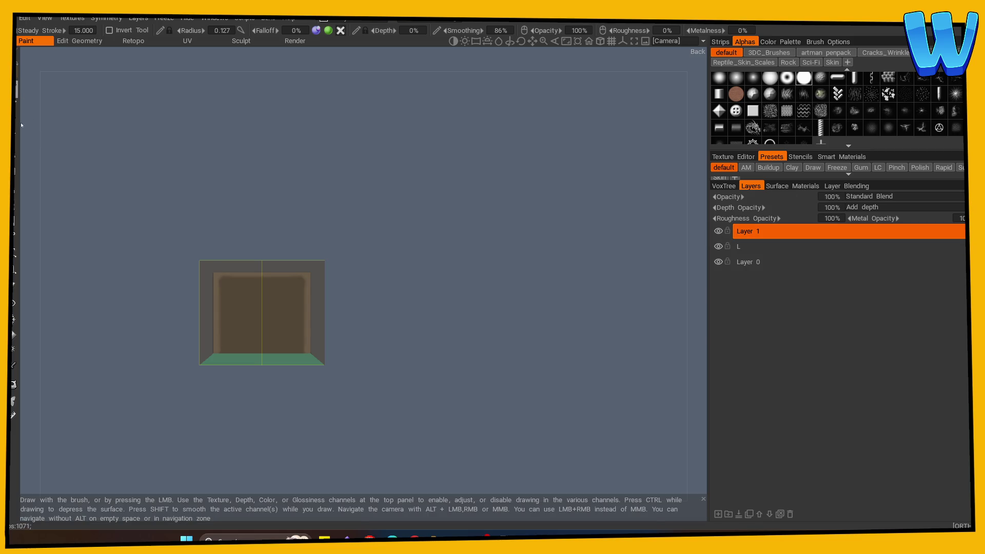
pyautogui.moveTo(450, 271)
pyautogui.mouseDown()
pyautogui.moveTo(488, 297)
pyautogui.moveTo(630, 267)
pyautogui.mouseUp()
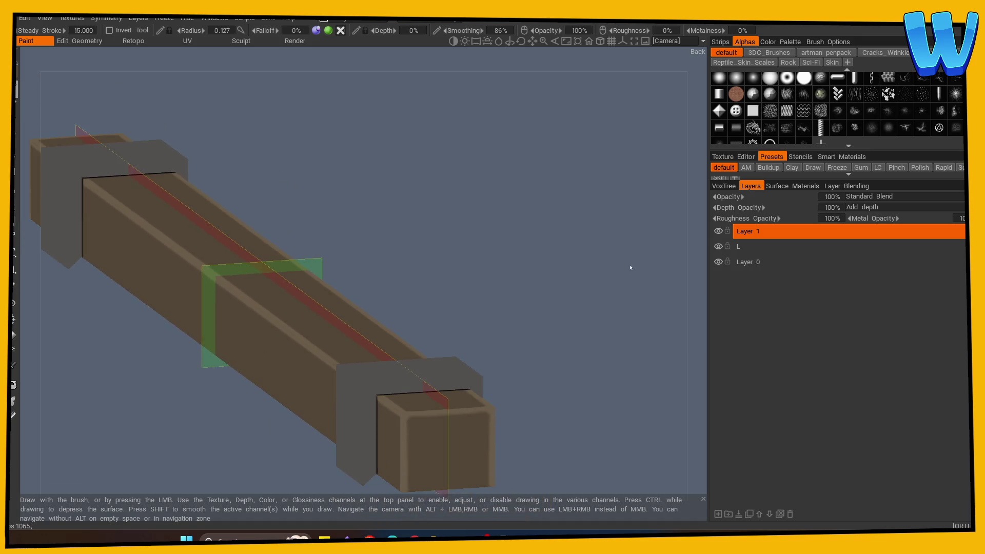
pyautogui.click(739, 247)
pyautogui.moveTo(484, 232)
pyautogui.mouseDown()
pyautogui.moveTo(187, 202)
pyautogui.moveTo(314, 187)
pyautogui.moveTo(222, 205)
pyautogui.moveTo(181, 231)
pyautogui.moveTo(437, 200)
pyautogui.moveTo(299, 229)
pyautogui.mouseUp()
pyautogui.scroll(3, 202, 217)
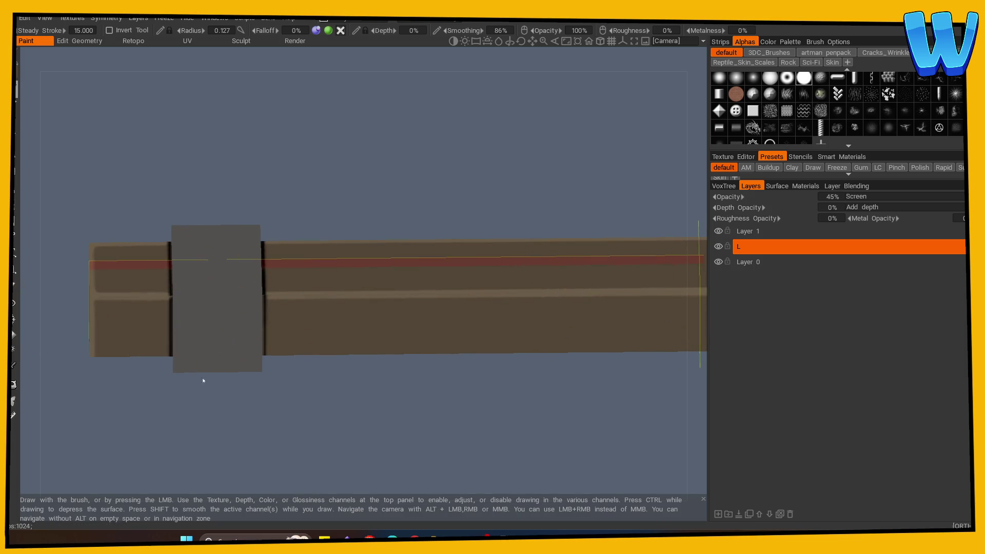
pyautogui.moveTo(154, 241); pyautogui.dragTo(102, 152)
pyautogui.moveTo(204, 201); pyautogui.dragTo(205, 205)
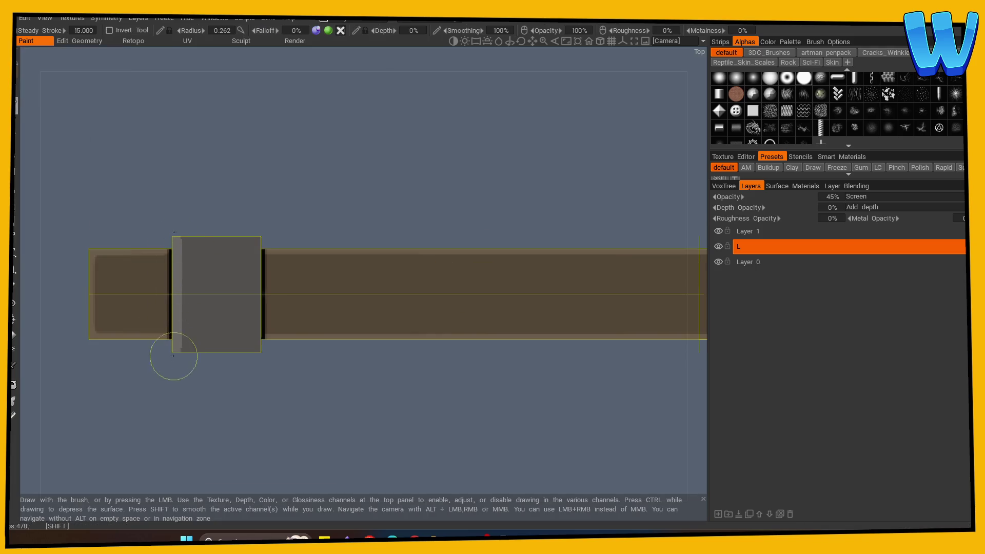
# Step: Shift-smooth the light highlight at the bracket's top-left corner and along its edge
pyautogui.press('shift')
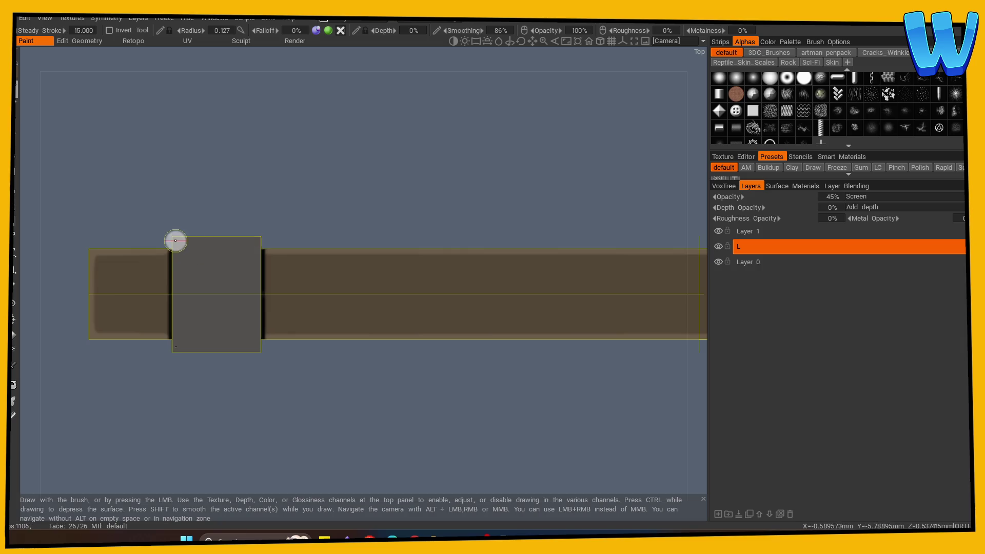
pyautogui.moveTo(173, 254)
pyautogui.mouseDown()
pyautogui.moveTo(176, 334)
pyautogui.moveTo(259, 346)
pyautogui.mouseUp()
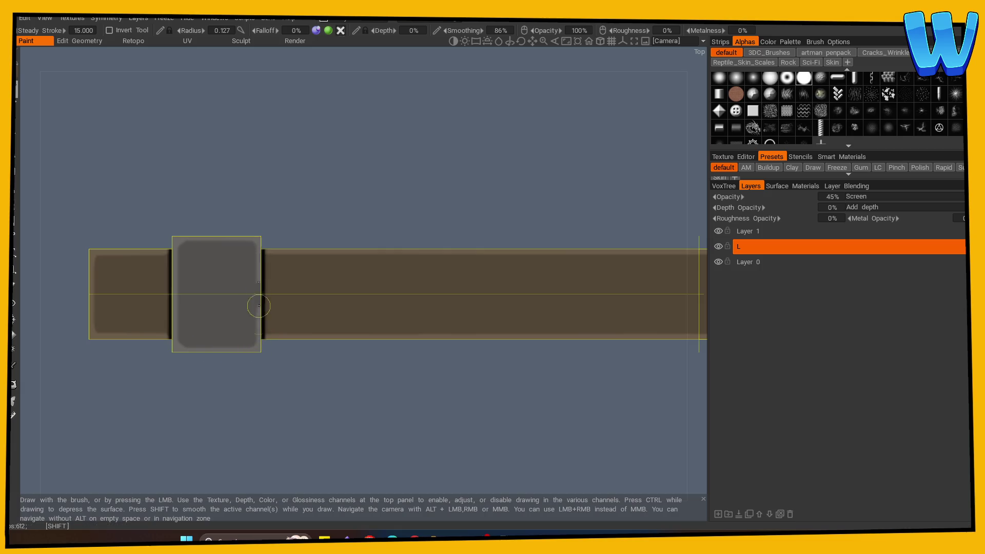
pyautogui.moveTo(253, 405); pyautogui.dragTo(260, 314)
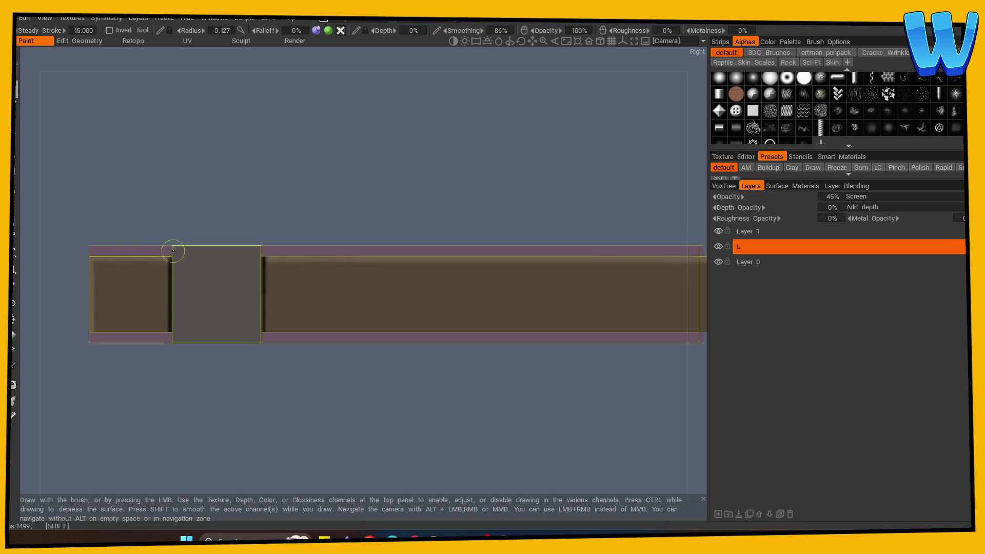
pyautogui.moveTo(260, 249); pyautogui.dragTo(259, 284)
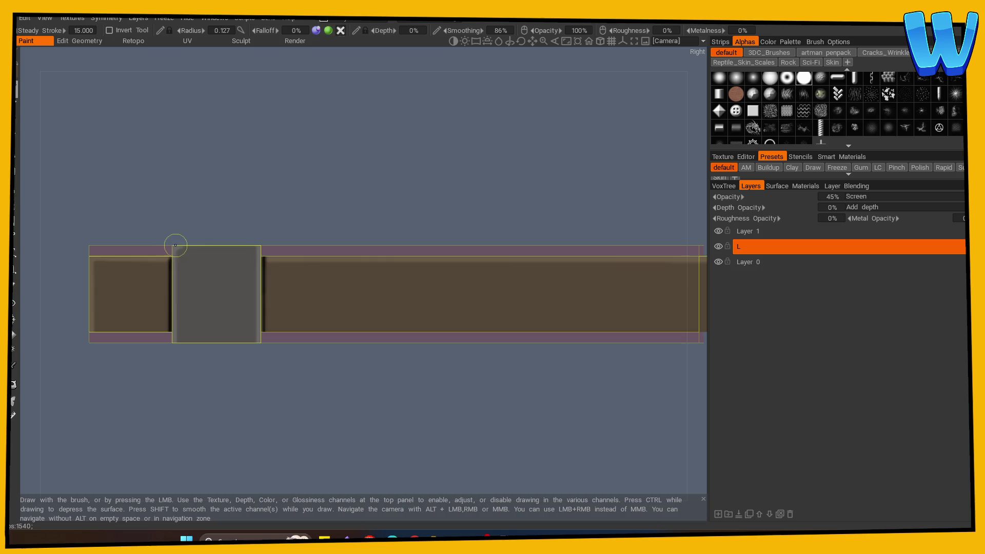
pyautogui.moveTo(268, 282)
pyautogui.mouseDown()
pyautogui.moveTo(330, 395)
pyautogui.moveTo(357, 403)
pyautogui.mouseUp()
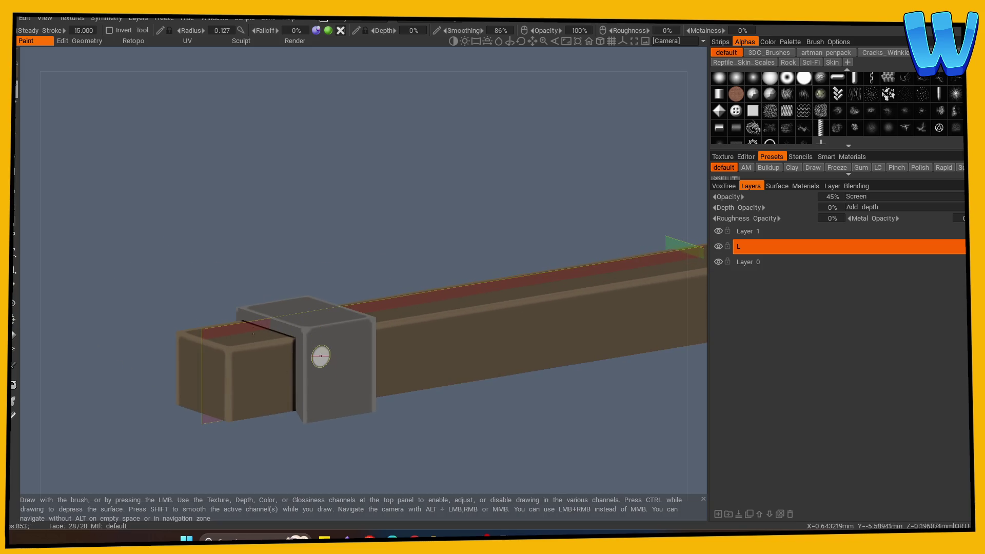
pyautogui.moveTo(321, 354)
pyautogui.mouseDown()
pyautogui.moveTo(393, 428)
pyautogui.moveTo(393, 418)
pyautogui.moveTo(84, 363)
pyautogui.moveTo(132, 397)
pyautogui.mouseUp()
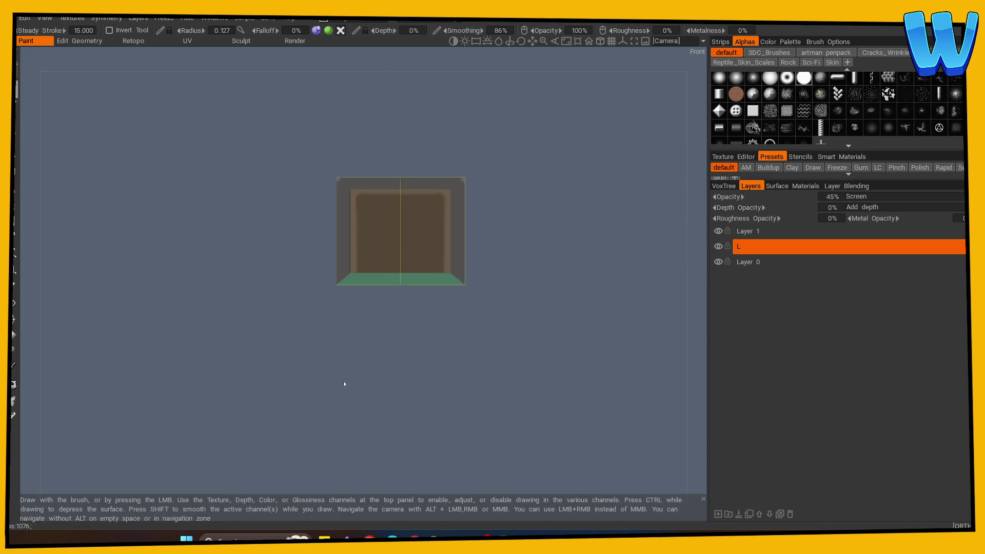
pyautogui.scroll(1, 344, 383)
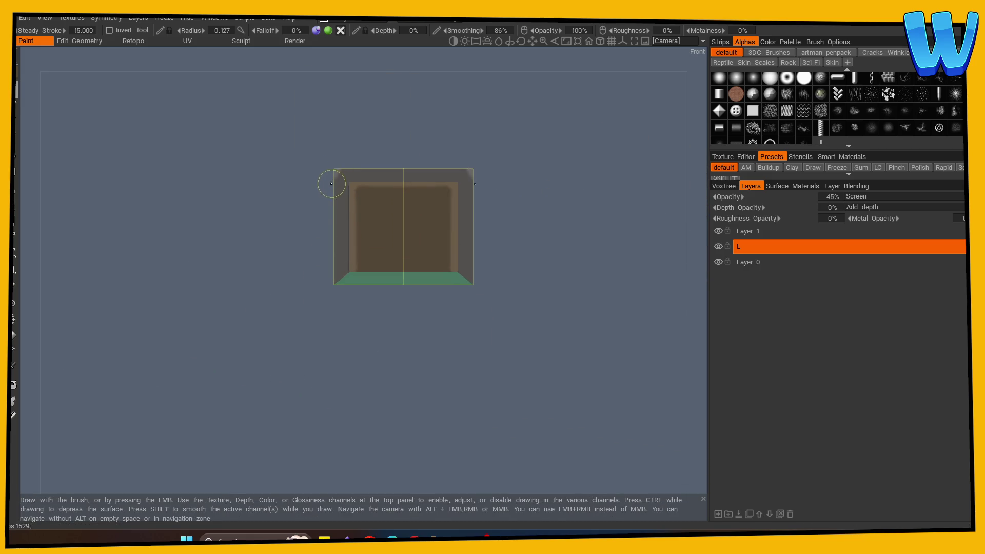
pyautogui.moveTo(471, 161)
pyautogui.mouseDown()
pyautogui.moveTo(385, 351)
pyautogui.moveTo(600, 360)
pyautogui.moveTo(523, 229)
pyautogui.moveTo(429, 370)
pyautogui.moveTo(523, 270)
pyautogui.moveTo(392, 391)
pyautogui.moveTo(402, 363)
pyautogui.mouseUp()
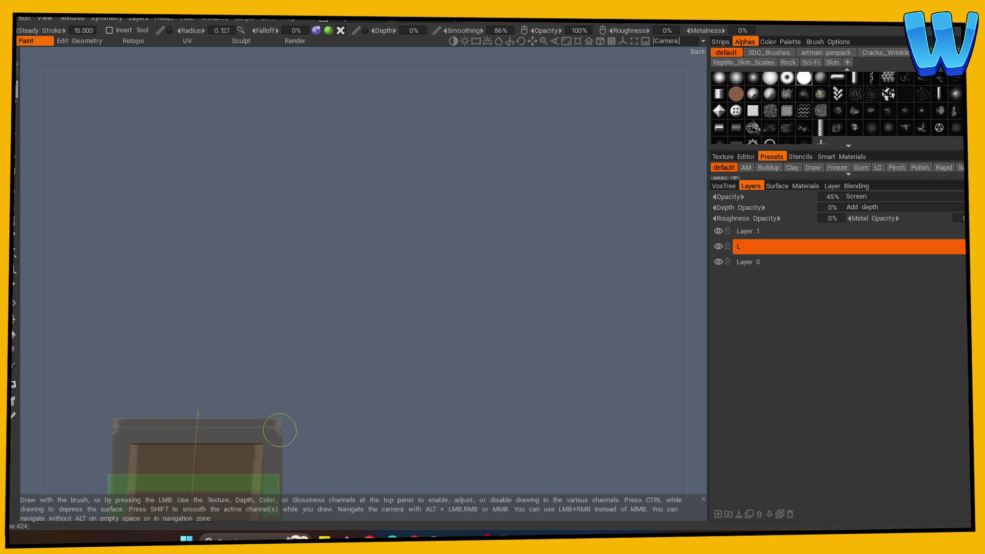
pyautogui.moveTo(365, 398)
pyautogui.mouseDown()
pyautogui.moveTo(369, 361)
pyautogui.moveTo(402, 343)
pyautogui.moveTo(304, 314)
pyautogui.moveTo(363, 302)
pyautogui.moveTo(242, 287)
pyautogui.moveTo(353, 265)
pyautogui.mouseUp()
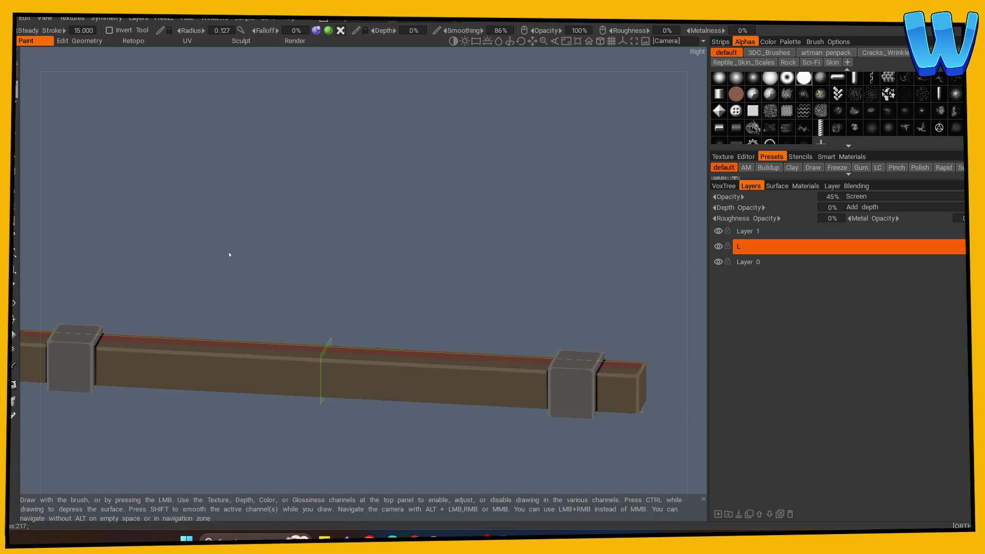
pyautogui.moveTo(229, 254)
pyautogui.mouseDown()
pyautogui.moveTo(282, 266)
pyautogui.moveTo(248, 275)
pyautogui.moveTo(280, 242)
pyautogui.moveTo(162, 271)
pyautogui.moveTo(308, 246)
pyautogui.moveTo(282, 266)
pyautogui.moveTo(257, 262)
pyautogui.moveTo(282, 257)
pyautogui.mouseUp()
pyautogui.scroll(2, 314, 239)
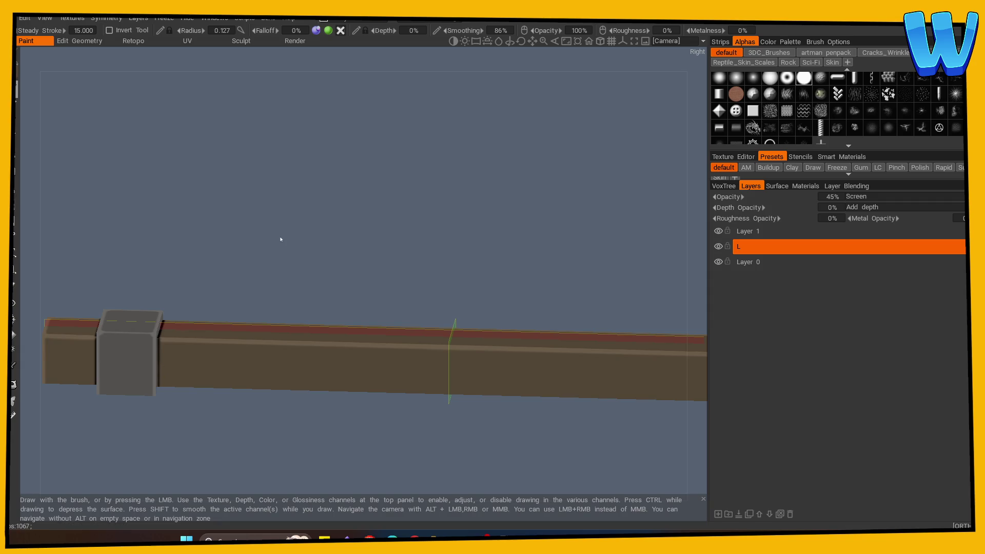
pyautogui.moveTo(282, 238); pyautogui.dragTo(315, 265)
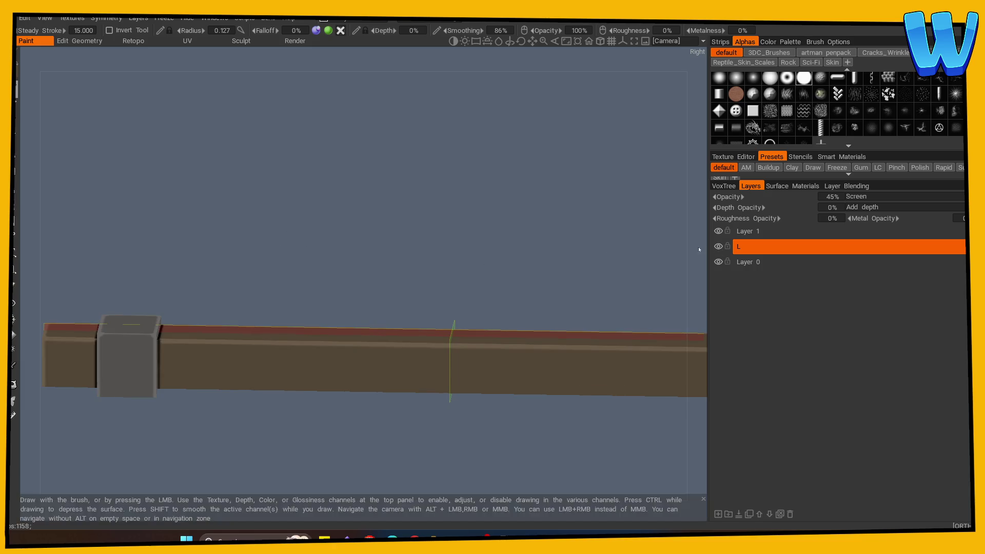
# Step: Create layer 's' below L, set to 41% opacity with Multiply blending
pyautogui.press('s')
pyautogui.click(718, 513)
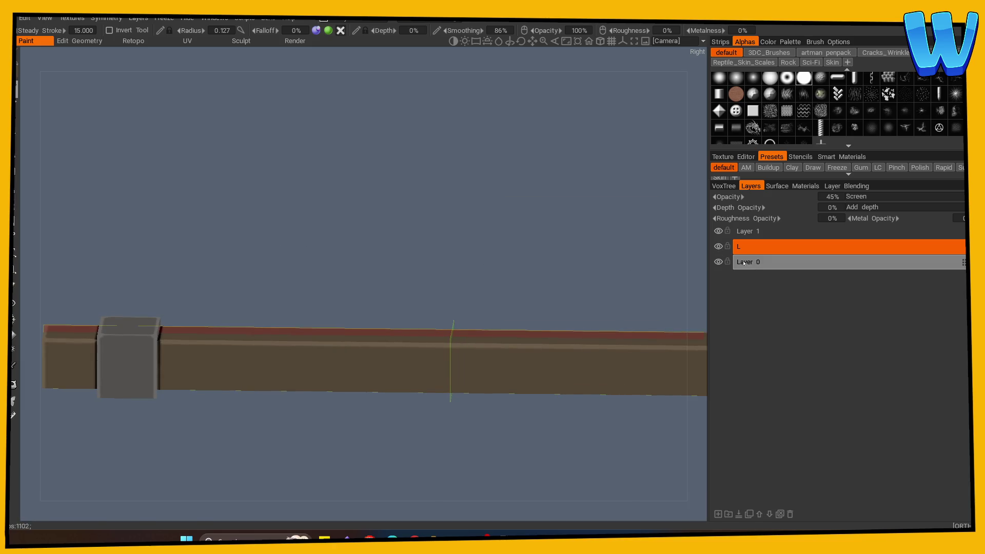
pyautogui.doubleClick(749, 263)
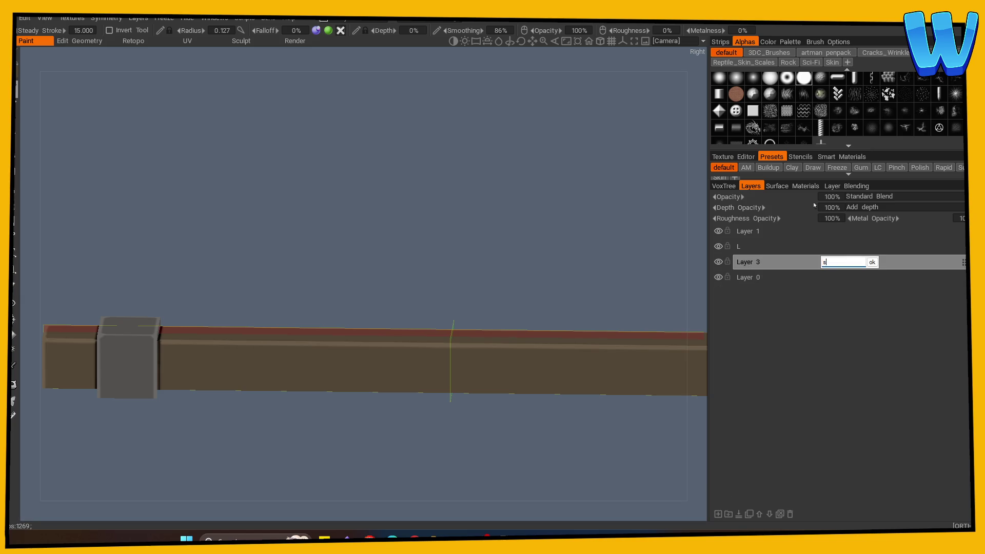
pyautogui.press('Return')
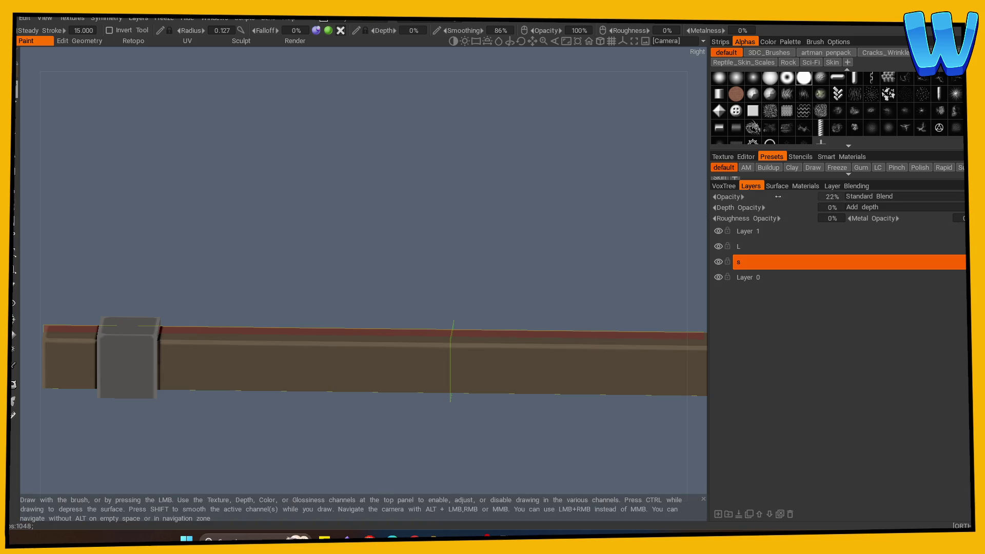
pyautogui.moveTo(778, 196); pyautogui.dragTo(788, 197)
pyautogui.click(872, 196)
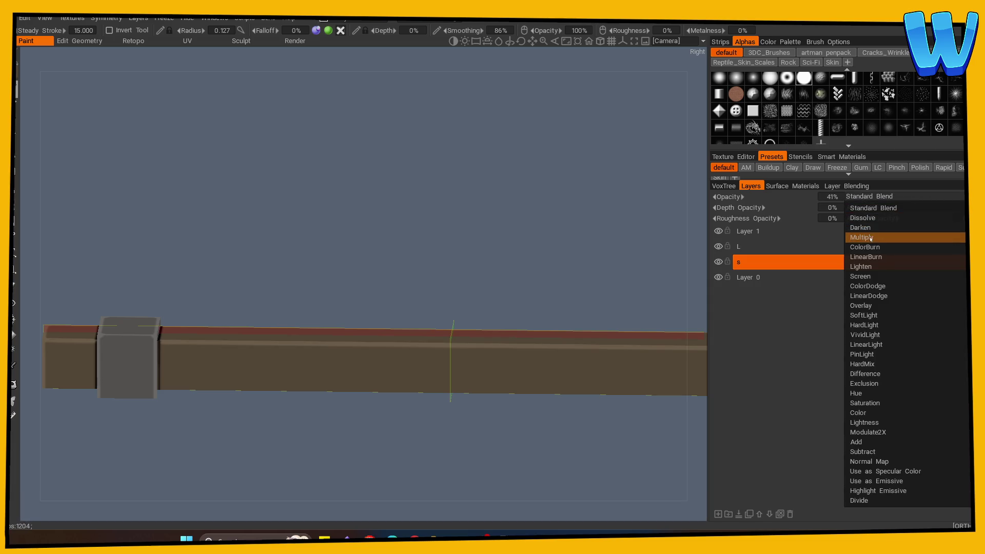
pyautogui.click(878, 235)
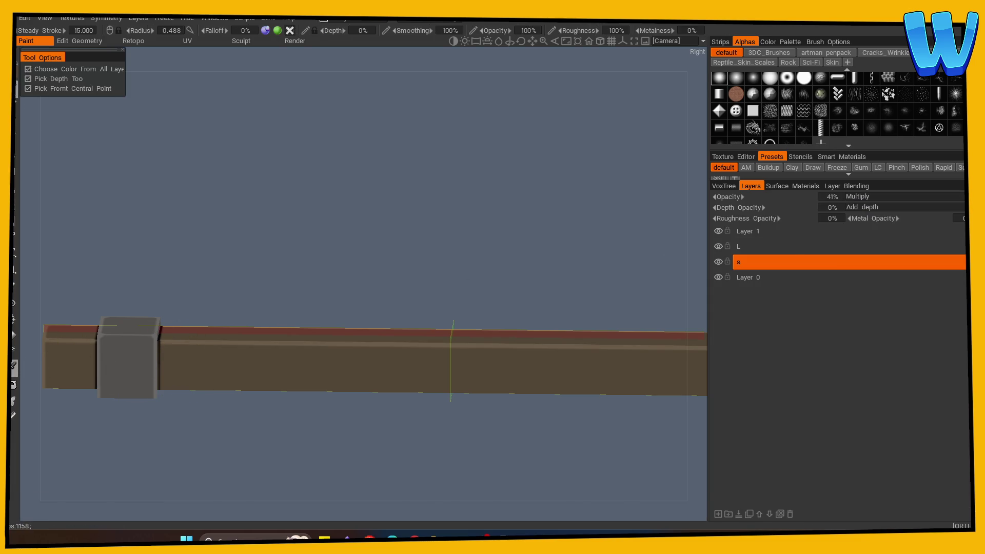
# Step: Paint a dark shadow along the beam's bottom edge in the side view, then check it end-on
pyautogui.moveTo(221, 411); pyautogui.dragTo(242, 421)
pyautogui.moveTo(164, 386); pyautogui.dragTo(560, 386)
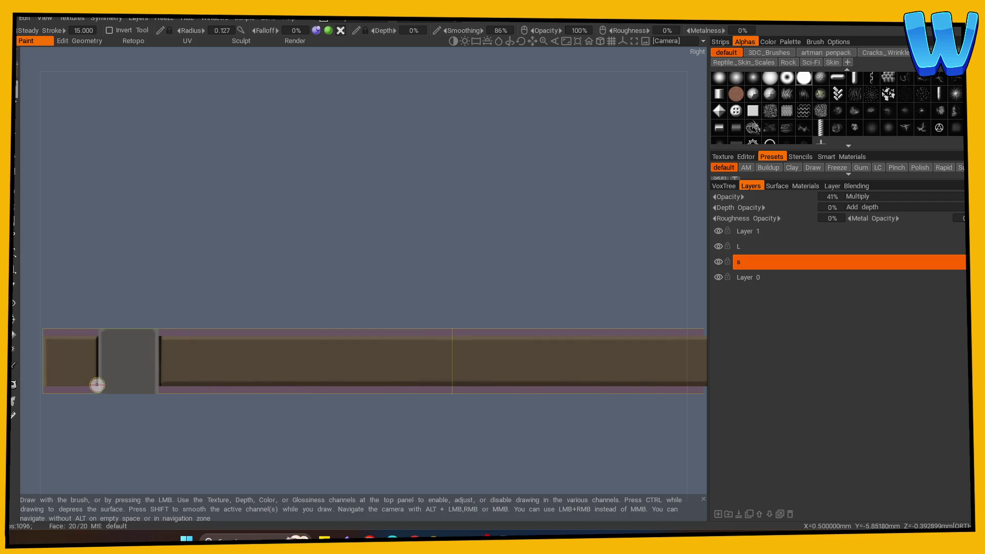
pyautogui.moveTo(102, 410)
pyautogui.mouseDown()
pyautogui.moveTo(110, 451)
pyautogui.moveTo(259, 442)
pyautogui.mouseUp()
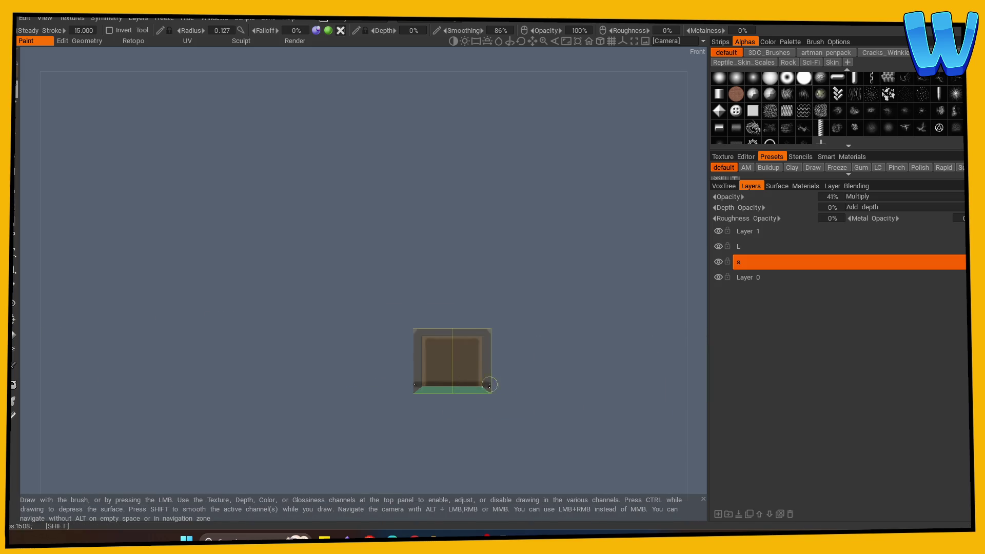
pyautogui.moveTo(471, 421)
pyautogui.mouseDown()
pyautogui.moveTo(299, 405)
pyautogui.moveTo(488, 469)
pyautogui.moveTo(301, 398)
pyautogui.moveTo(275, 354)
pyautogui.mouseUp()
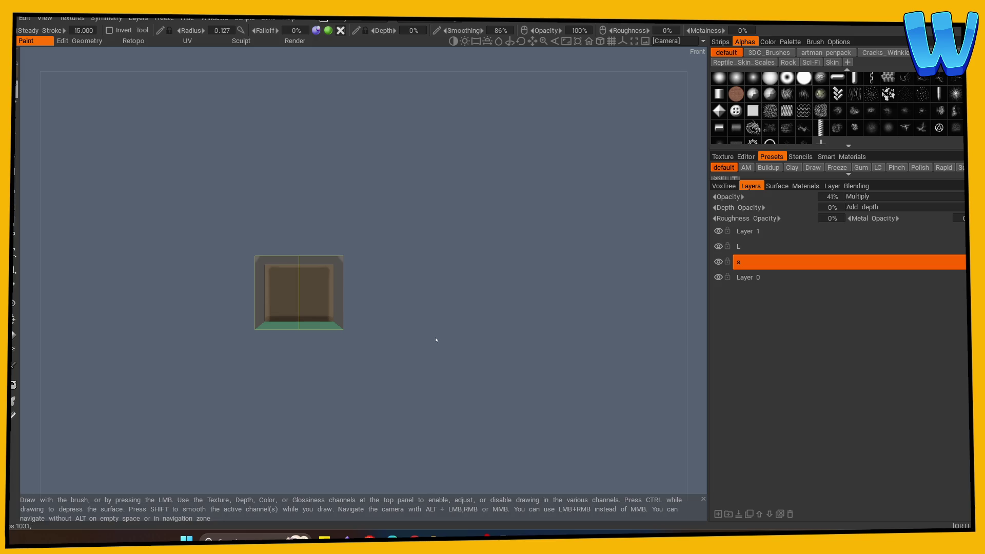
pyautogui.scroll(5, 437, 339)
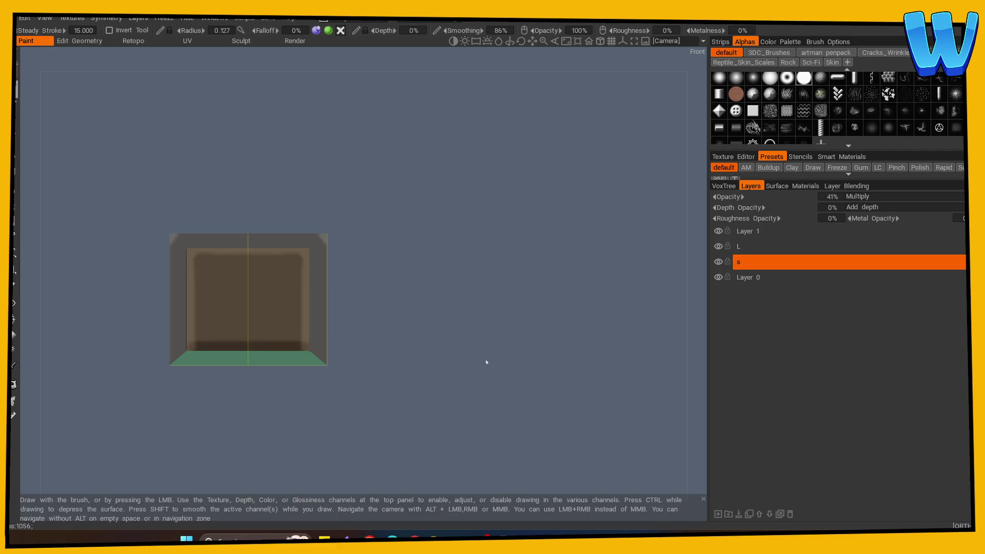
pyautogui.scroll(2, 486, 363)
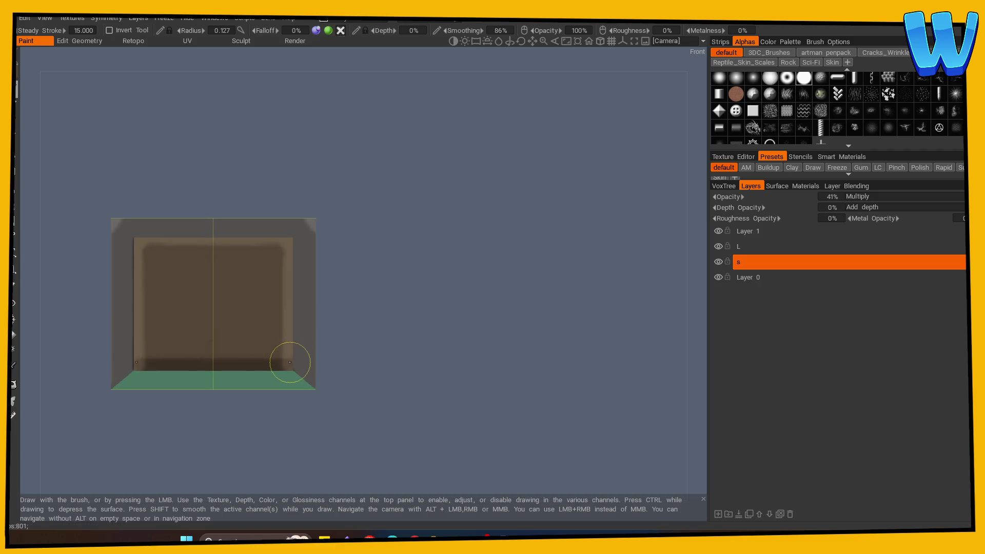
pyautogui.moveTo(371, 409)
pyautogui.mouseDown()
pyautogui.moveTo(304, 426)
pyautogui.moveTo(264, 417)
pyautogui.moveTo(109, 440)
pyautogui.moveTo(197, 414)
pyautogui.moveTo(253, 411)
pyautogui.moveTo(147, 418)
pyautogui.moveTo(275, 398)
pyautogui.mouseUp()
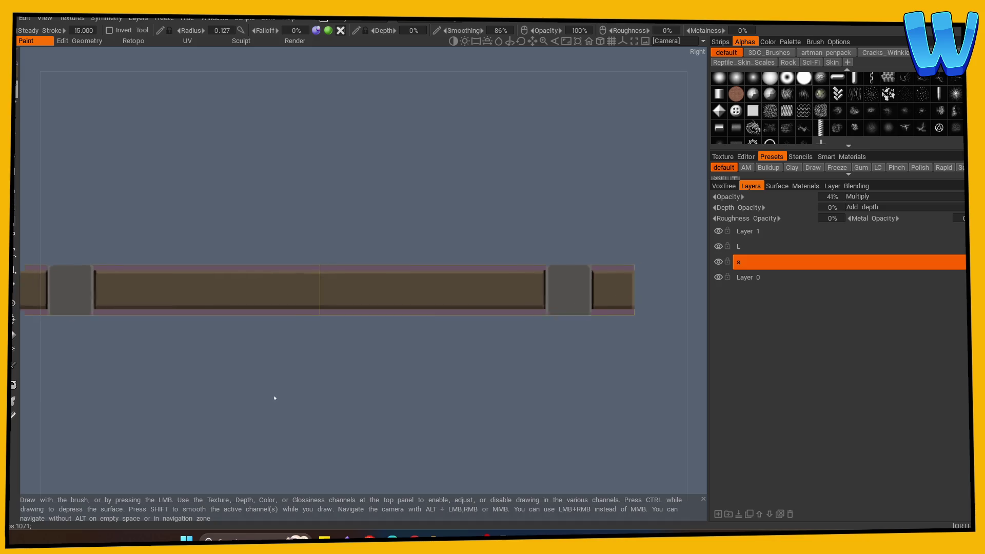
pyautogui.scroll(3, 209, 414)
# Step: Shade the grey bracket's lower-left and bottom edges with dark shadow
pyautogui.moveTo(209, 413); pyautogui.dragTo(264, 381)
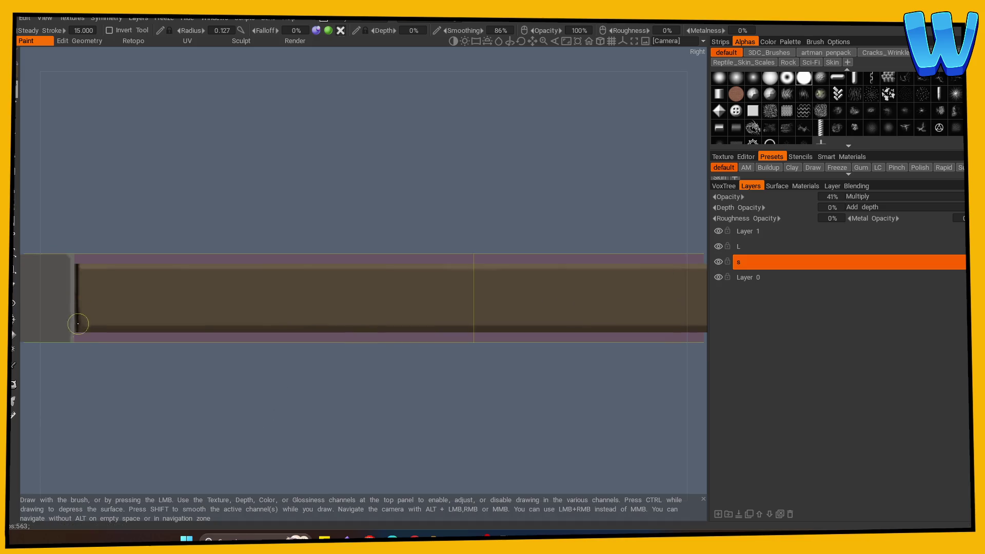
pyautogui.moveTo(90, 285)
pyautogui.mouseDown()
pyautogui.moveTo(247, 387)
pyautogui.moveTo(190, 315)
pyautogui.mouseUp()
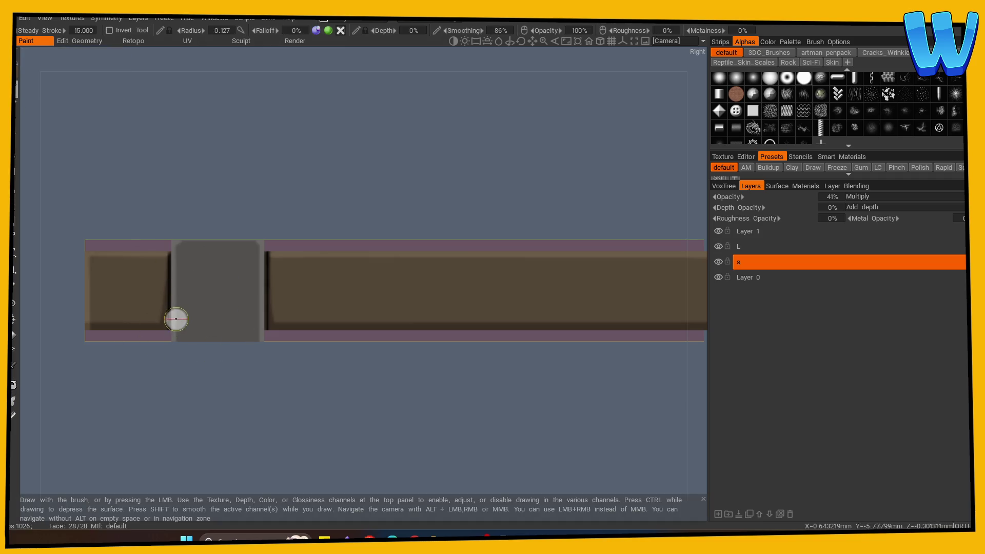
pyautogui.moveTo(176, 319); pyautogui.dragTo(180, 342)
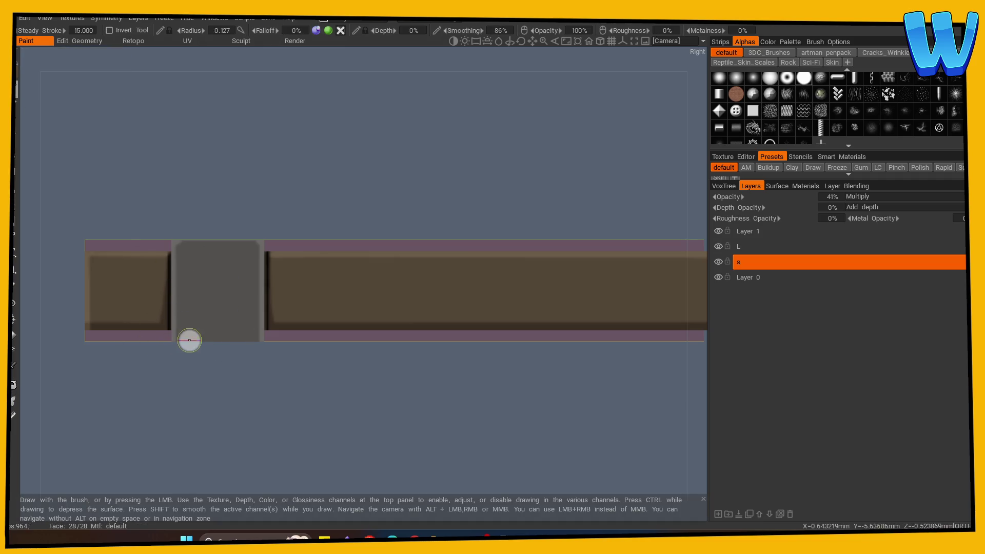
pyautogui.moveTo(183, 341)
pyautogui.mouseDown()
pyautogui.moveTo(342, 374)
pyautogui.moveTo(374, 371)
pyautogui.moveTo(412, 346)
pyautogui.moveTo(352, 376)
pyautogui.moveTo(255, 376)
pyautogui.moveTo(353, 334)
pyautogui.moveTo(369, 361)
pyautogui.mouseUp()
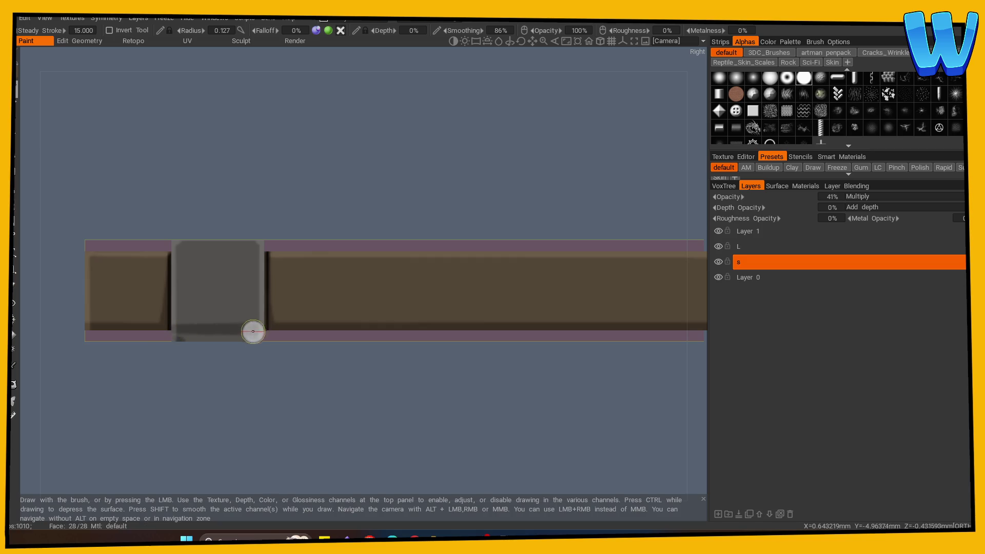
pyautogui.moveTo(189, 340)
pyautogui.mouseDown()
pyautogui.moveTo(276, 366)
pyautogui.moveTo(278, 396)
pyautogui.moveTo(301, 338)
pyautogui.moveTo(286, 204)
pyautogui.moveTo(250, 271)
pyautogui.moveTo(236, 391)
pyautogui.mouseUp()
# Step: Paint short dark scratches on the brackets' top and front faces, then select layer L
pyautogui.press('s')
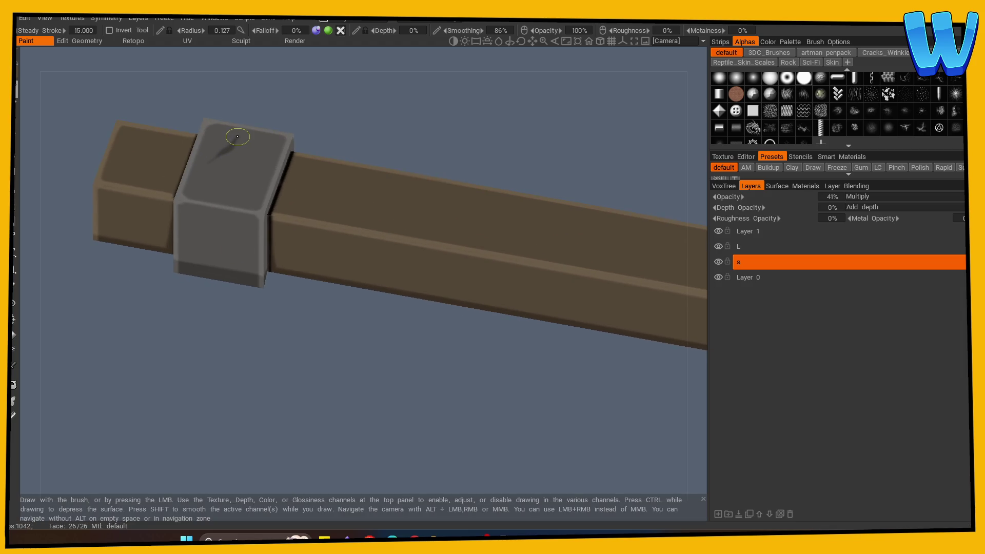
pyautogui.moveTo(249, 189); pyautogui.dragTo(237, 208)
pyautogui.moveTo(313, 318)
pyautogui.mouseDown()
pyautogui.moveTo(336, 354)
pyautogui.moveTo(308, 323)
pyautogui.mouseUp()
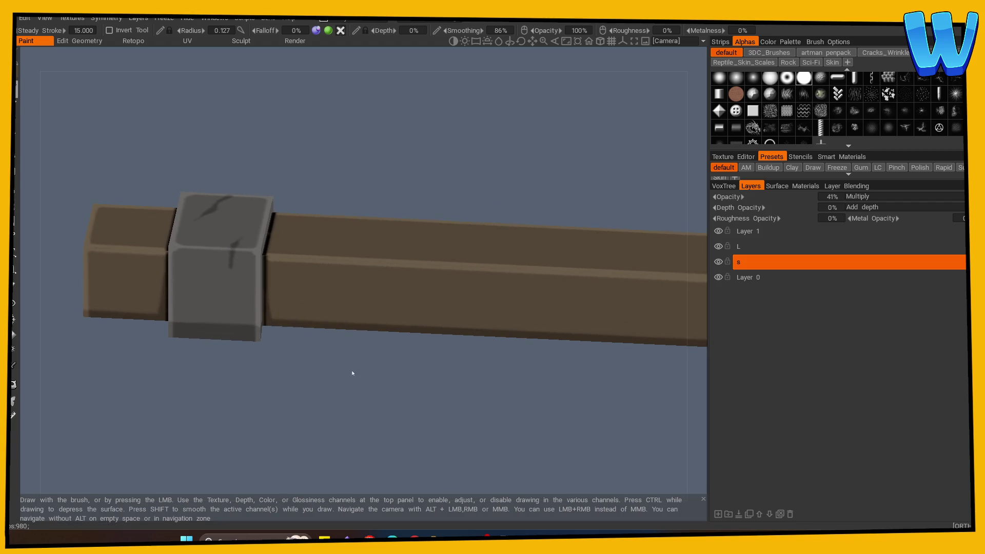
pyautogui.moveTo(353, 373)
pyautogui.mouseDown()
pyautogui.moveTo(335, 398)
pyautogui.moveTo(304, 395)
pyautogui.moveTo(351, 353)
pyautogui.mouseUp()
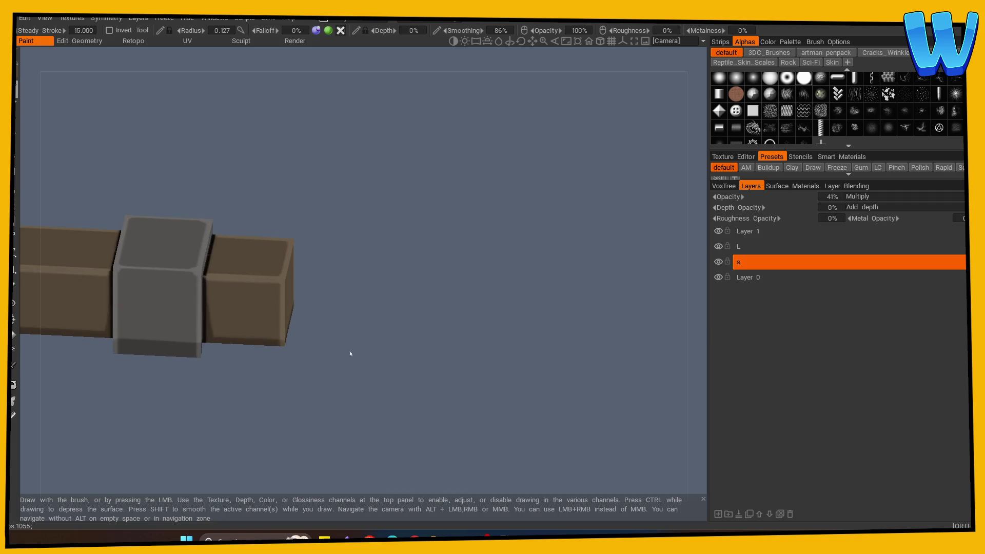
pyautogui.moveTo(153, 283); pyautogui.dragTo(157, 308)
pyautogui.moveTo(214, 179)
pyautogui.mouseDown()
pyautogui.moveTo(46, 379)
pyautogui.moveTo(171, 395)
pyautogui.moveTo(549, 334)
pyautogui.moveTo(356, 414)
pyautogui.moveTo(374, 362)
pyautogui.mouseUp()
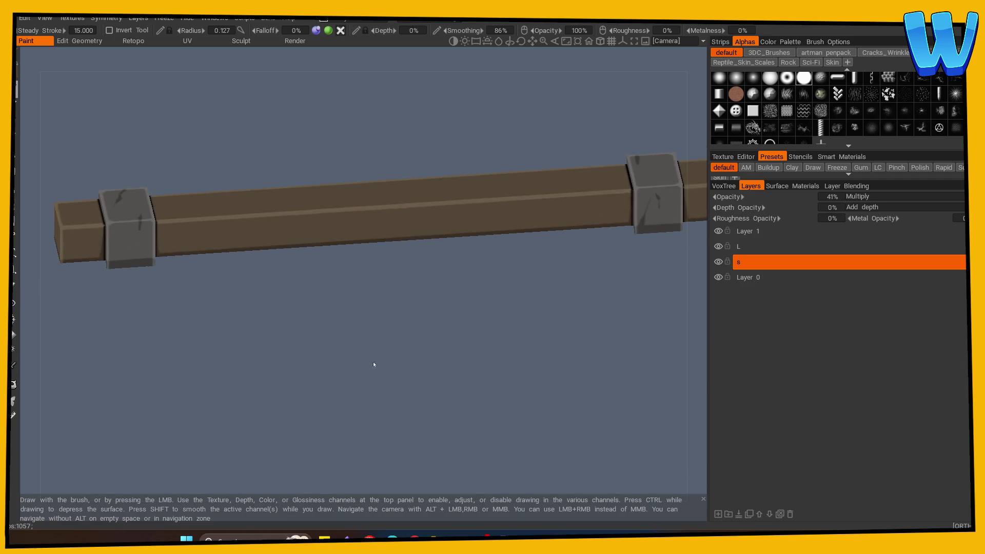
pyautogui.click(769, 247)
pyautogui.moveTo(590, 308)
pyautogui.mouseDown()
pyautogui.moveTo(470, 315)
pyautogui.moveTo(262, 363)
pyautogui.moveTo(501, 379)
pyautogui.moveTo(462, 370)
pyautogui.mouseUp()
# Step: Set the eraser size to 0.094, then paint a dark crack wedge on the grey bracket
pyautogui.click(14, 285)
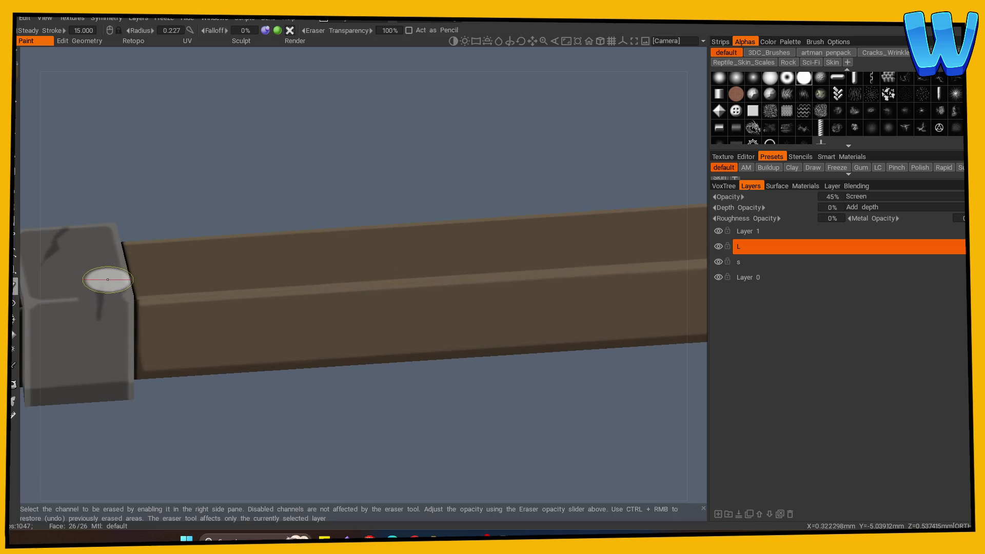
pyautogui.click(101, 300)
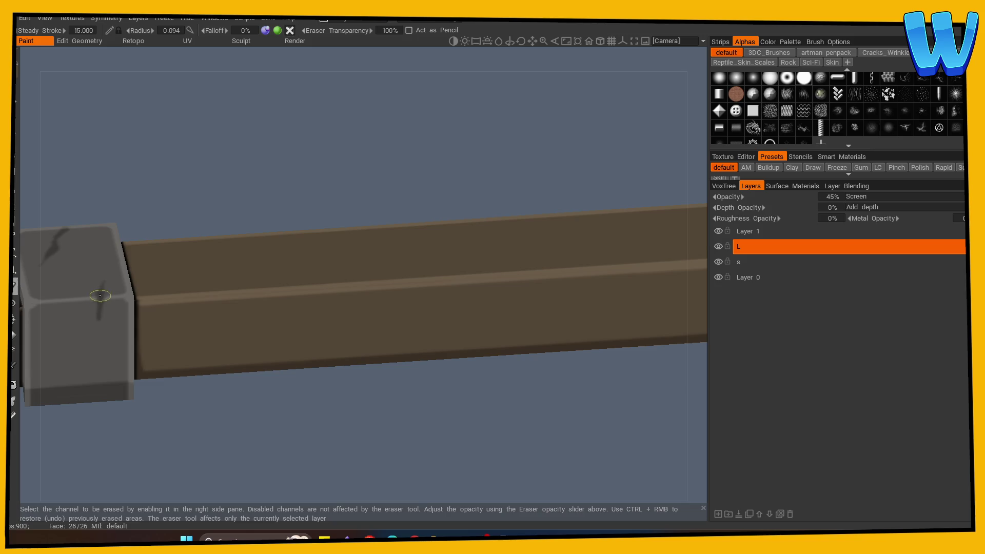
pyautogui.click(15, 103)
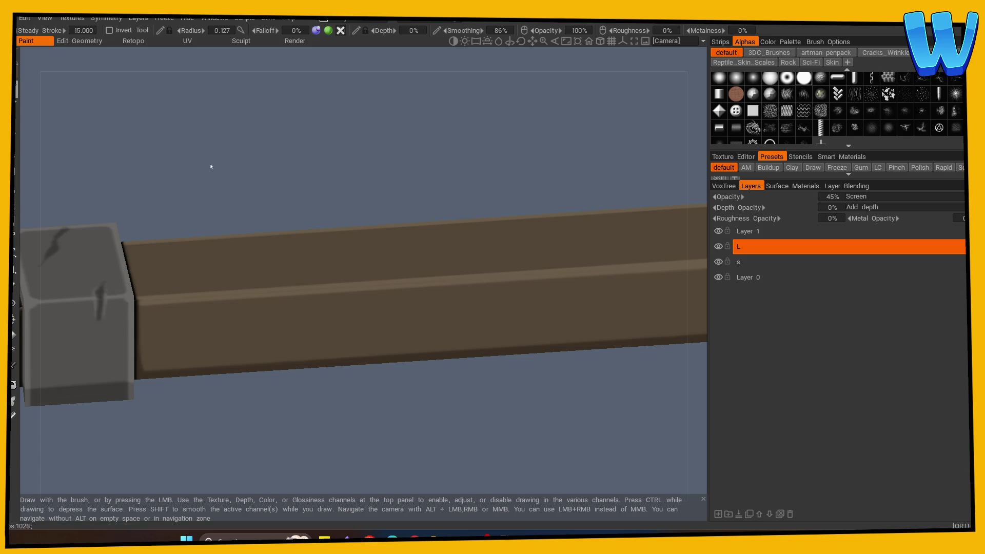
pyautogui.scroll(-5, 210, 166)
pyautogui.moveTo(229, 184)
pyautogui.mouseDown()
pyautogui.moveTo(118, 229)
pyautogui.moveTo(147, 213)
pyautogui.mouseUp()
pyautogui.scroll(3, 374, 165)
pyautogui.moveTo(374, 165); pyautogui.dragTo(121, 201)
pyautogui.scroll(3, 282, 301)
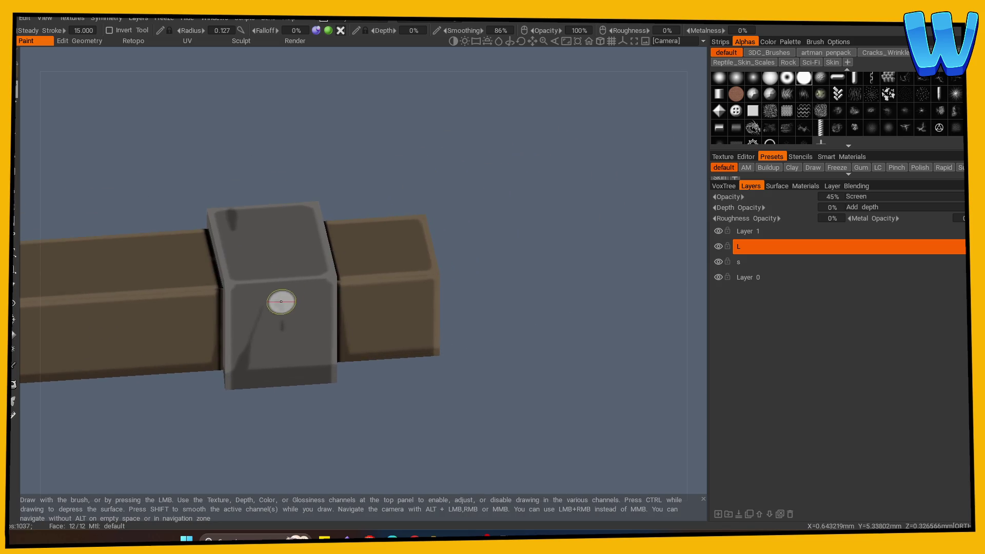
pyautogui.moveTo(281, 302); pyautogui.dragTo(278, 311)
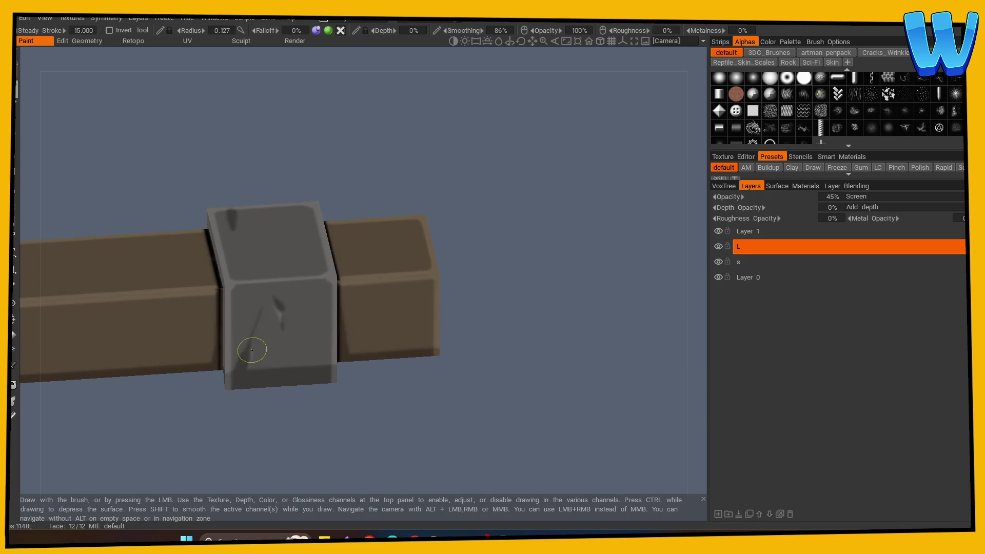
pyautogui.moveTo(252, 350); pyautogui.dragTo(252, 350)
# Step: Level the beam in view and paint wood brown over the stray grey patch
pyautogui.moveTo(283, 176)
pyautogui.mouseDown()
pyautogui.moveTo(378, 154)
pyautogui.moveTo(411, 227)
pyautogui.moveTo(323, 255)
pyautogui.moveTo(413, 304)
pyautogui.moveTo(408, 229)
pyautogui.moveTo(480, 249)
pyautogui.moveTo(332, 293)
pyautogui.mouseUp()
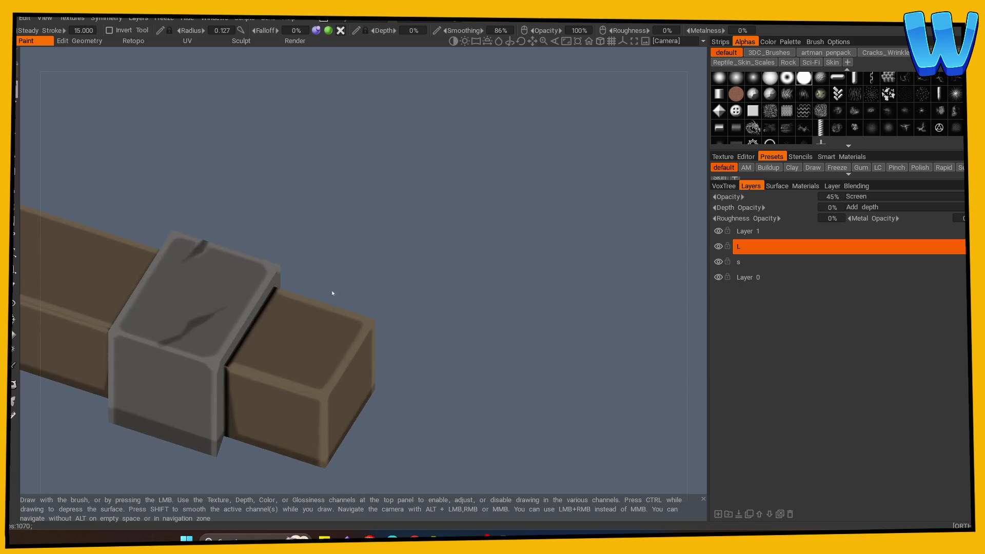
pyautogui.press('e')
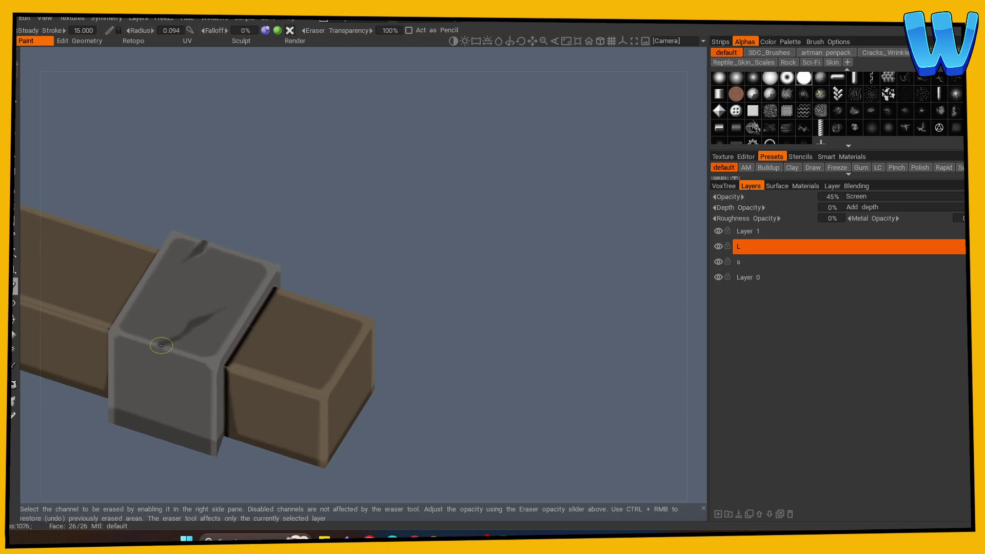
pyautogui.moveTo(301, 167)
pyautogui.mouseDown()
pyautogui.moveTo(436, 200)
pyautogui.moveTo(249, 140)
pyautogui.moveTo(315, 123)
pyautogui.moveTo(673, 162)
pyautogui.moveTo(391, 198)
pyautogui.mouseUp()
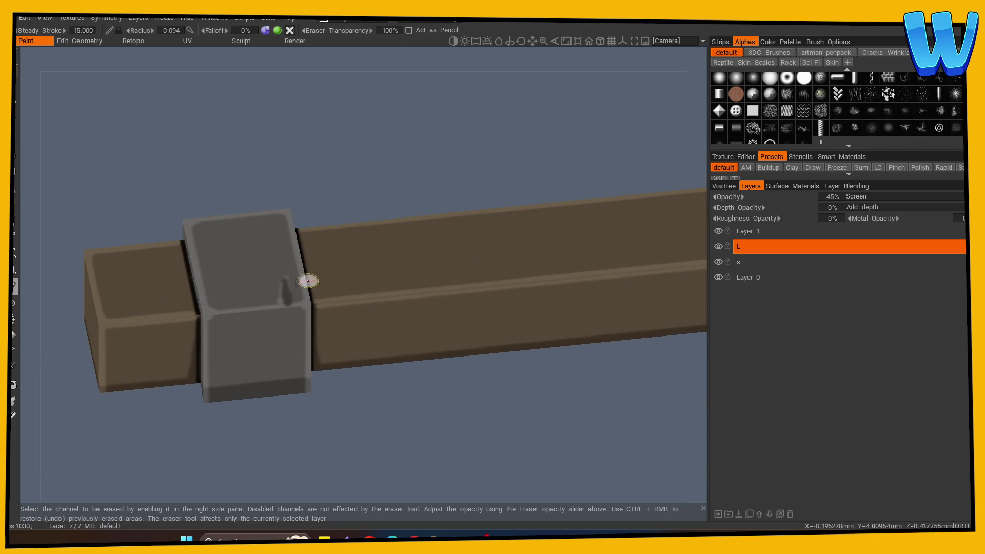
pyautogui.moveTo(310, 279)
pyautogui.mouseDown()
pyautogui.moveTo(368, 158)
pyautogui.moveTo(95, 198)
pyautogui.moveTo(242, 154)
pyautogui.moveTo(101, 354)
pyautogui.mouseUp()
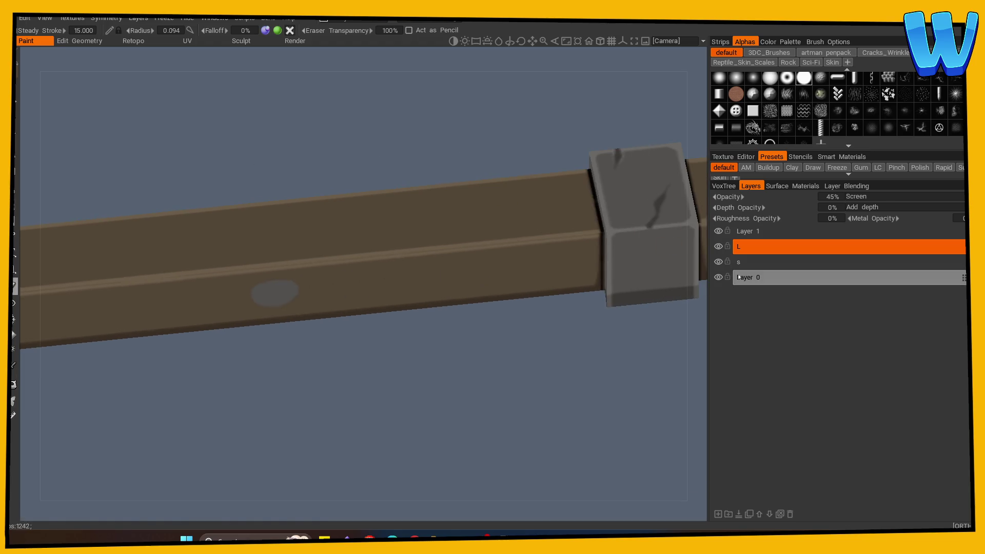
pyautogui.press('b')
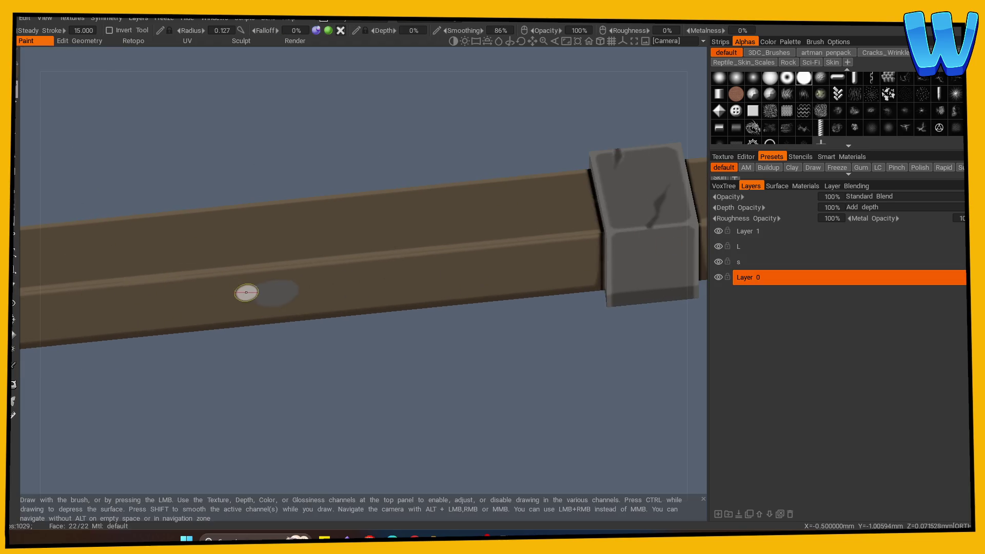
pyautogui.moveTo(247, 290)
pyautogui.mouseDown()
pyautogui.moveTo(284, 277)
pyautogui.moveTo(345, 389)
pyautogui.moveTo(398, 378)
pyautogui.moveTo(409, 406)
pyautogui.moveTo(451, 392)
pyautogui.moveTo(398, 395)
pyautogui.mouseUp()
pyautogui.scroll(-5, 309, 296)
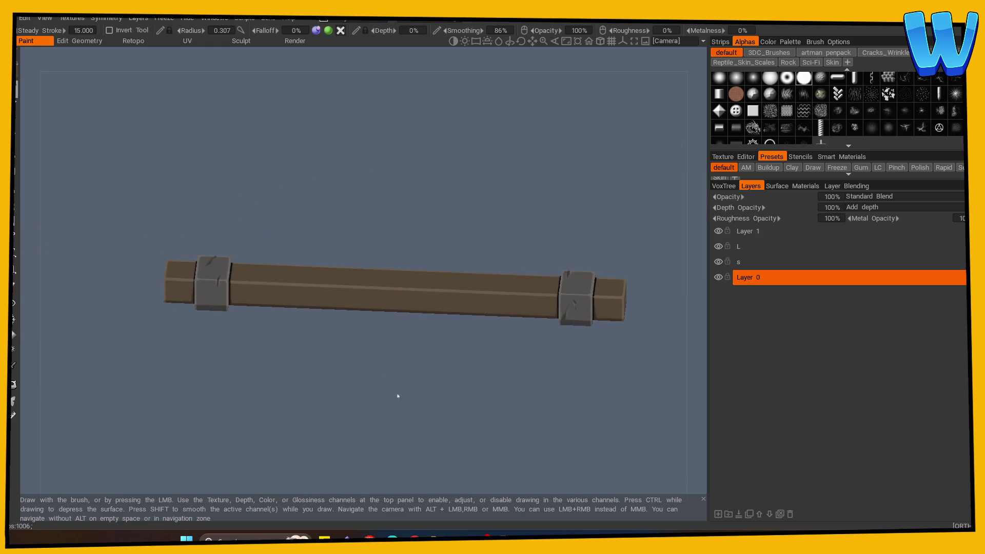
pyautogui.scroll(3, 398, 395)
# Step: Select the new layer T above Layer 0 and set it to Multiply at 20% opacity
pyautogui.click(749, 262)
pyautogui.click(755, 280)
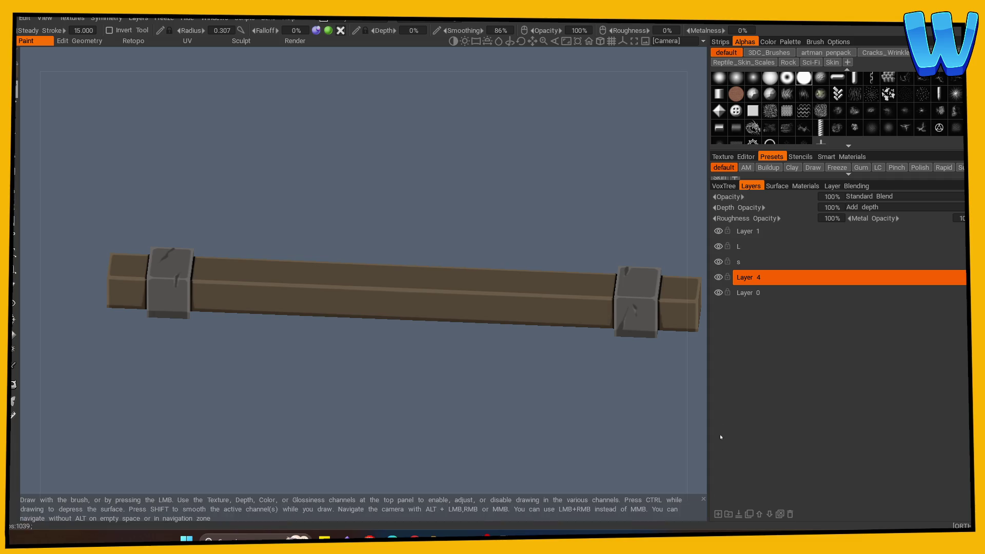
pyautogui.write('T')
pyautogui.click(747, 278)
pyautogui.click(873, 196)
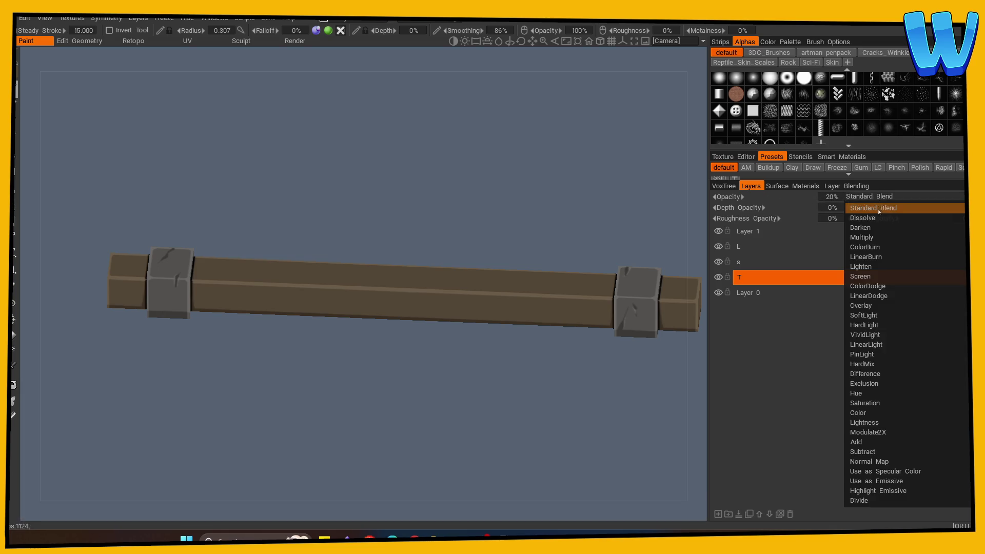
pyautogui.click(872, 236)
pyautogui.moveTo(462, 390)
pyautogui.mouseDown()
pyautogui.moveTo(352, 432)
pyautogui.moveTo(111, 364)
pyautogui.mouseUp()
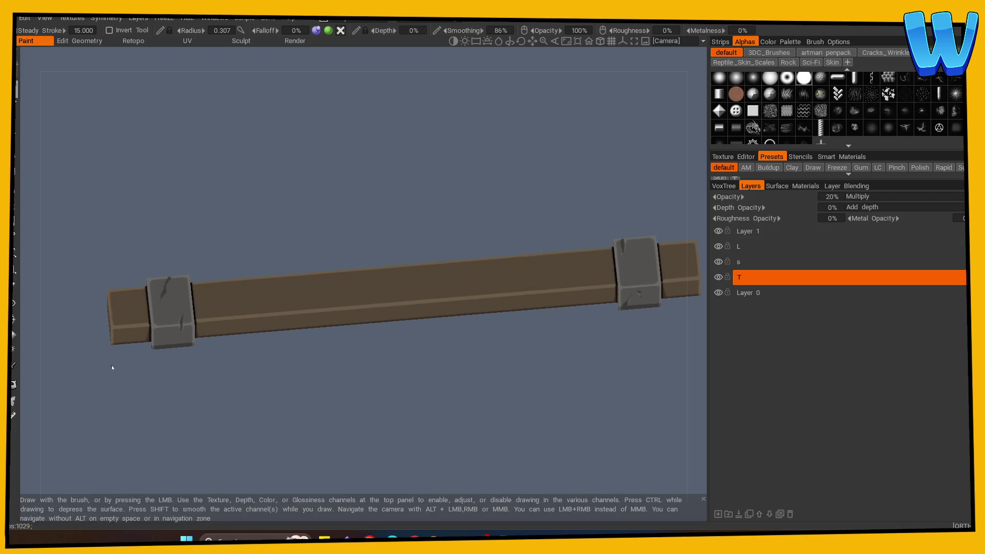
pyautogui.moveTo(25, 85); pyautogui.dragTo(156, 214)
pyautogui.scroll(-5, 200, 297)
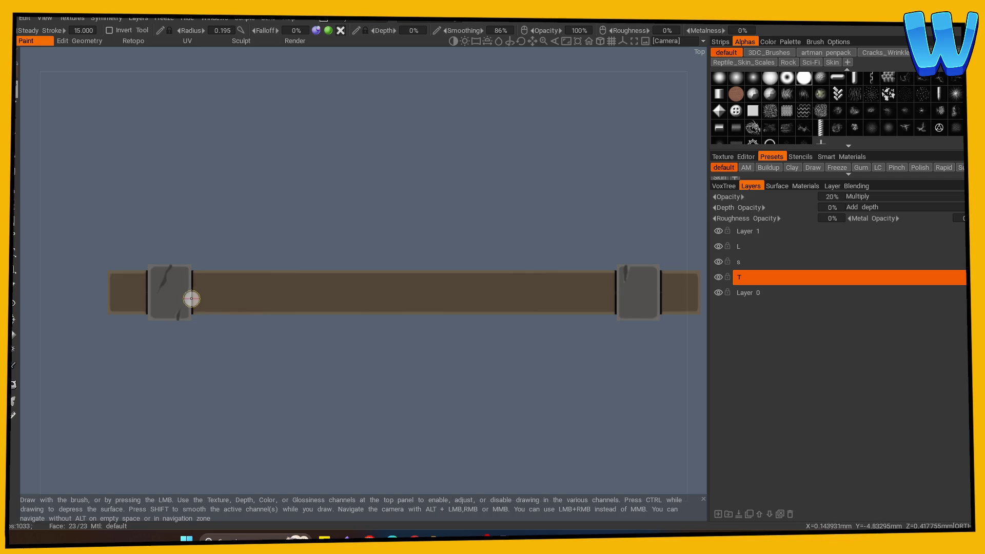
# Step: Draw short dark grain and crack lines along the plank top from the left bracket to the right
pyautogui.moveTo(191, 298); pyautogui.dragTo(225, 293)
pyautogui.moveTo(286, 282); pyautogui.dragTo(319, 271)
pyautogui.moveTo(314, 309); pyautogui.dragTo(324, 302)
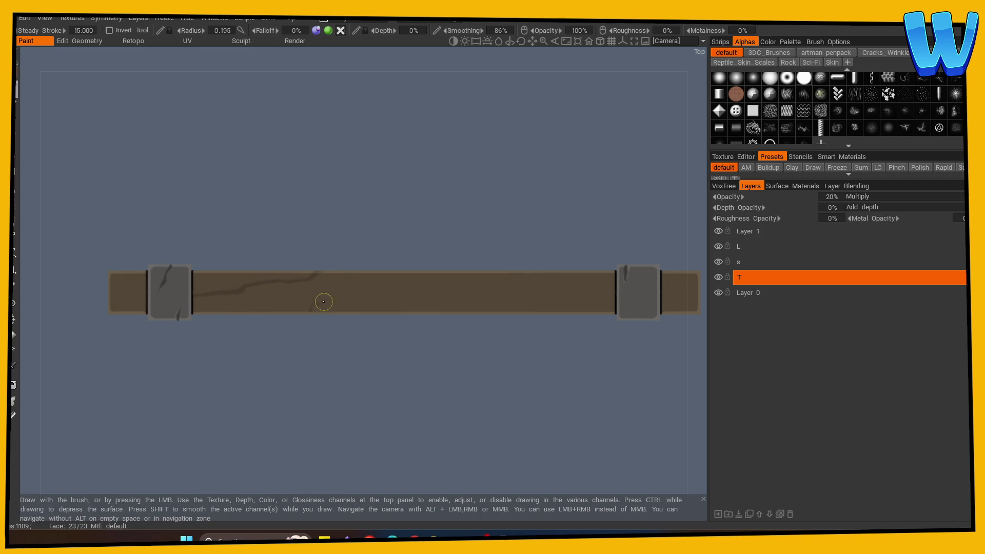
pyautogui.moveTo(543, 280); pyautogui.dragTo(560, 271)
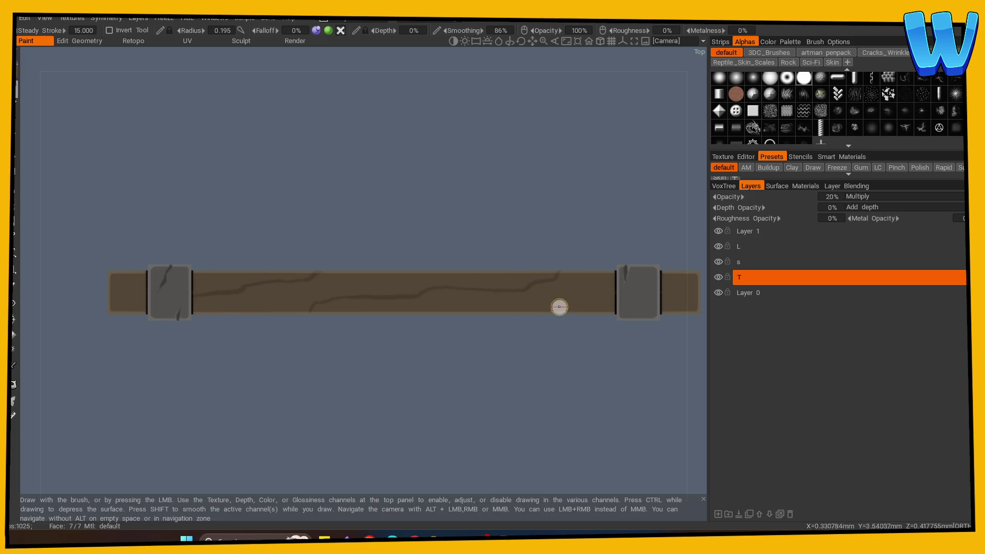
pyautogui.moveTo(557, 307); pyautogui.dragTo(565, 302)
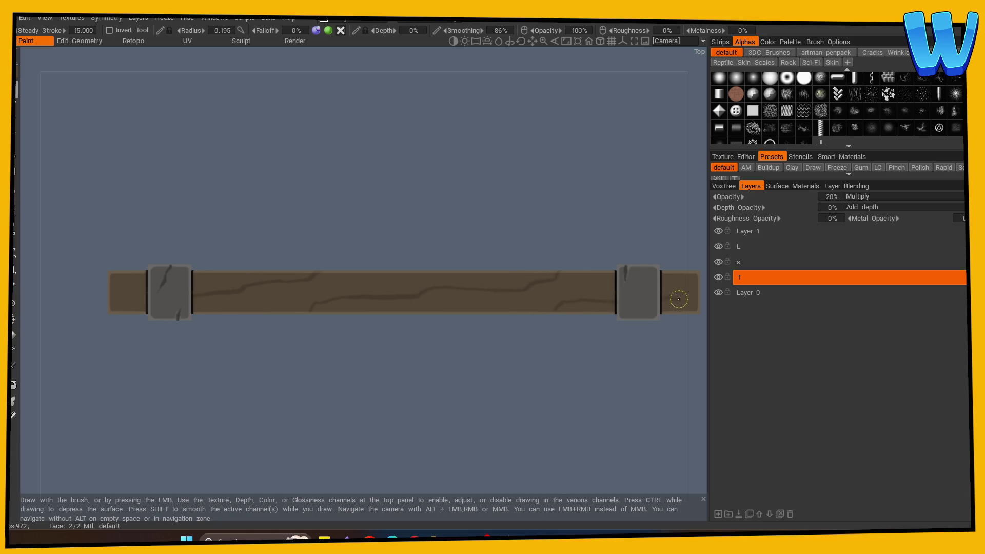
pyautogui.scroll(3, 402, 368)
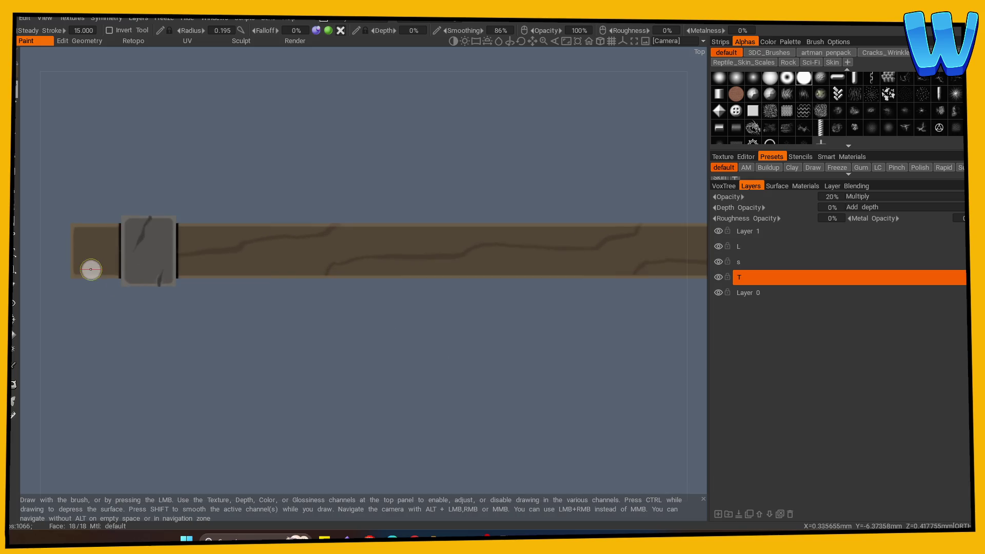
pyautogui.moveTo(123, 248)
pyautogui.mouseDown()
pyautogui.moveTo(277, 347)
pyautogui.moveTo(330, 272)
pyautogui.moveTo(157, 378)
pyautogui.moveTo(275, 413)
pyautogui.moveTo(451, 237)
pyautogui.mouseUp()
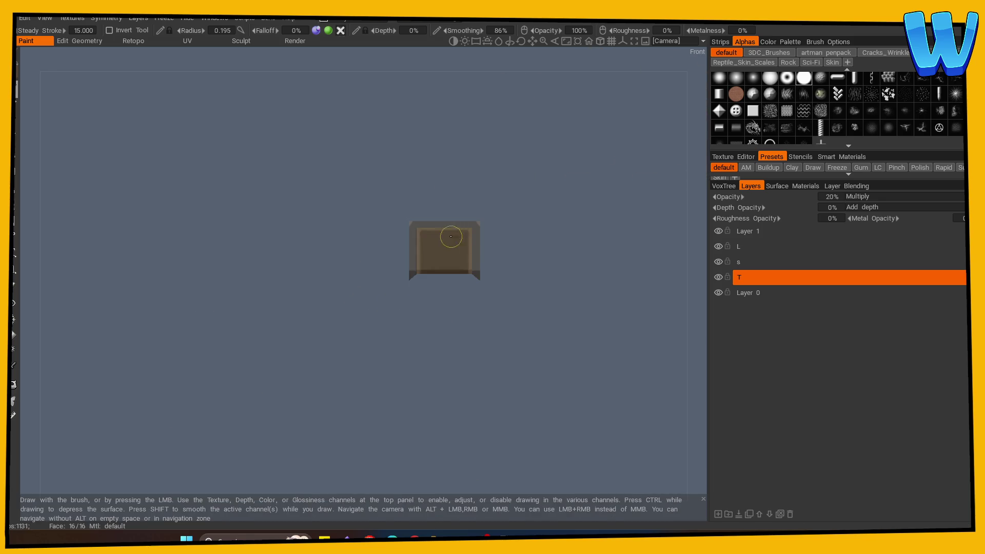
# Step: Enable X and Y mirror symmetry and orbit to a level side view of the whole beam
pyautogui.press('s')
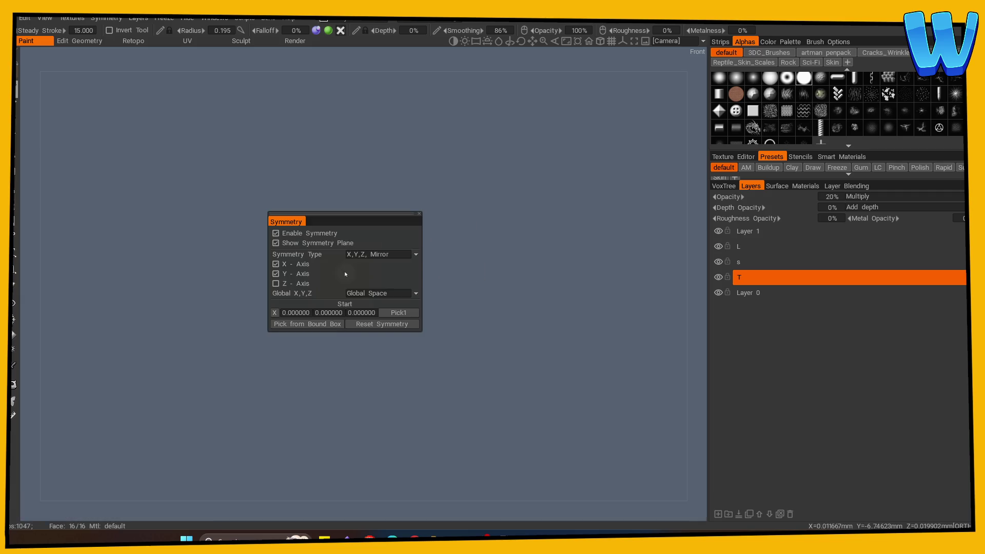
pyautogui.press('s')
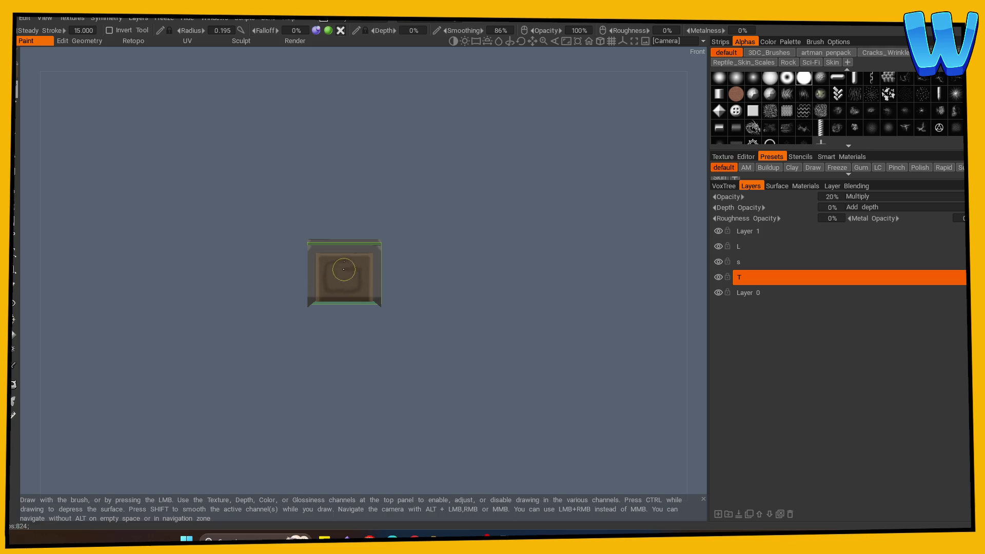
pyautogui.moveTo(437, 325)
pyautogui.mouseDown()
pyautogui.moveTo(196, 369)
pyautogui.moveTo(160, 392)
pyautogui.moveTo(273, 389)
pyautogui.moveTo(312, 435)
pyautogui.mouseUp()
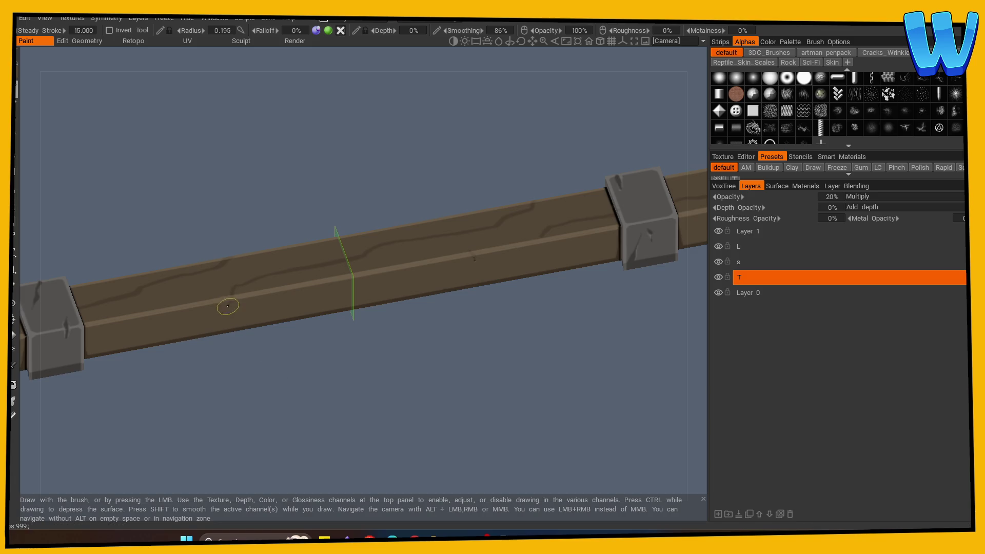
pyautogui.moveTo(279, 377); pyautogui.dragTo(266, 353)
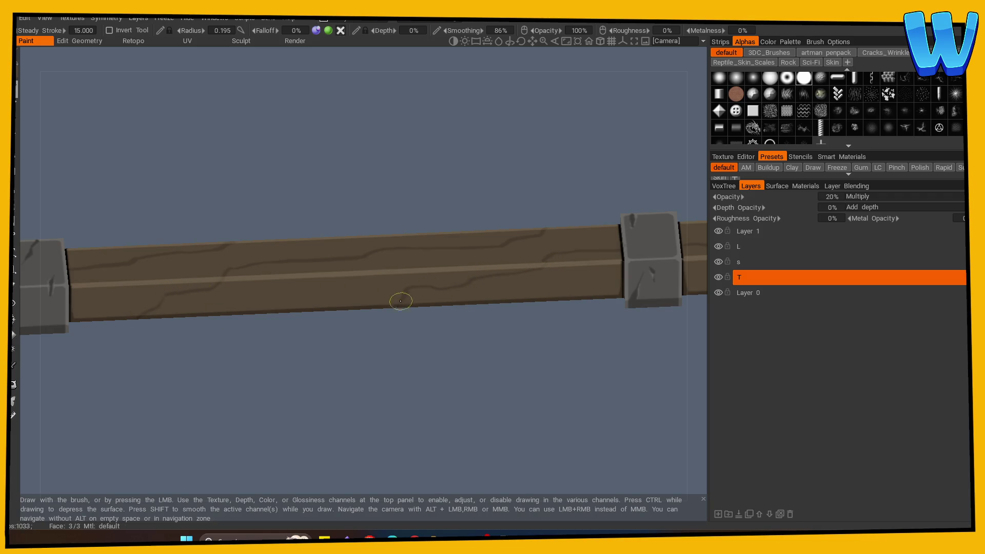
pyautogui.moveTo(400, 301)
pyautogui.mouseDown()
pyautogui.moveTo(352, 387)
pyautogui.moveTo(231, 378)
pyautogui.mouseUp()
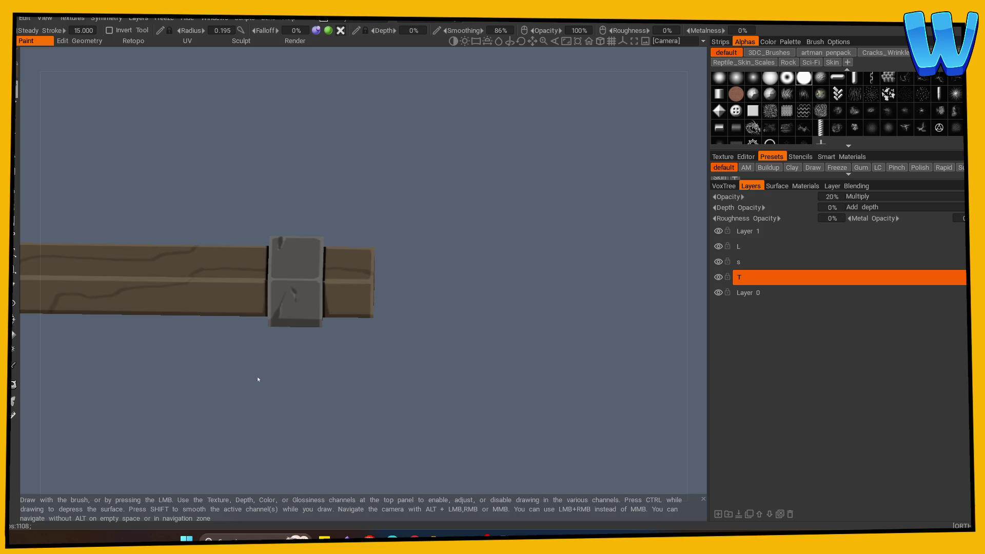
pyautogui.moveTo(171, 378)
pyautogui.mouseDown()
pyautogui.moveTo(231, 385)
pyautogui.moveTo(410, 252)
pyautogui.moveTo(198, 297)
pyautogui.moveTo(268, 399)
pyautogui.moveTo(378, 359)
pyautogui.moveTo(261, 386)
pyautogui.moveTo(414, 378)
pyautogui.mouseUp()
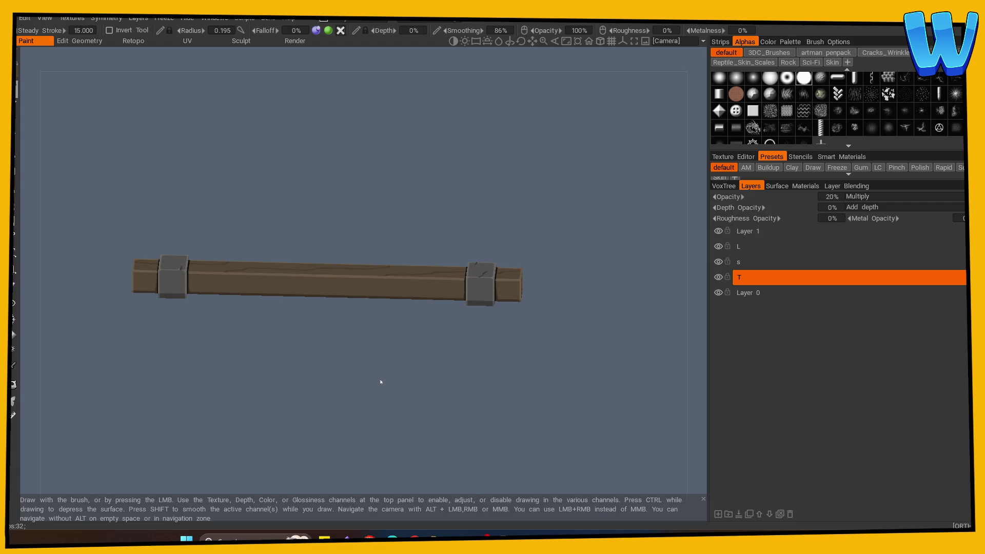
# Step: Sample the dark colour from the model and paint a dark crack mark on the grey bracket
pyautogui.moveTo(275, 389); pyautogui.dragTo(418, 369)
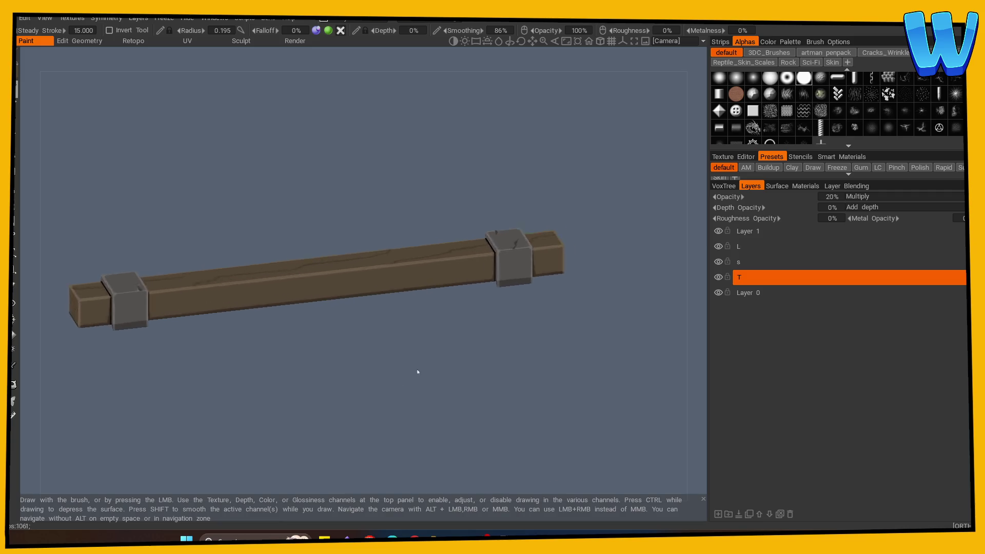
pyautogui.scroll(5, 314, 411)
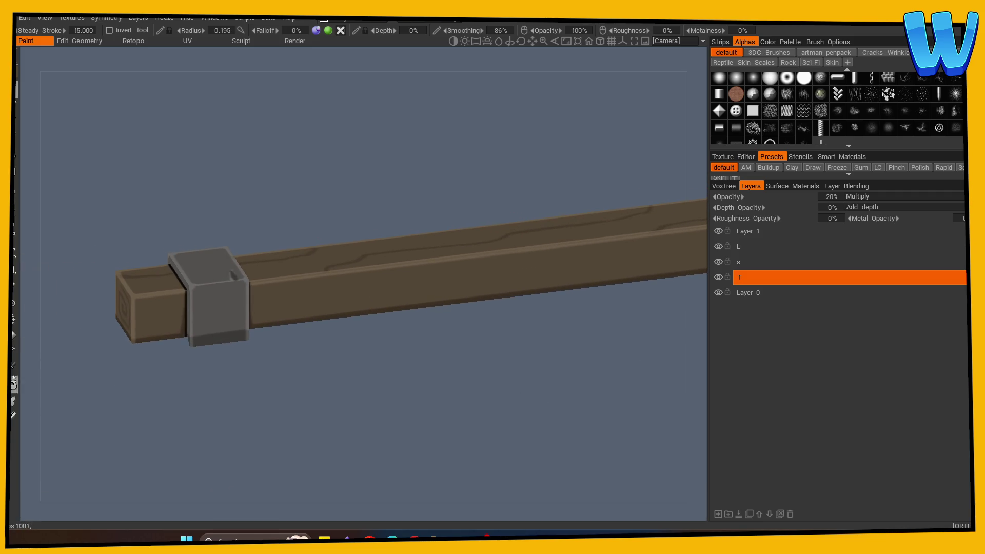
pyautogui.click(13, 365)
pyautogui.click(208, 308)
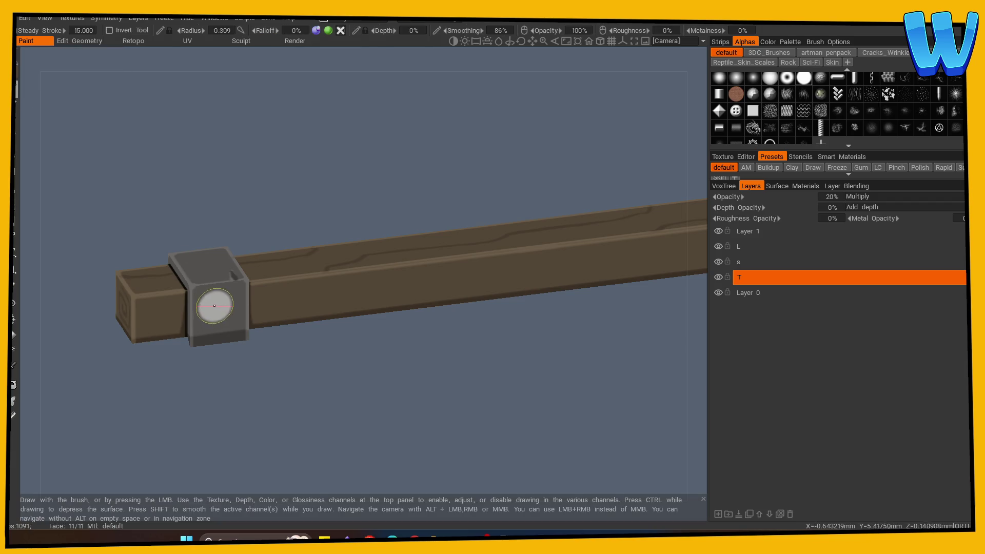
pyautogui.moveTo(208, 315); pyautogui.dragTo(216, 356)
pyautogui.scroll(-5, 245, 370)
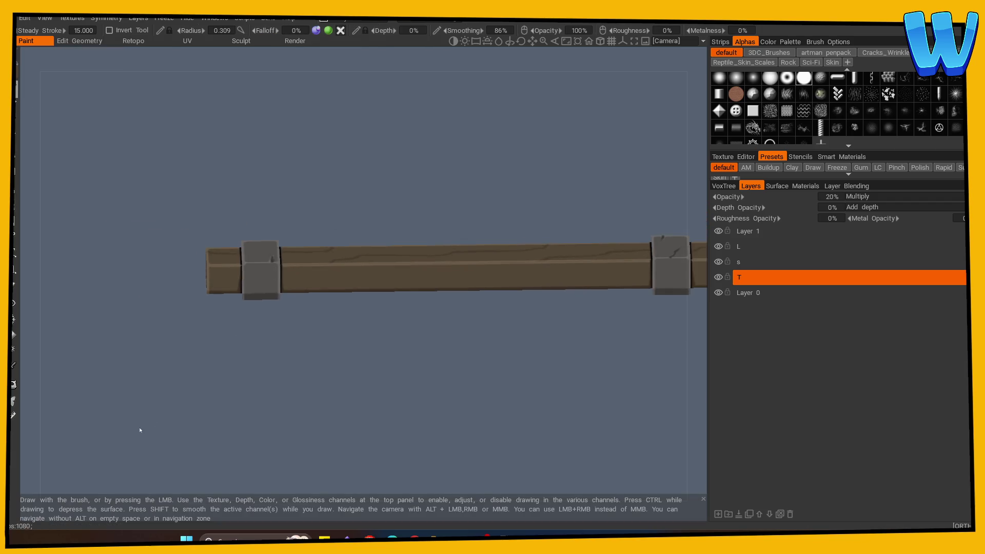
# Step: Orbit through side, front and tilted views to inspect the finished beam painting
pyautogui.moveTo(139, 429)
pyautogui.mouseDown()
pyautogui.moveTo(427, 418)
pyautogui.moveTo(483, 404)
pyautogui.moveTo(341, 411)
pyautogui.moveTo(409, 392)
pyautogui.moveTo(377, 389)
pyautogui.moveTo(272, 411)
pyautogui.moveTo(269, 400)
pyautogui.mouseUp()
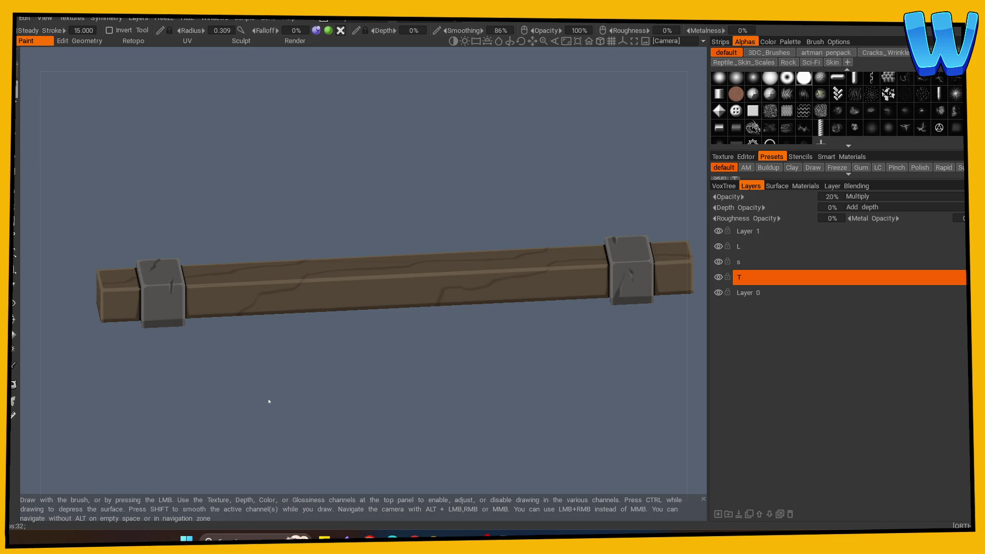
pyautogui.moveTo(273, 406)
pyautogui.mouseDown()
pyautogui.moveTo(249, 439)
pyautogui.moveTo(254, 425)
pyautogui.mouseUp()
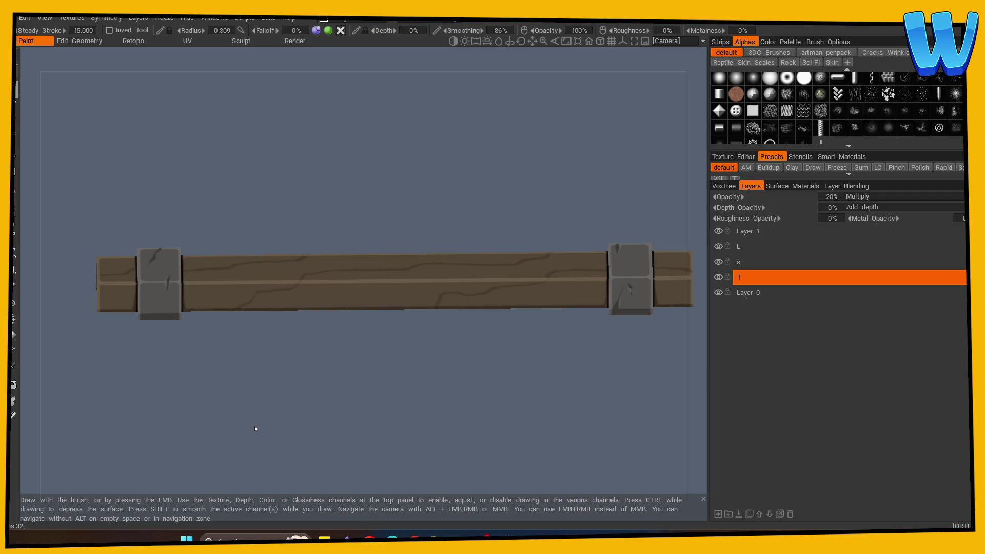
pyautogui.moveTo(255, 428)
pyautogui.mouseDown()
pyautogui.moveTo(241, 189)
pyautogui.moveTo(307, 189)
pyautogui.moveTo(292, 216)
pyautogui.mouseUp()
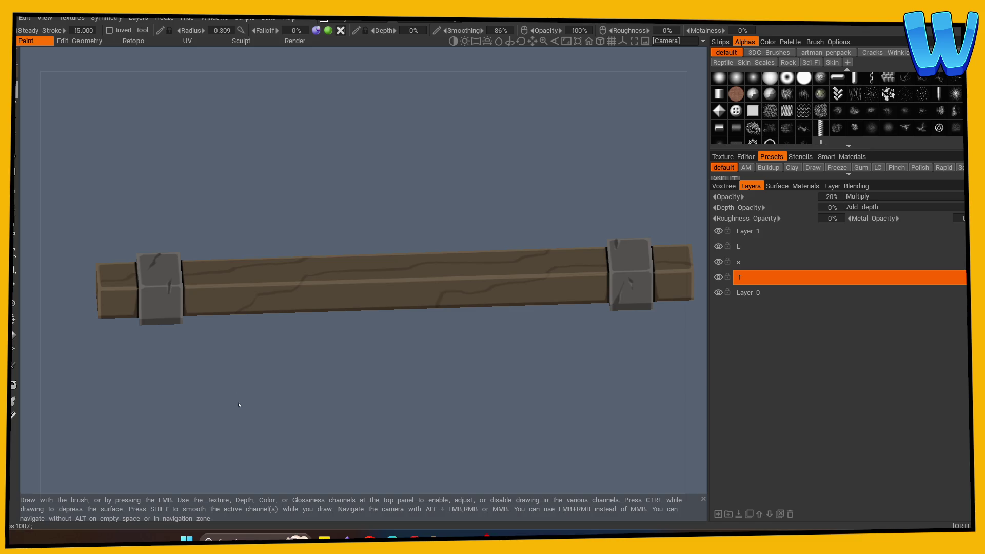
pyautogui.moveTo(287, 419)
pyautogui.mouseDown()
pyautogui.moveTo(281, 429)
pyautogui.moveTo(328, 413)
pyautogui.moveTo(291, 412)
pyautogui.mouseUp()
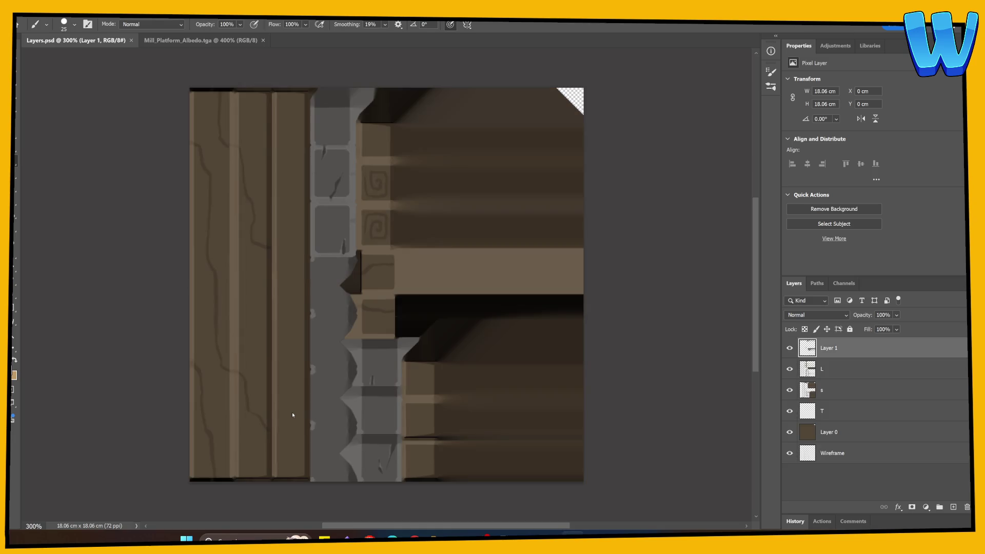
# Step: Add a new layer clipped to Layer 1 and fill it with flat dark brown
pyautogui.click(953, 507)
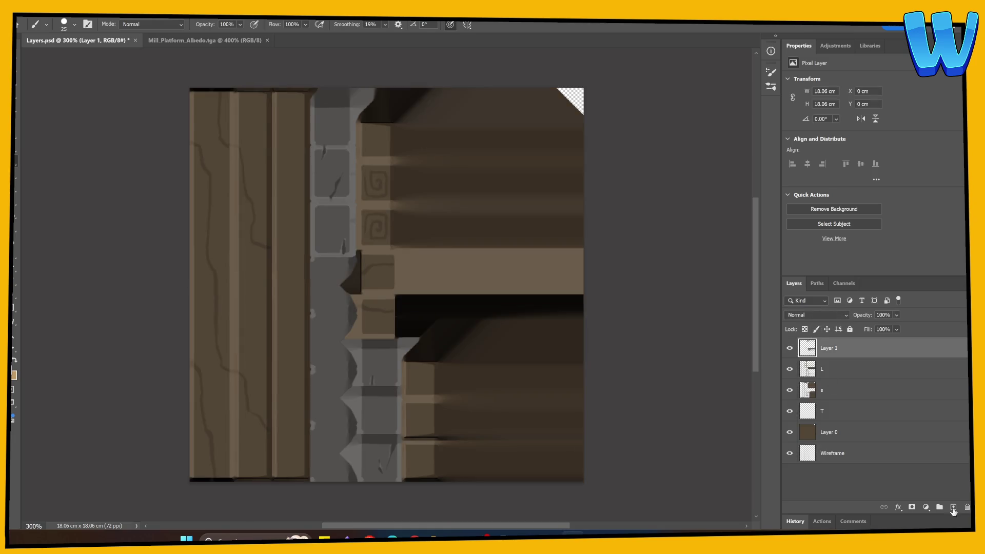
pyautogui.keyDown('alt'); pyautogui.click(818, 358); pyautogui.keyUp('alt')
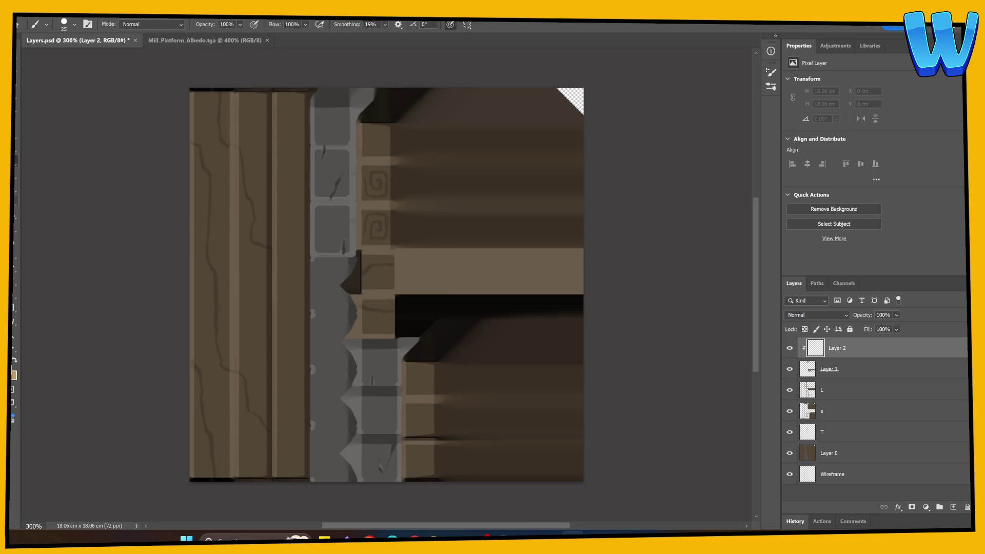
pyautogui.press('e')
pyautogui.press('g')
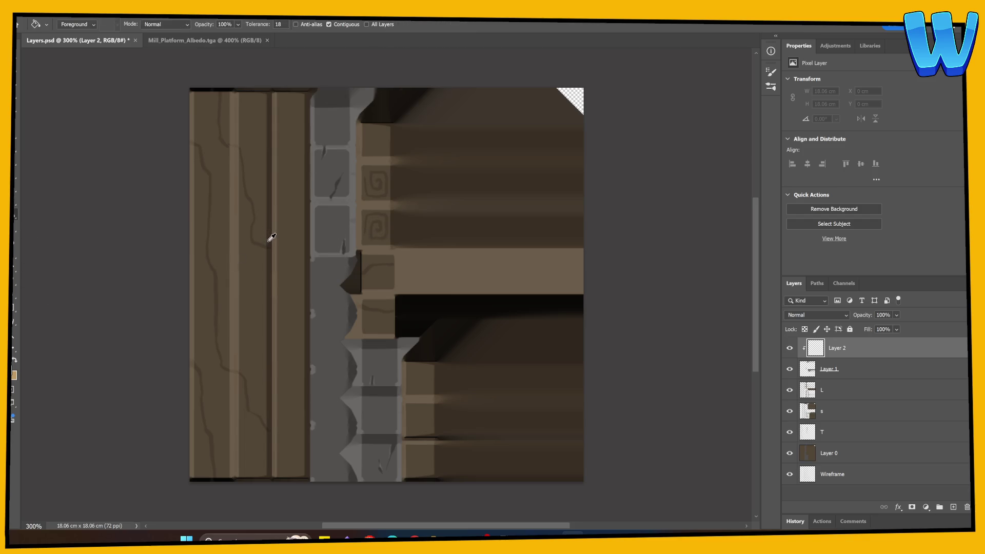
pyautogui.click(14, 375)
pyautogui.click(539, 344)
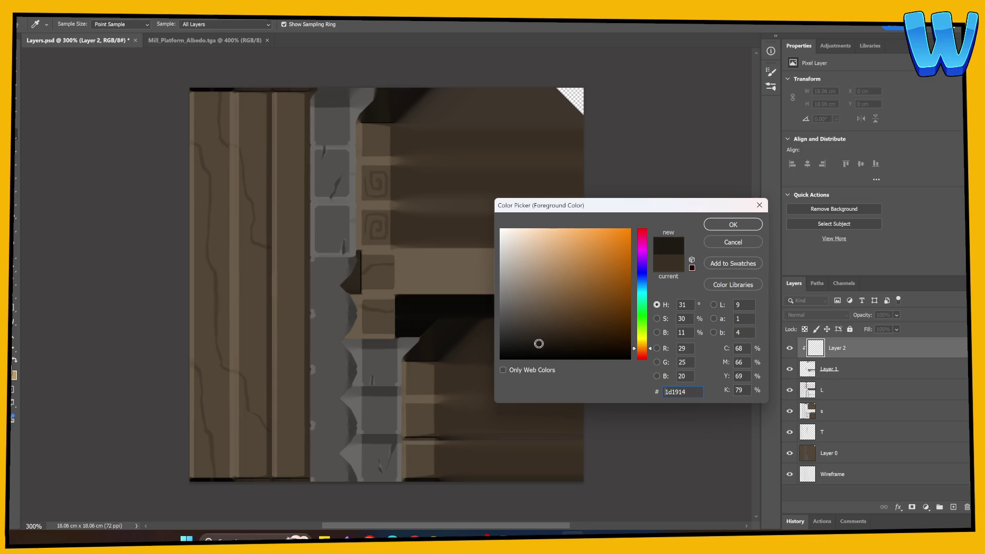
pyautogui.click(718, 226)
pyautogui.click(462, 330)
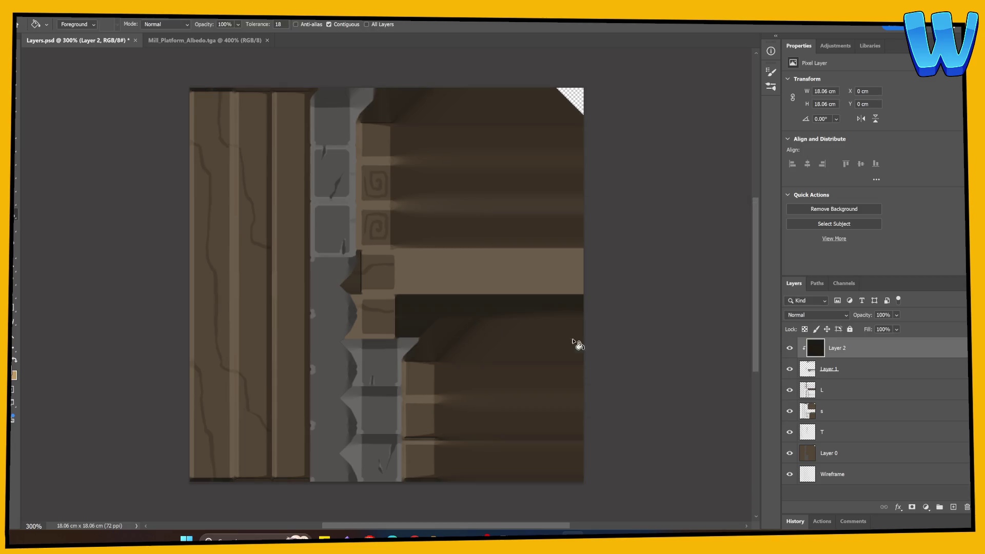
# Step: Merge the dark brown fill down into Layer 1, producing a single Layer 2
pyautogui.rightClick(862, 371)
pyautogui.click(882, 200)
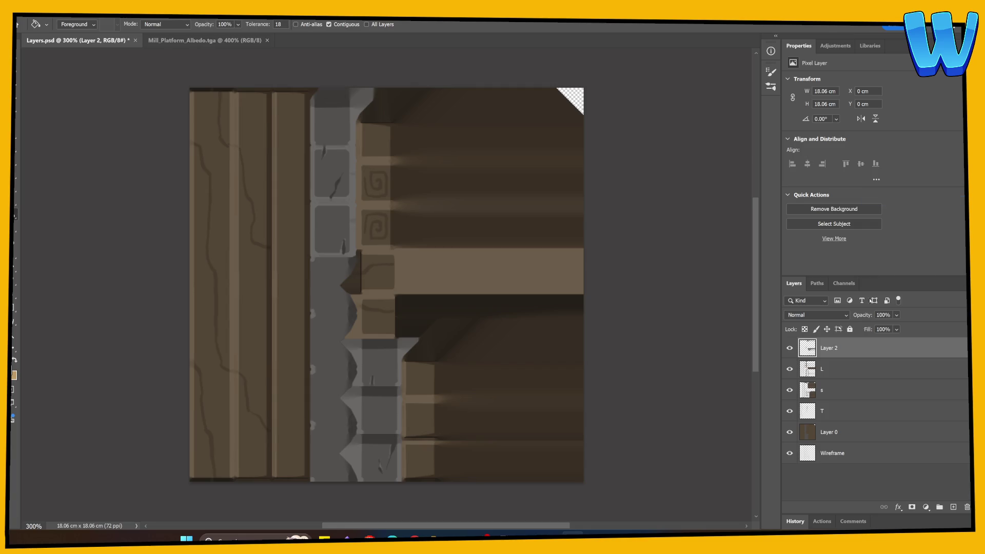
pyautogui.click(799, 488)
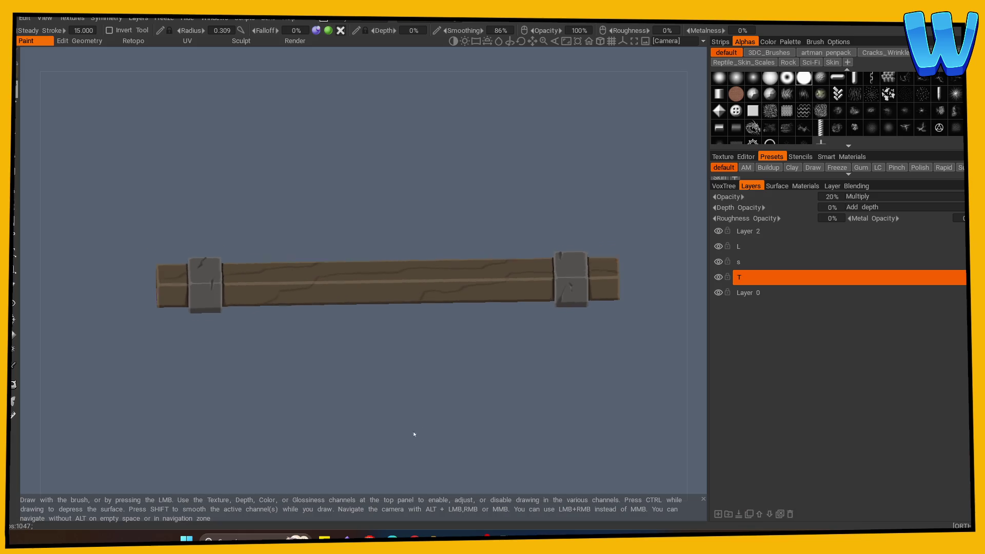
# Step: Export the edge beam's textures from 3DCoat with the texture prefix Mill_Edge
pyautogui.hotkey('alt', 'Tab')
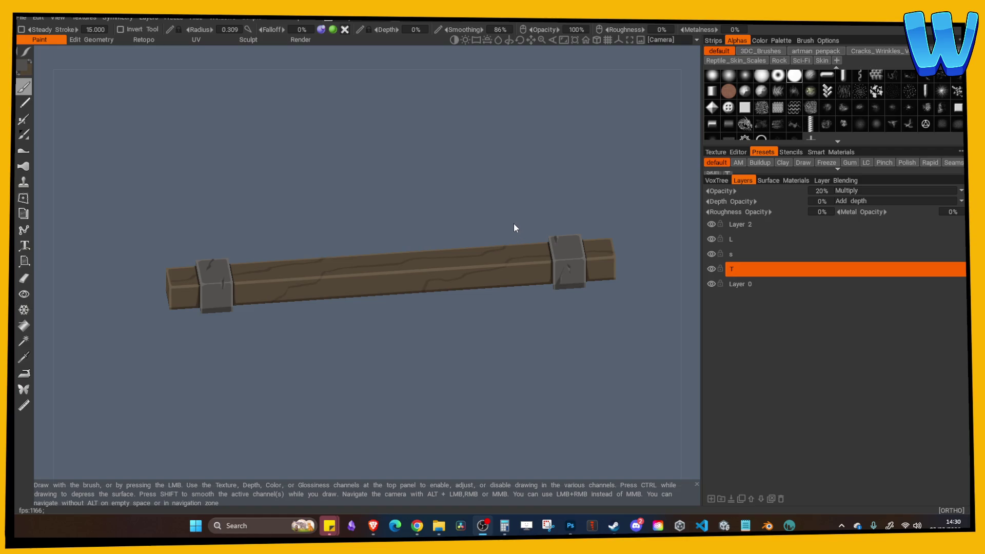
pyautogui.click(25, 18)
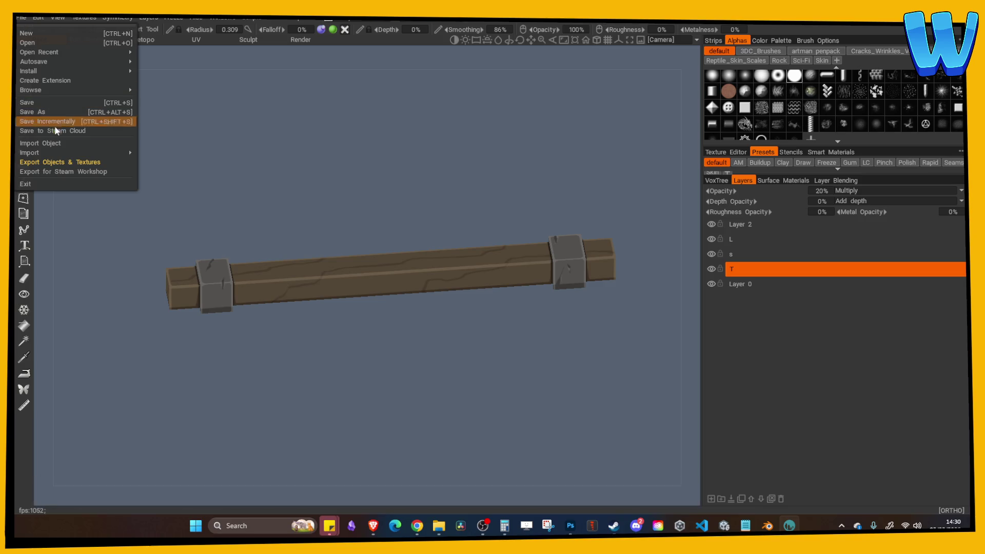
pyautogui.click(56, 162)
pyautogui.click(436, 215)
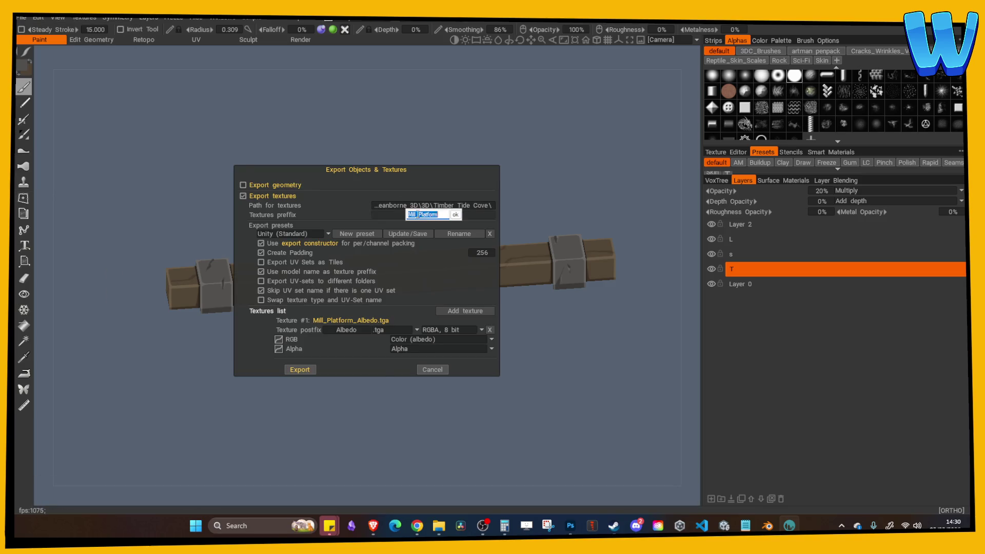
pyautogui.write('Mill_Edge')
pyautogui.press('Return')
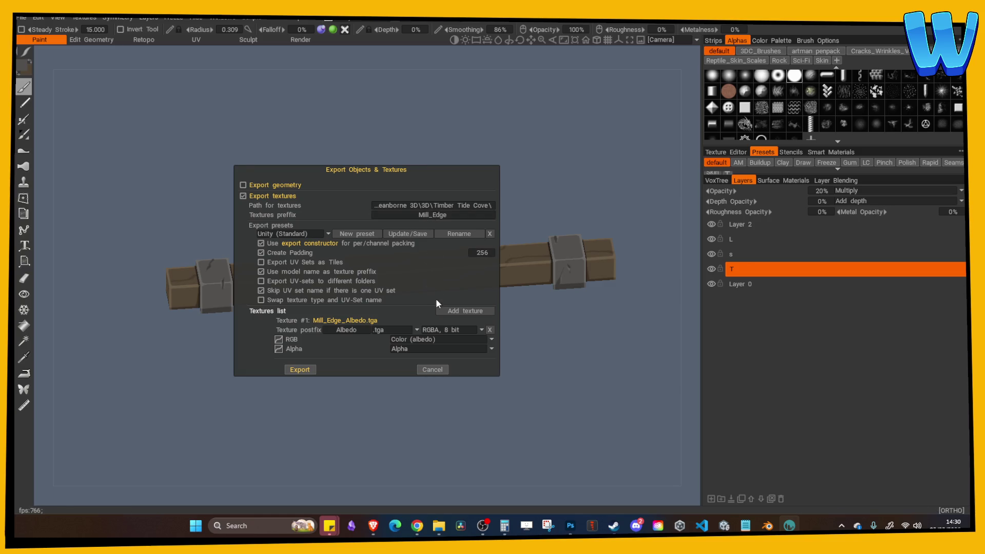
pyautogui.click(299, 369)
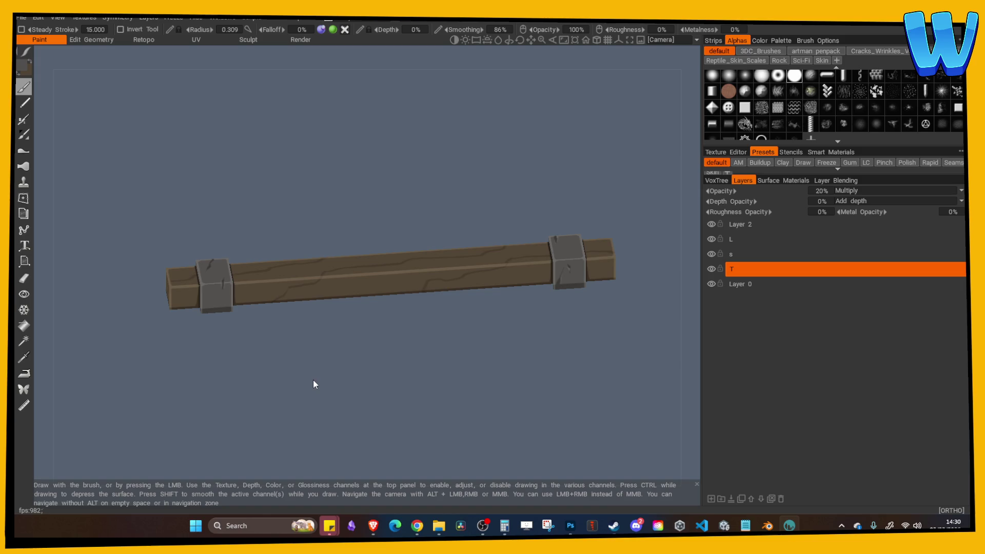
pyautogui.click(767, 526)
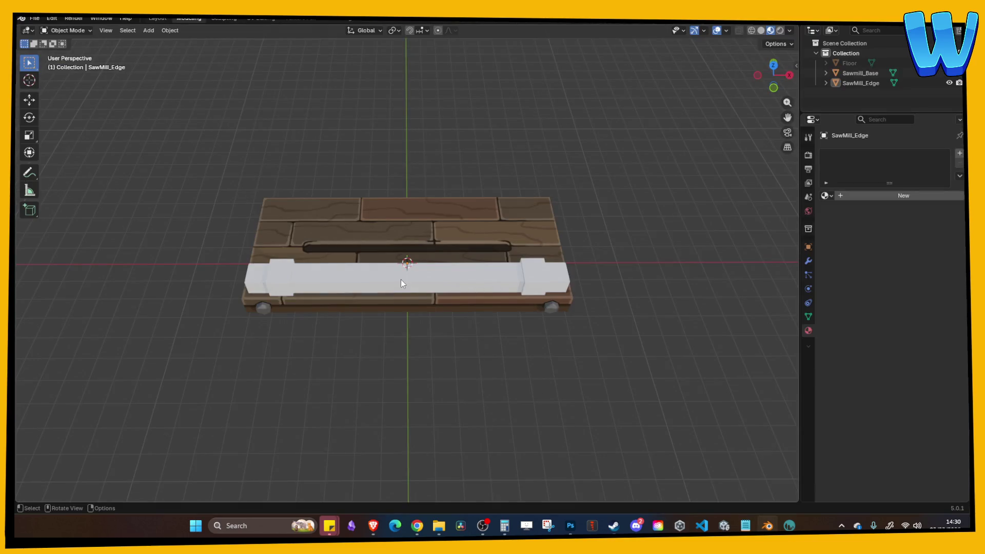
# Step: Select the SawMill_Edge beam and show its UVs in the UV Editing workspace
pyautogui.press('Tab')
pyautogui.press('Tab')
pyautogui.press('a')
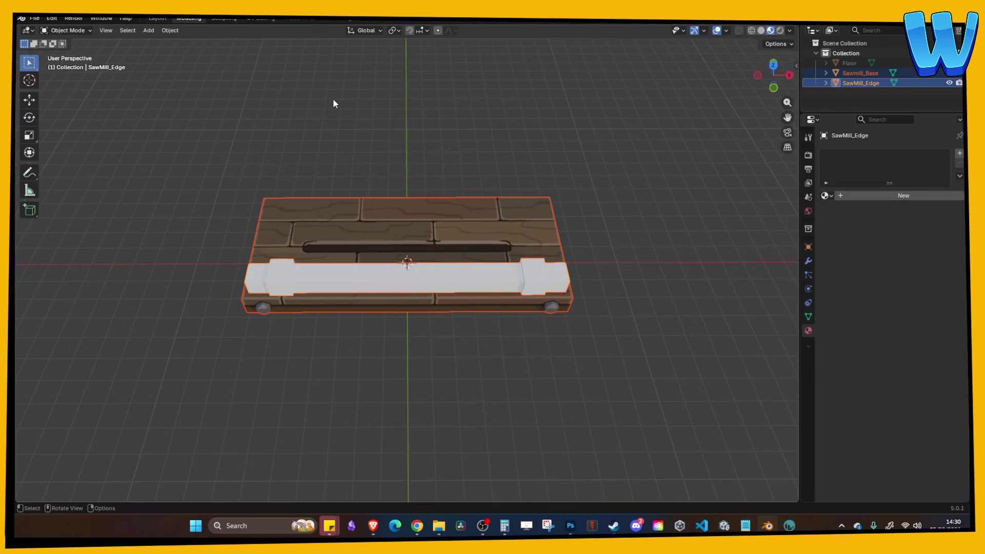
pyautogui.click(334, 100)
pyautogui.click(270, 279)
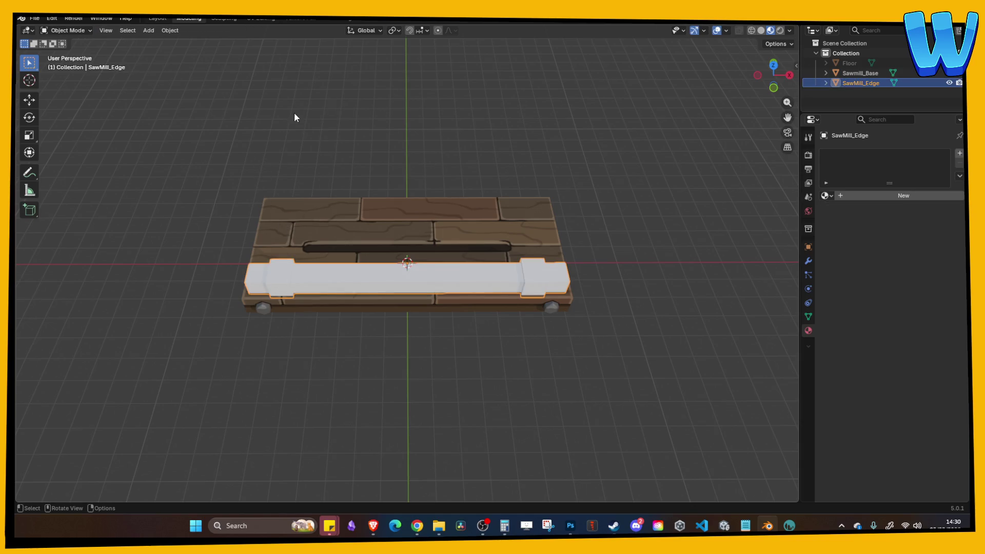
pyautogui.press('Tab')
pyautogui.click(257, 20)
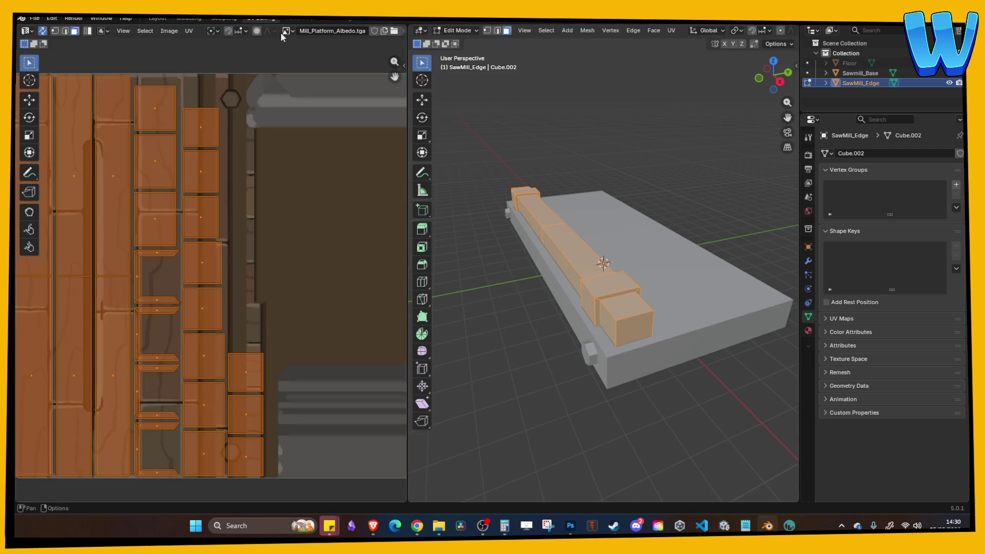
pyautogui.press('Home')
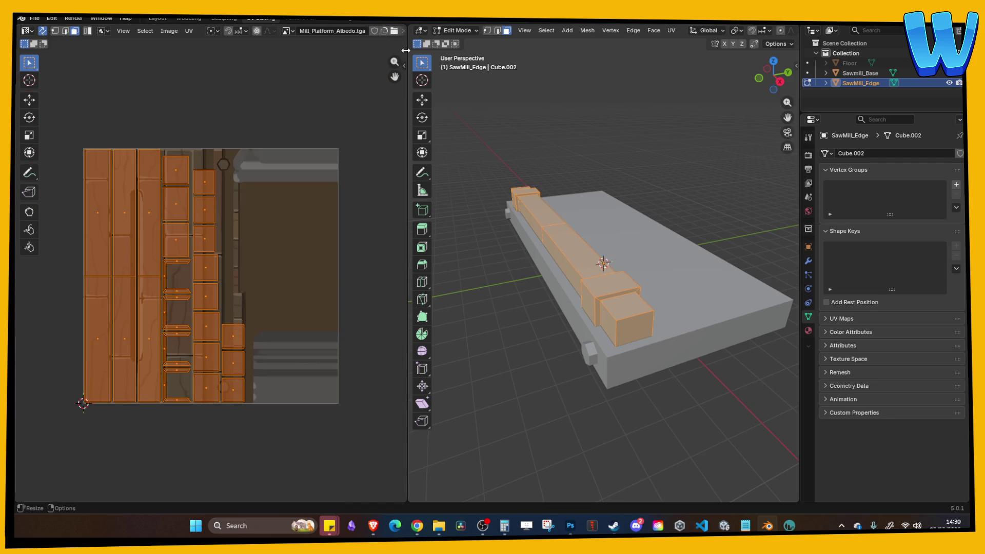
# Step: Replace the platform texture behind the UVs with Mill_Edge_Albedo.tga
pyautogui.click(399, 32)
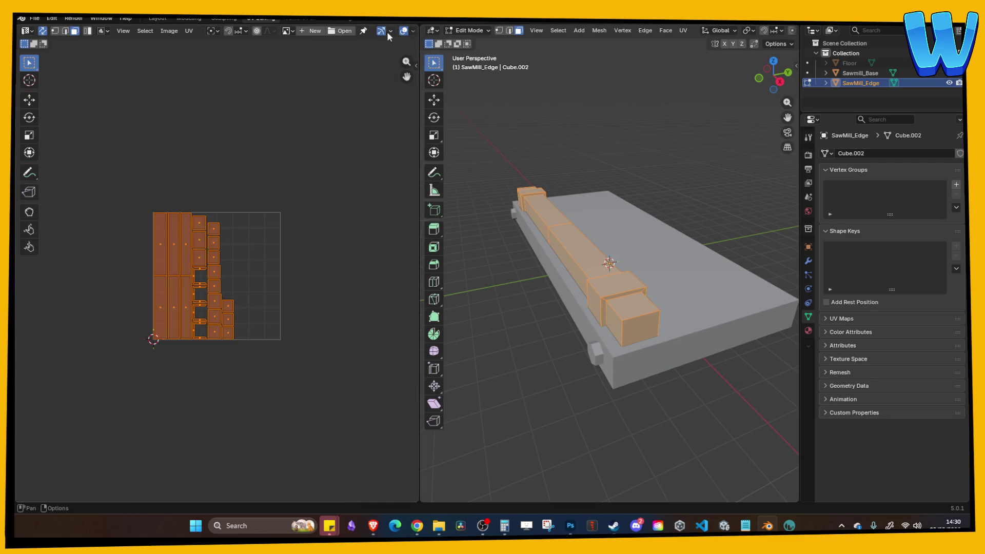
pyautogui.click(345, 31)
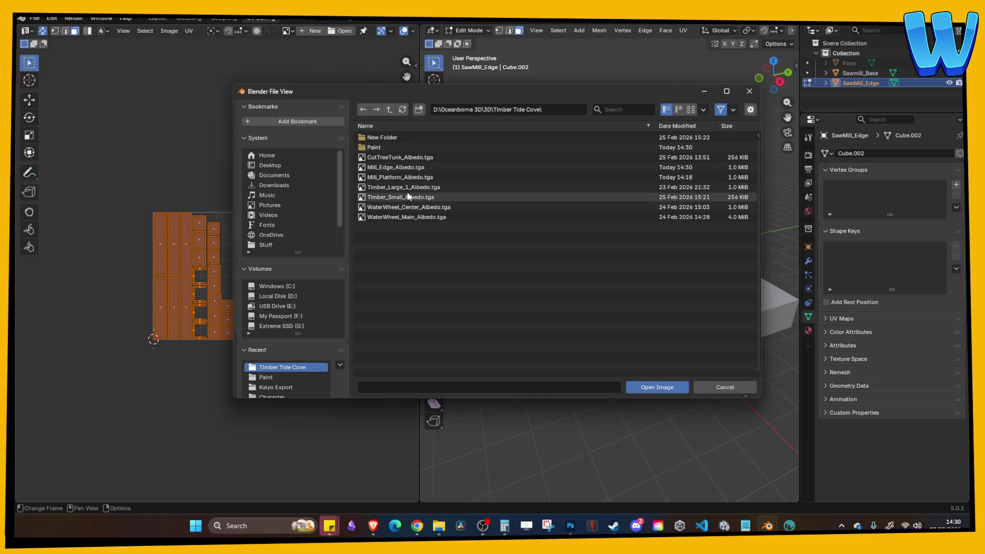
pyautogui.doubleClick(395, 167)
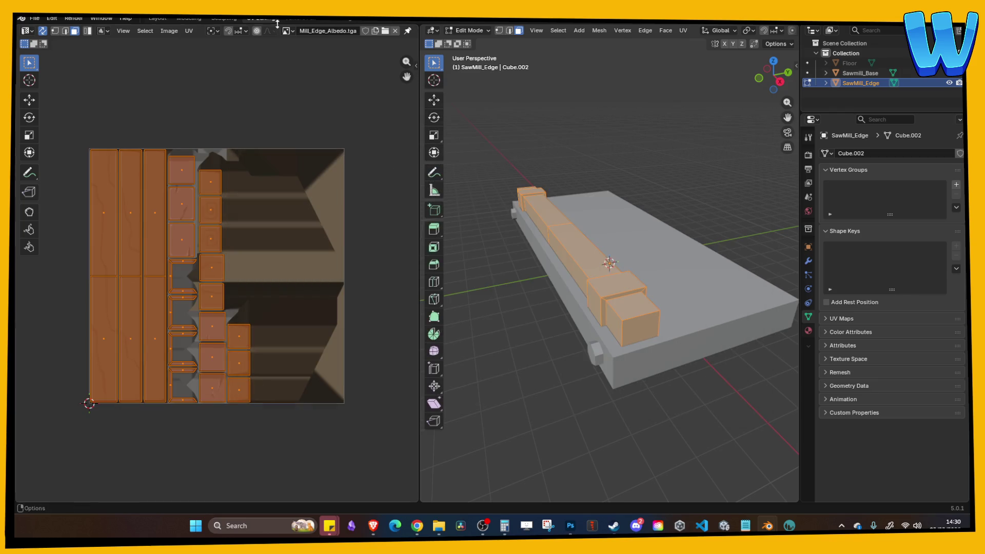
pyautogui.click(188, 18)
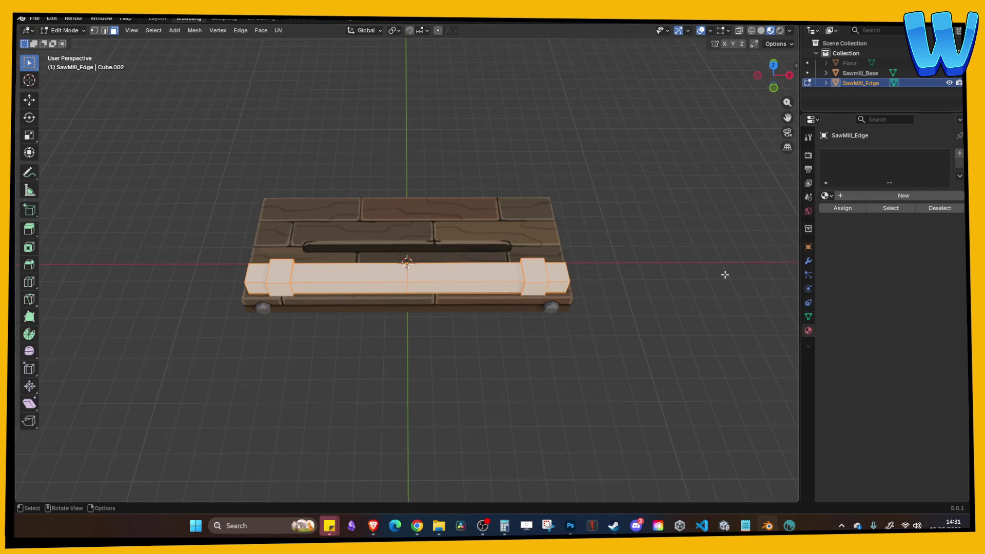
# Step: Create a new material named Mill Edge with Mill_Edge_Albedo.tga as its base colour texture
pyautogui.click(831, 199)
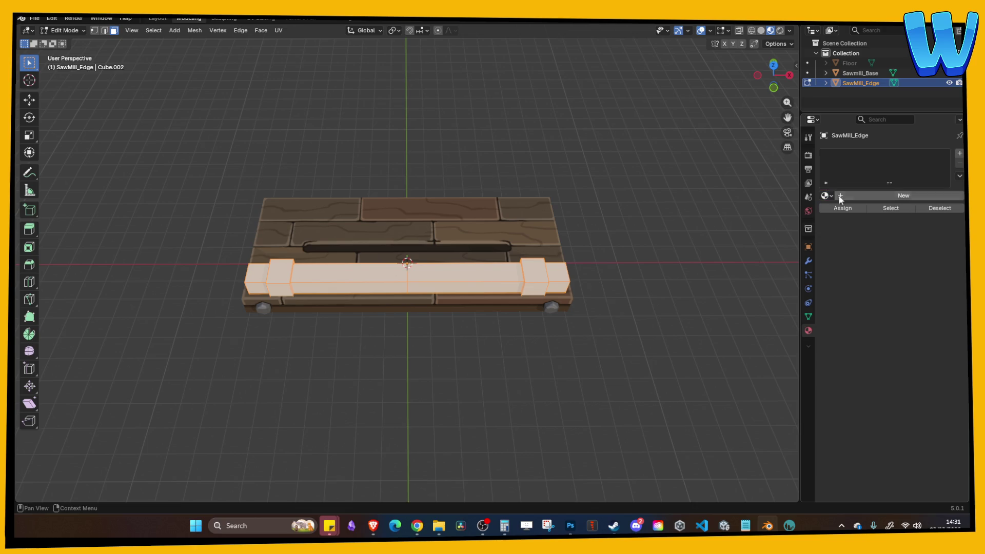
pyautogui.click(847, 196)
pyautogui.click(856, 197)
pyautogui.write('Mill Edge')
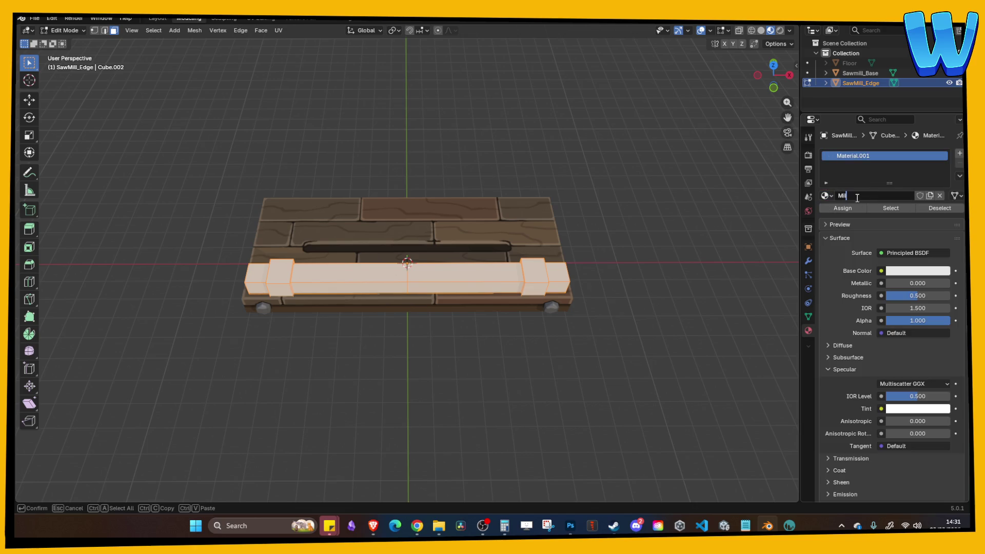
pyautogui.press('Return')
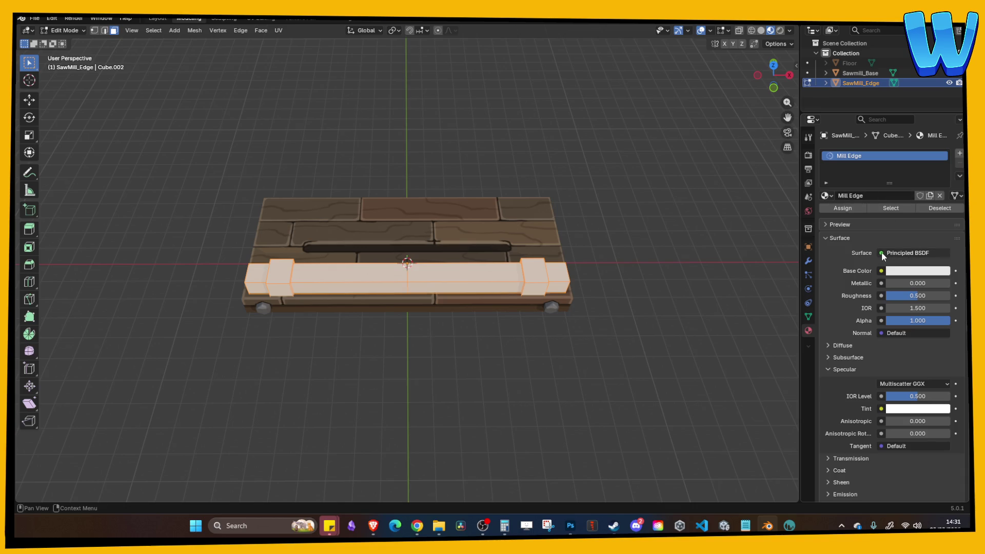
pyautogui.click(881, 271)
pyautogui.click(676, 337)
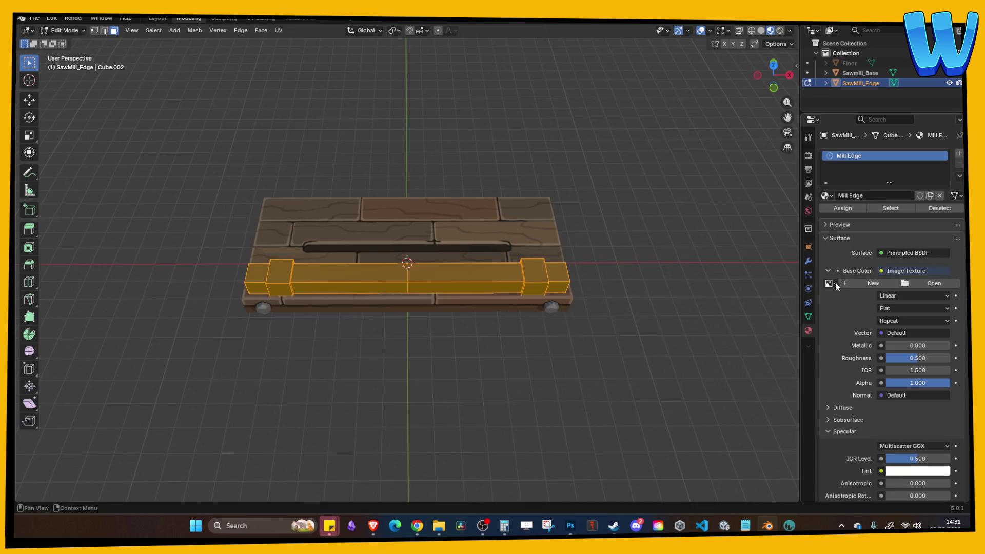
pyautogui.click(828, 283)
pyautogui.click(744, 300)
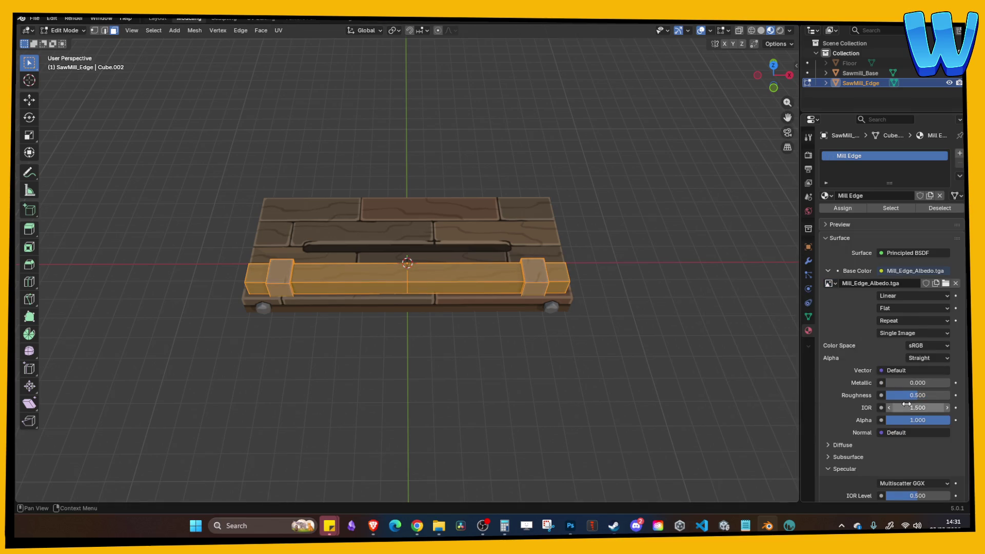
# Step: Set the material's roughness to 1.000 and IOR Level to 0.000, then reselect the beam in object mode
pyautogui.moveTo(905, 395); pyautogui.dragTo(949, 395)
pyautogui.scroll(-2, 913, 449)
pyautogui.moveTo(913, 450); pyautogui.dragTo(887, 456)
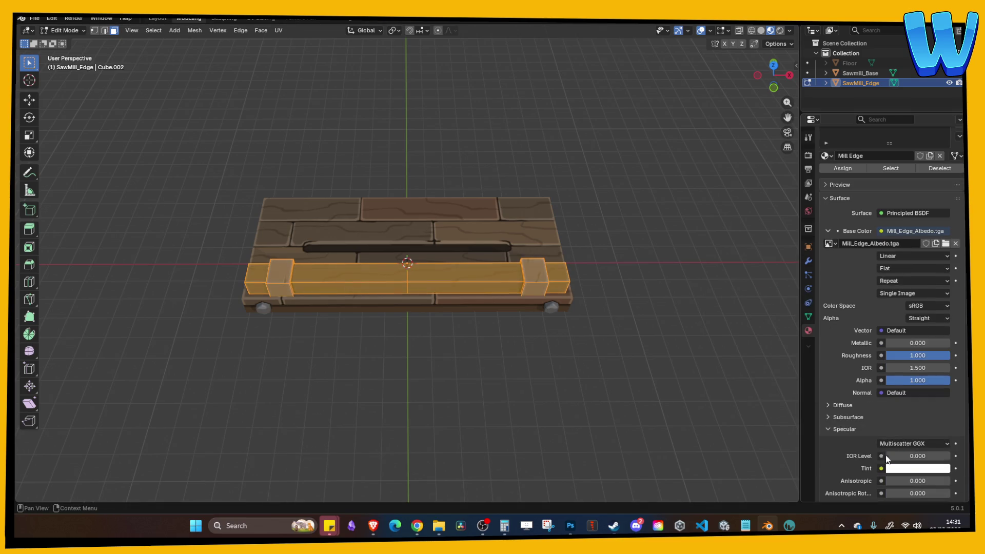
pyautogui.click(674, 398)
pyautogui.moveTo(647, 386)
pyautogui.mouseDown()
pyautogui.moveTo(585, 358)
pyautogui.moveTo(607, 346)
pyautogui.moveTo(561, 337)
pyautogui.moveTo(571, 344)
pyautogui.moveTo(445, 266)
pyautogui.mouseUp()
pyautogui.press('Tab')
pyautogui.click(560, 335)
pyautogui.click(444, 266)
# Step: Save the Mill_Platform blend file
pyautogui.press('g')
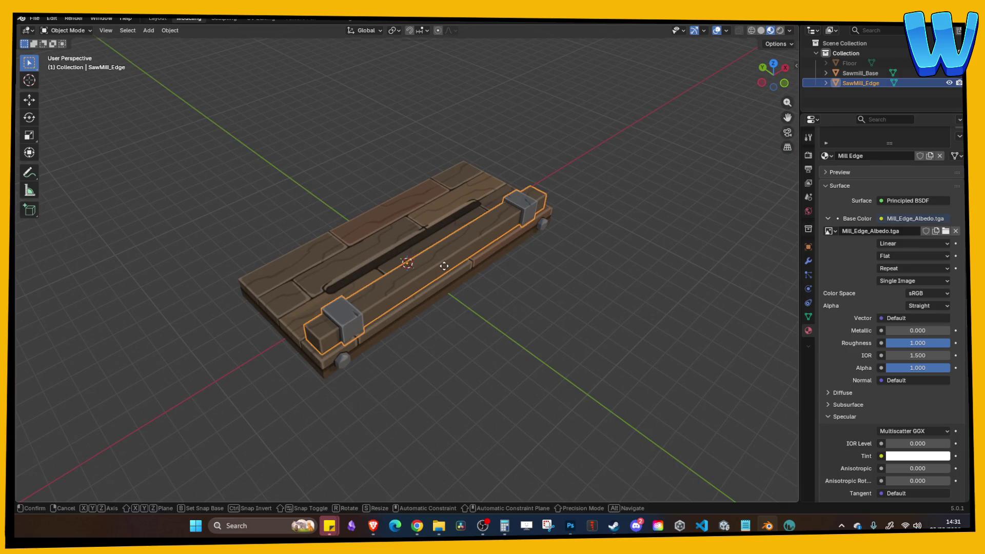
pyautogui.press('y')
pyautogui.press('Escape')
pyautogui.click(545, 306)
pyautogui.hotkey('ctrl', 's')
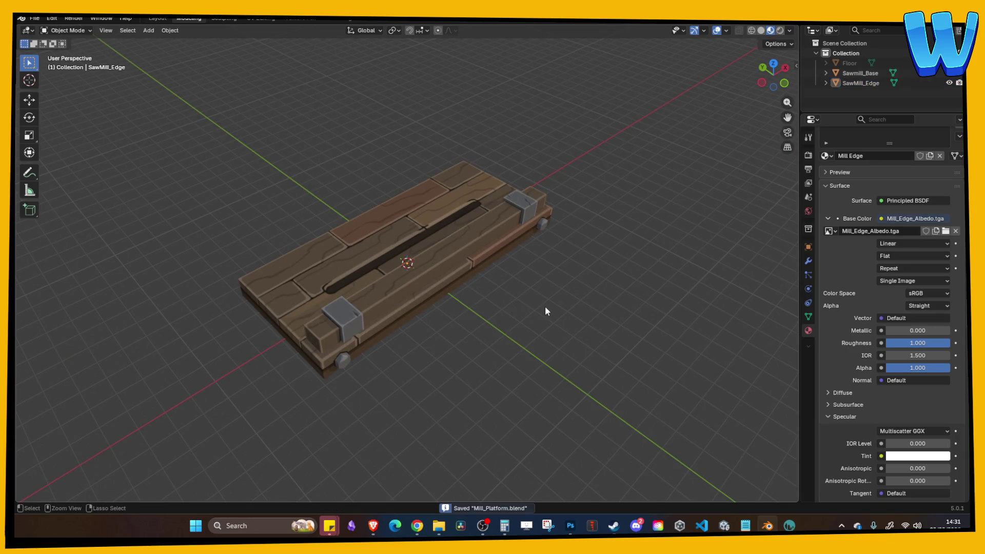
# Step: Duplicate the SawMill_Edge beam and mirror the copy along the global Y axis
pyautogui.click(426, 278)
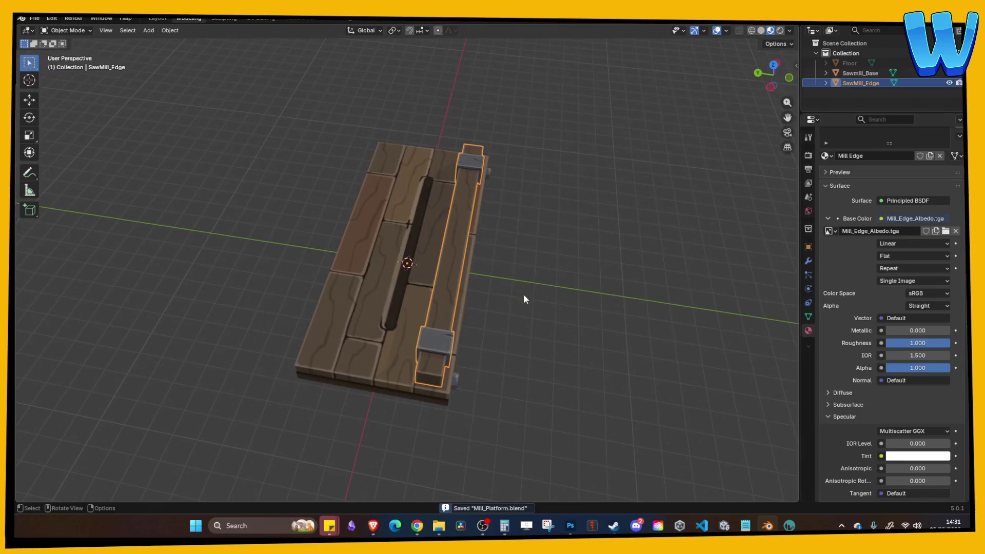
pyautogui.hotkey('ctrl', 'c')
pyautogui.hotkey('ctrl', 'v')
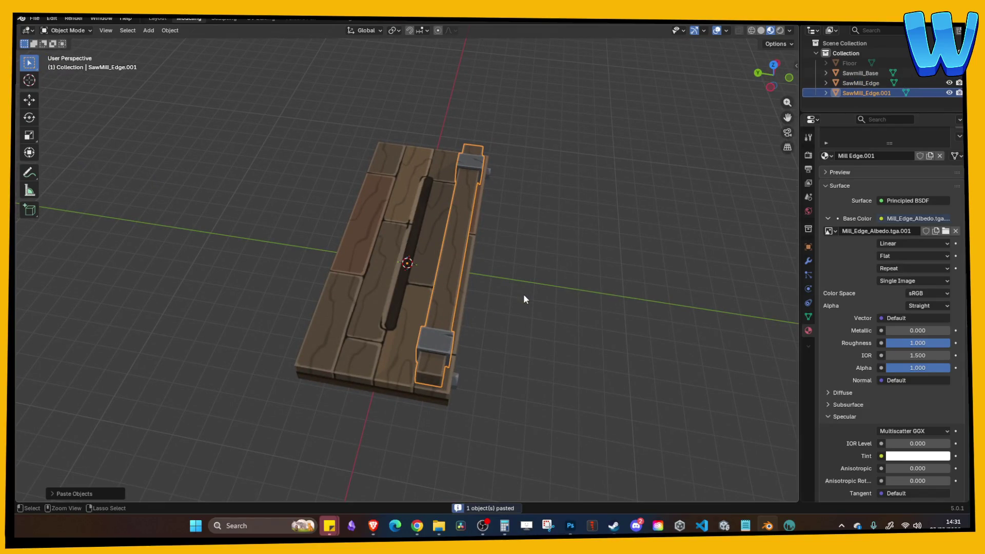
pyautogui.hotkey('ctrl', 'm')
pyautogui.press('y')
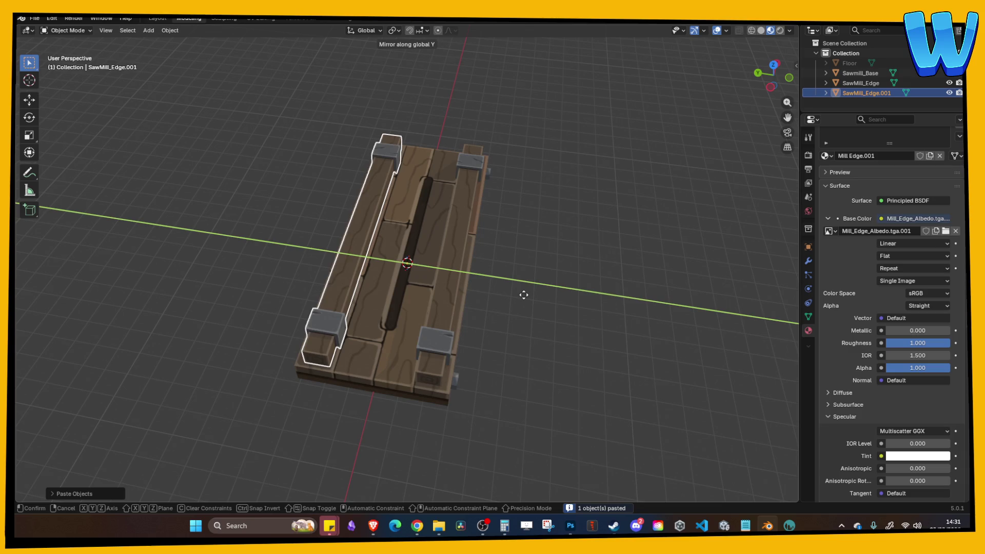
pyautogui.click(524, 294)
# Step: Lower both edge beams slightly along the Z axis
pyautogui.click(524, 294)
pyautogui.moveTo(523, 294)
pyautogui.mouseDown()
pyautogui.moveTo(500, 266)
pyautogui.moveTo(489, 282)
pyautogui.moveTo(403, 257)
pyautogui.mouseUp()
pyautogui.click(402, 257)
pyautogui.keyDown('shift'); pyautogui.click(352, 215); pyautogui.keyUp('shift')
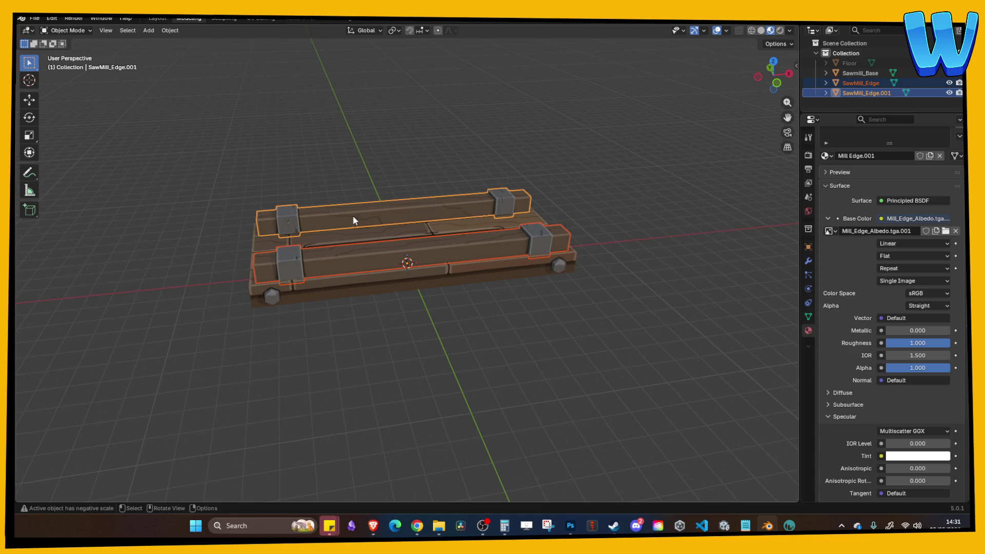
pyautogui.press('g')
pyautogui.press('z')
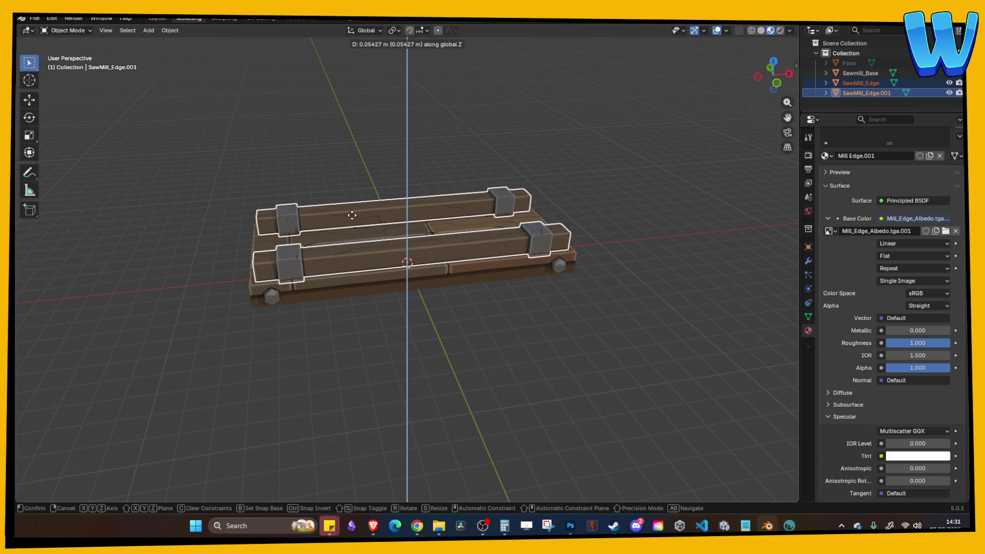
pyautogui.click(352, 159)
pyautogui.click(352, 159)
pyautogui.moveTo(352, 159)
pyautogui.mouseDown()
pyautogui.moveTo(353, 248)
pyautogui.moveTo(362, 237)
pyautogui.moveTo(373, 244)
pyautogui.mouseUp()
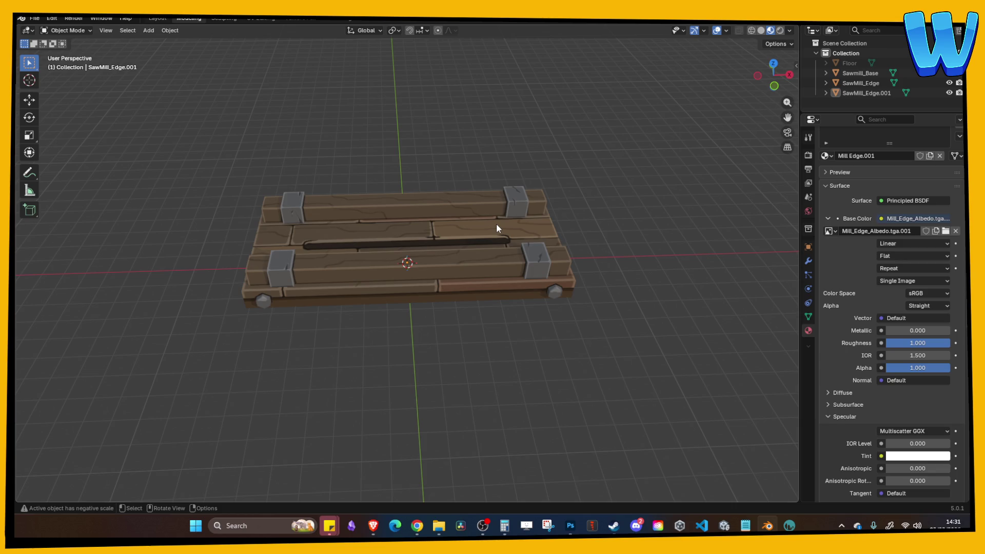
# Step: Inspect the platform from several angles and save Mill_Platform.blend
pyautogui.moveTo(419, 133)
pyautogui.mouseDown()
pyautogui.moveTo(398, 136)
pyautogui.moveTo(431, 147)
pyautogui.mouseUp()
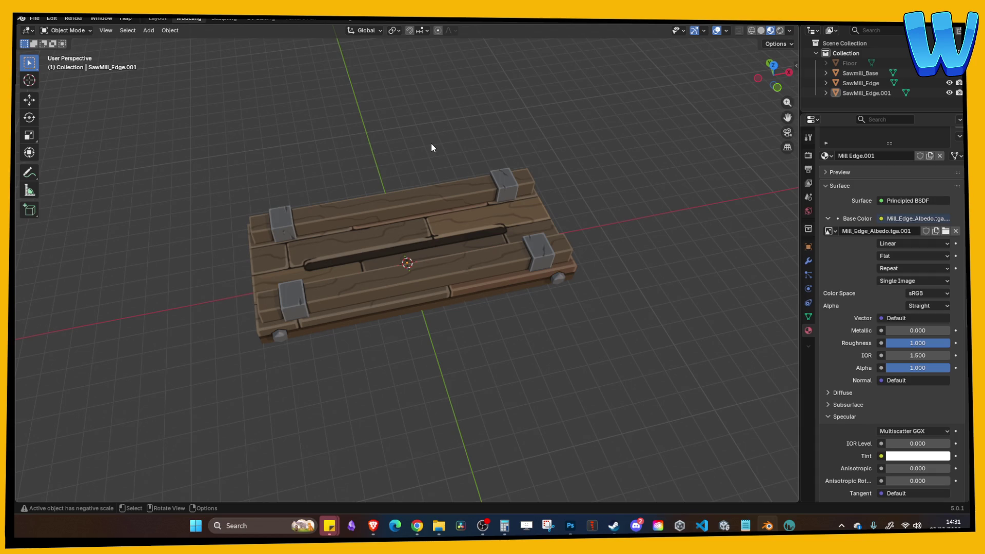
pyautogui.moveTo(431, 147)
pyautogui.mouseDown()
pyautogui.moveTo(399, 146)
pyautogui.moveTo(406, 135)
pyautogui.mouseUp()
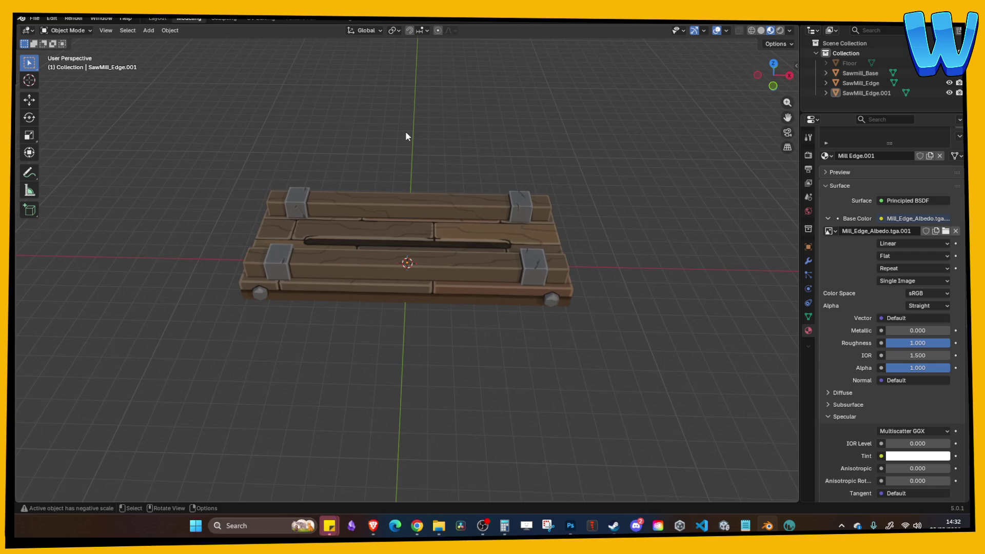
pyautogui.moveTo(407, 136)
pyautogui.mouseDown()
pyautogui.moveTo(417, 145)
pyautogui.moveTo(358, 129)
pyautogui.mouseUp()
pyautogui.moveTo(378, 145)
pyautogui.mouseDown()
pyautogui.moveTo(396, 147)
pyautogui.moveTo(379, 130)
pyautogui.moveTo(340, 152)
pyautogui.moveTo(347, 157)
pyautogui.moveTo(316, 149)
pyautogui.mouseUp()
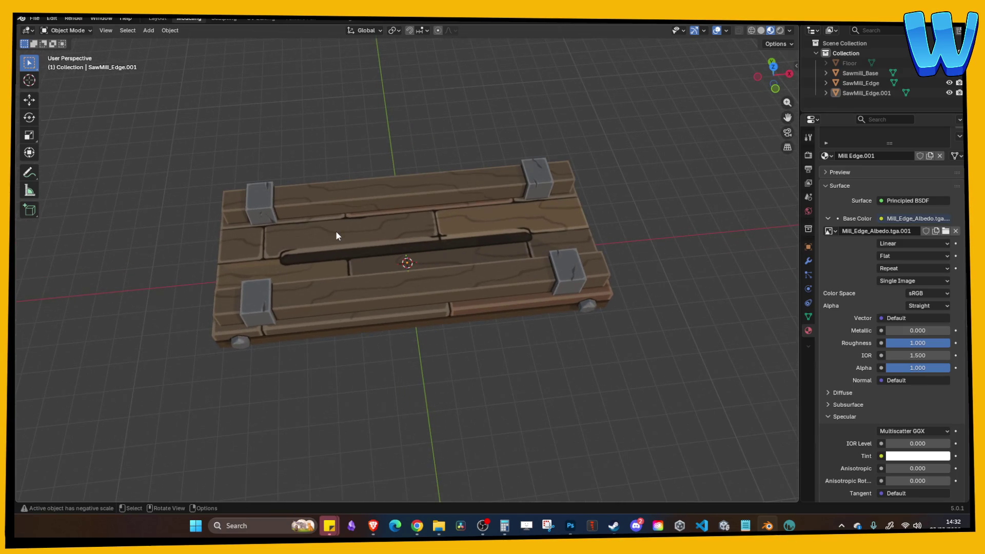
pyautogui.click(337, 221)
pyautogui.hotkey('ctrl', 's')
# Step: Clear the selection and switch the viewport to plain Solid shading
pyautogui.moveTo(336, 218)
pyautogui.mouseDown()
pyautogui.moveTo(349, 122)
pyautogui.moveTo(340, 142)
pyautogui.moveTo(357, 177)
pyautogui.mouseUp()
pyautogui.click(338, 134)
pyautogui.click(350, 202)
pyautogui.keyDown('shift'); pyautogui.click(380, 242); pyautogui.keyUp('shift')
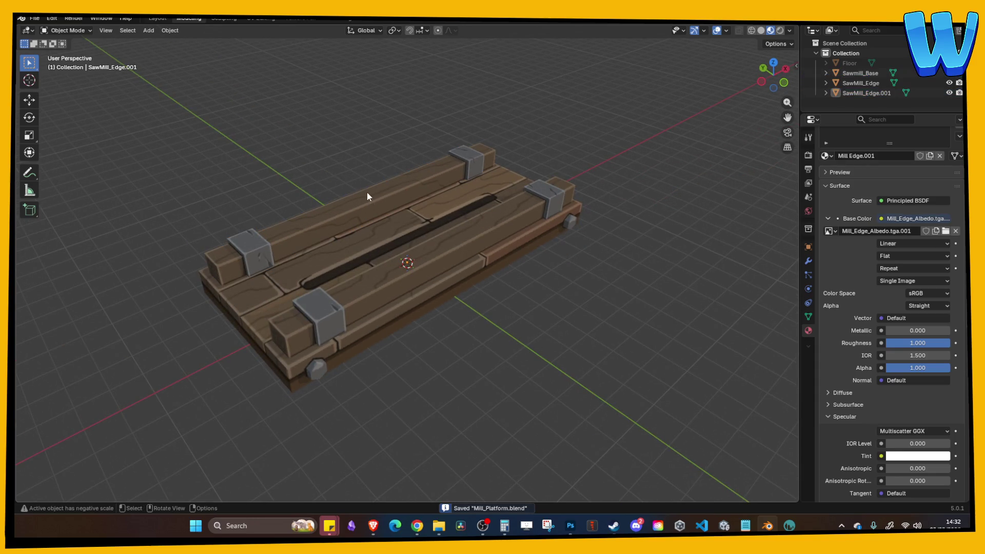
pyautogui.click(761, 31)
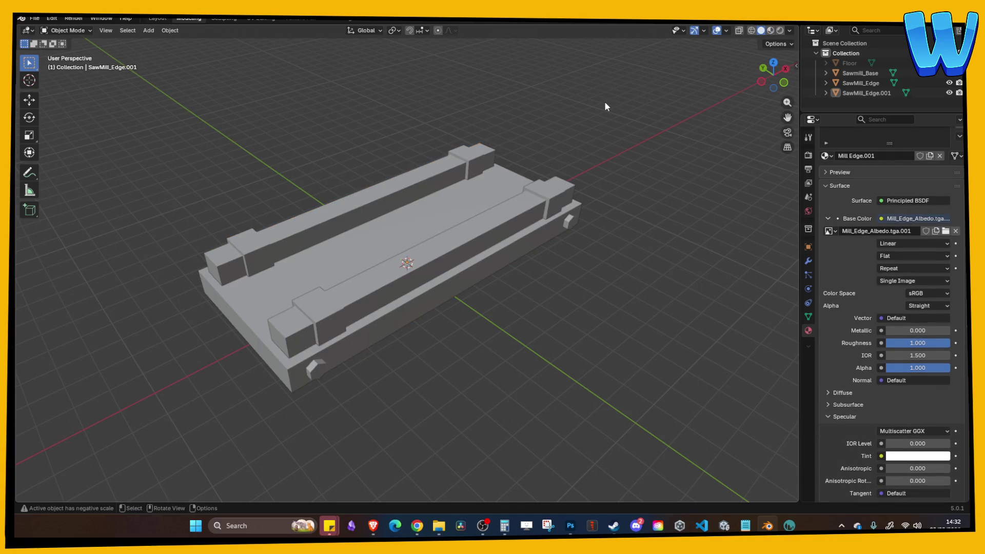
# Step: Apply all transforms to the three selected platform objects
pyautogui.press('a')
pyautogui.hotkey('ctrl', 'a')
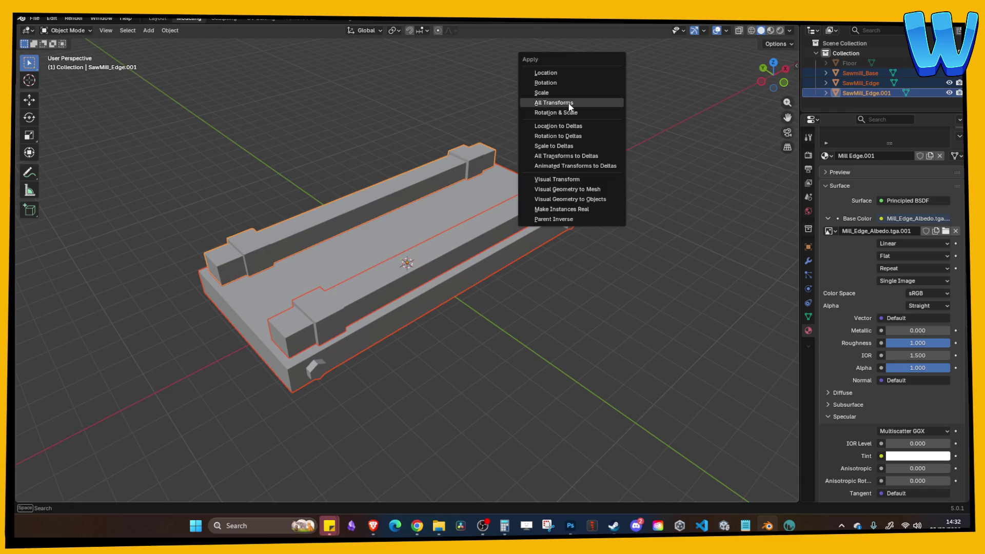
pyautogui.click(568, 104)
pyautogui.press('Tab')
pyautogui.hotkey('alt', 'a')
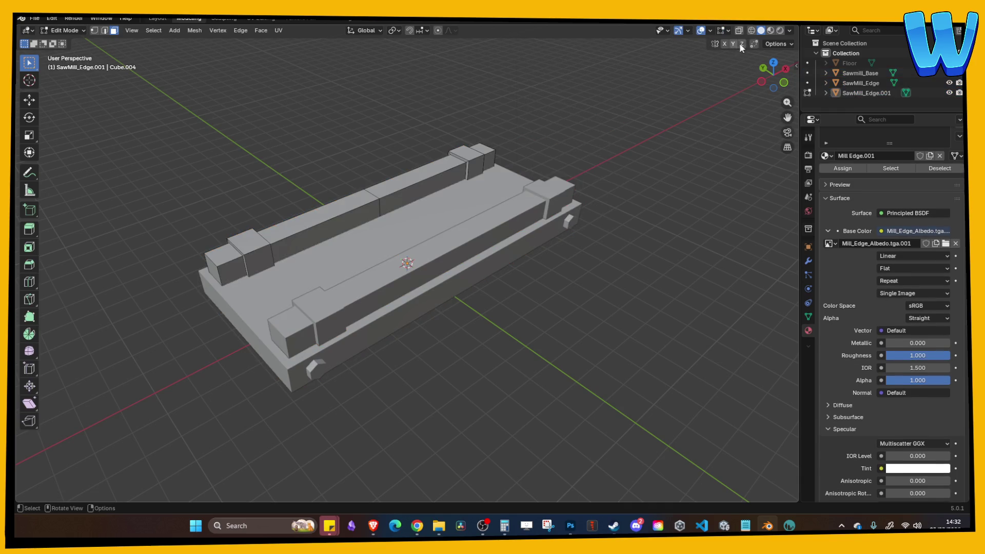
# Step: Return to Material Preview shading in object mode and save Mill_Platform.blend
pyautogui.click(729, 31)
pyautogui.press('z')
pyautogui.click(728, 31)
pyautogui.press('Tab')
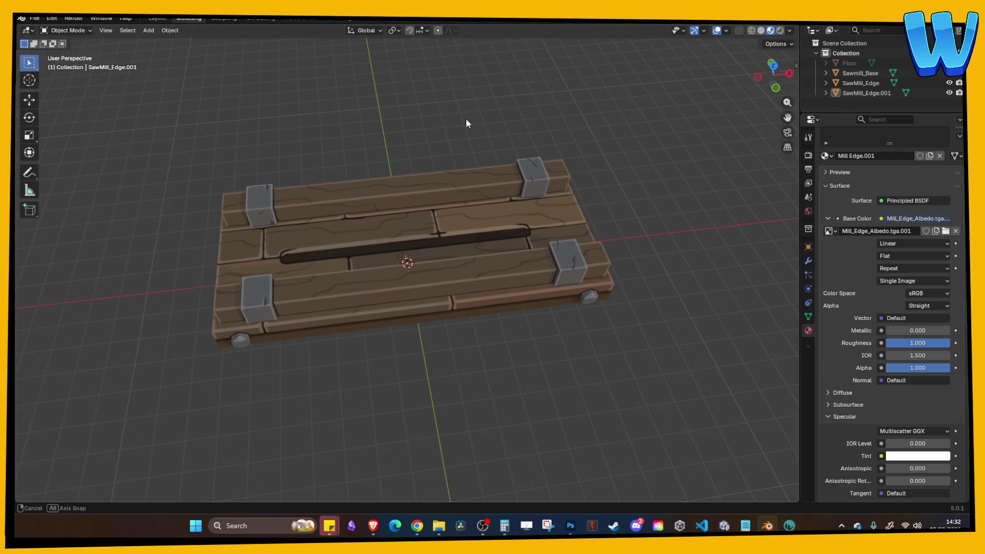
pyautogui.hotkey('ctrl', 's')
pyautogui.moveTo(427, 146); pyautogui.dragTo(439, 171)
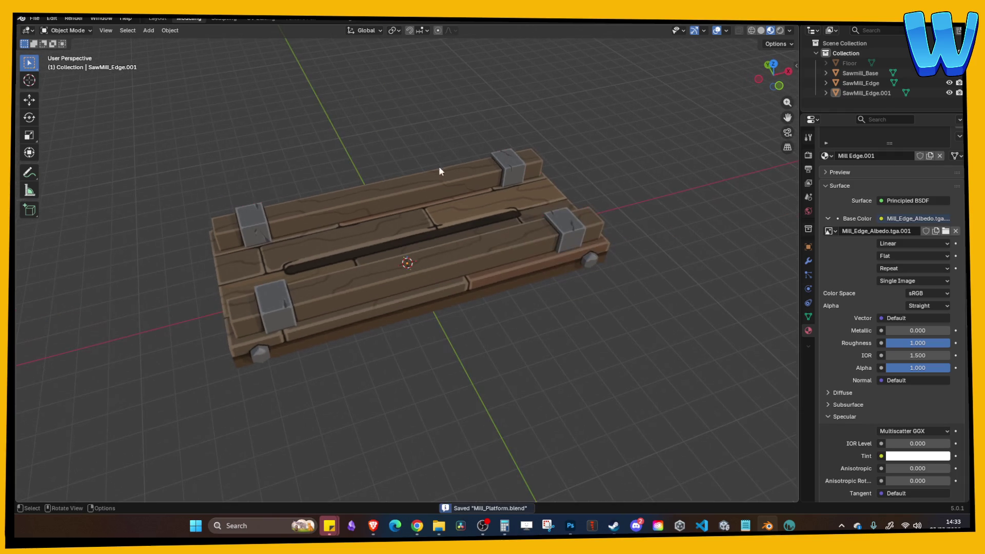
# Step: Export the platform base and both edge beams as Mill_Platform.fbx into the Timber Tide Cove folder
pyautogui.click(423, 278)
pyautogui.keyDown('shift'); pyautogui.click(405, 234); pyautogui.keyUp('shift')
pyautogui.keyDown('shift'); pyautogui.click(385, 201); pyautogui.keyUp('shift')
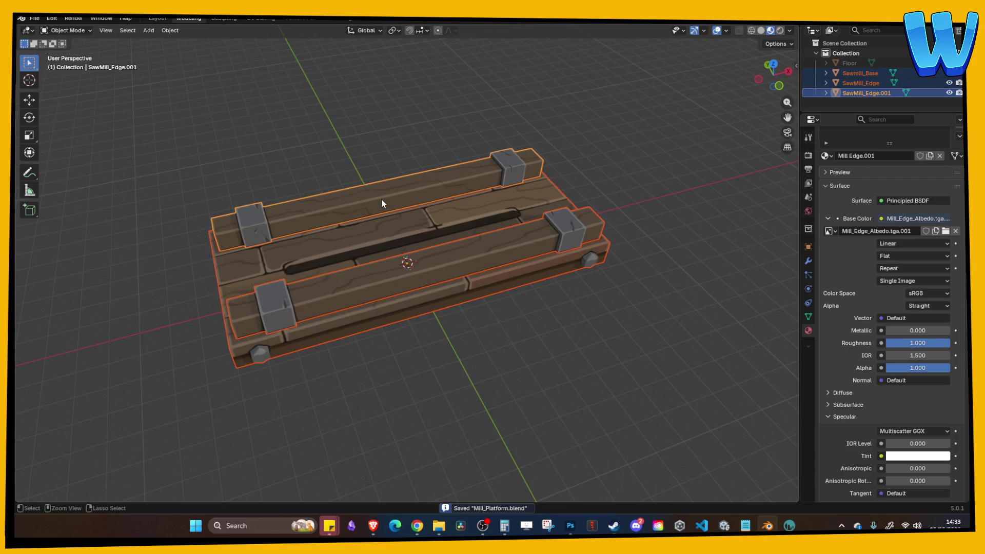
pyautogui.click(36, 19)
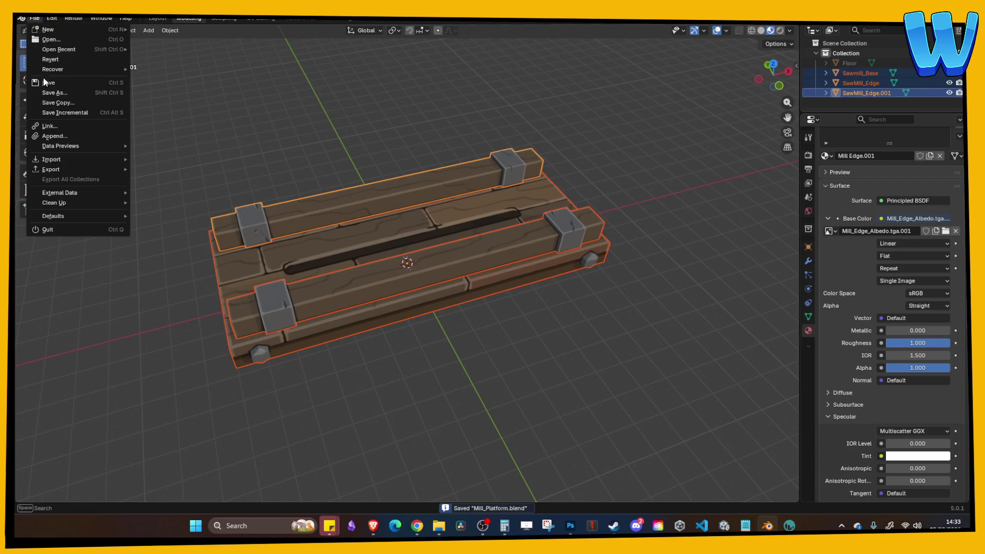
pyautogui.moveTo(59, 168)
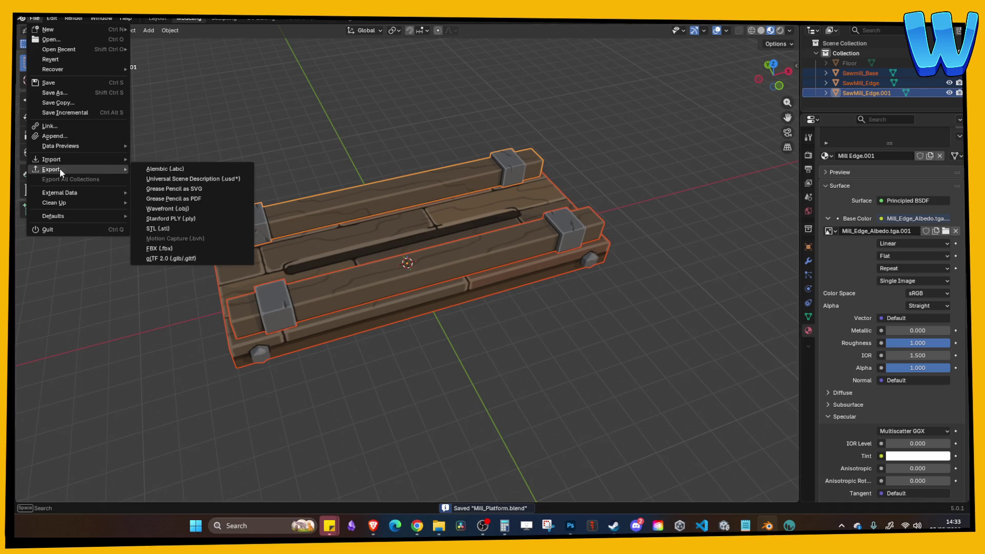
pyautogui.click(159, 248)
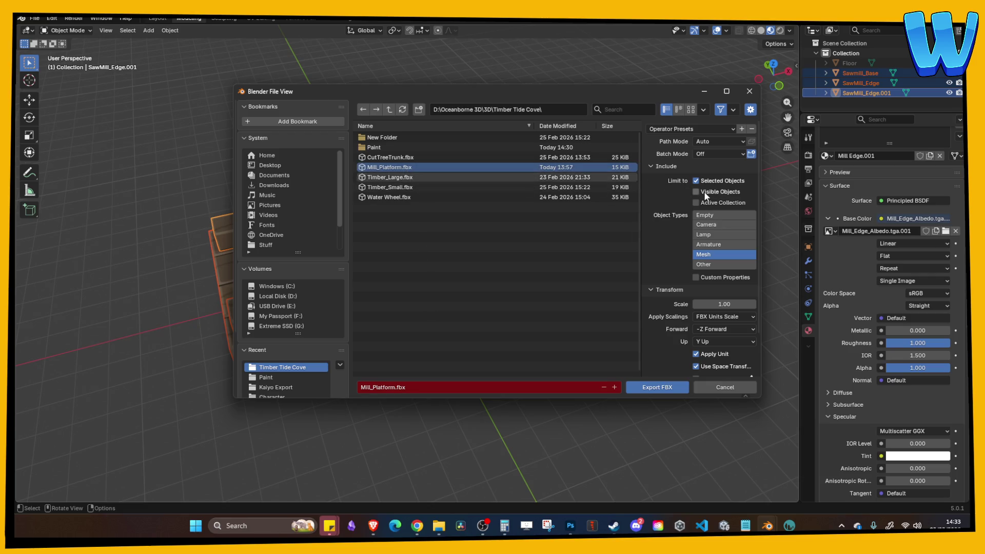
pyautogui.scroll(-3, 724, 308)
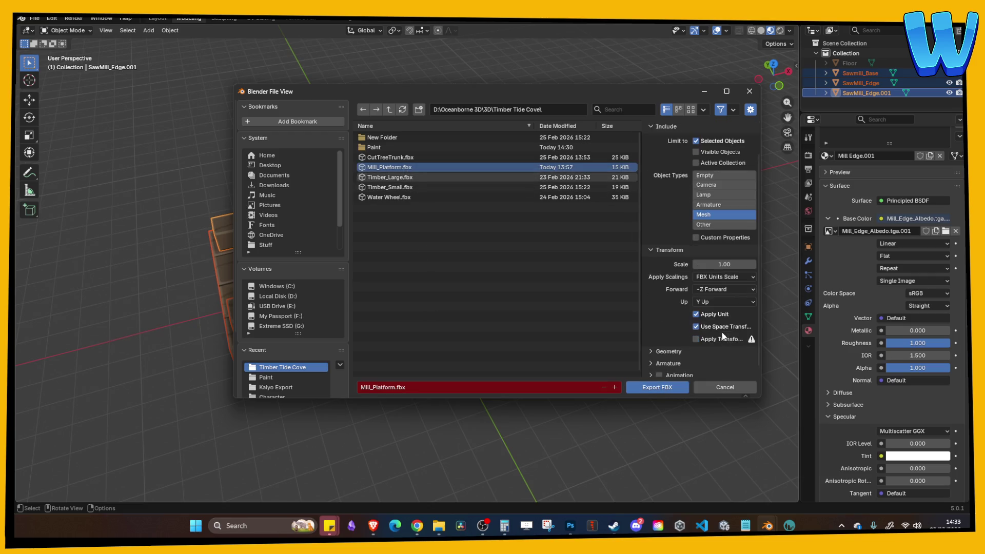
pyautogui.click(663, 388)
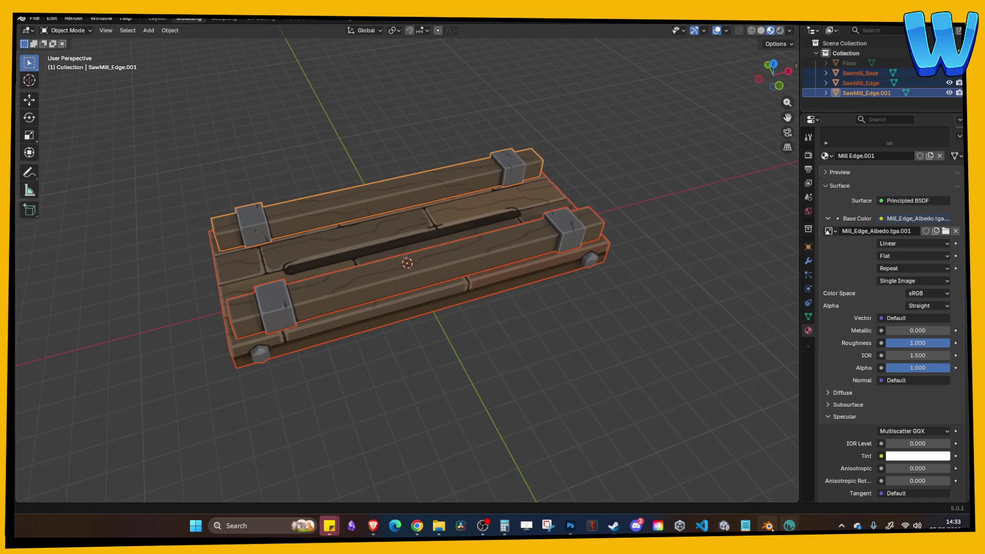
pyautogui.click(724, 526)
# Step: Pan the Unity scene view across the map and back to the water wheel dock
pyautogui.press('d')
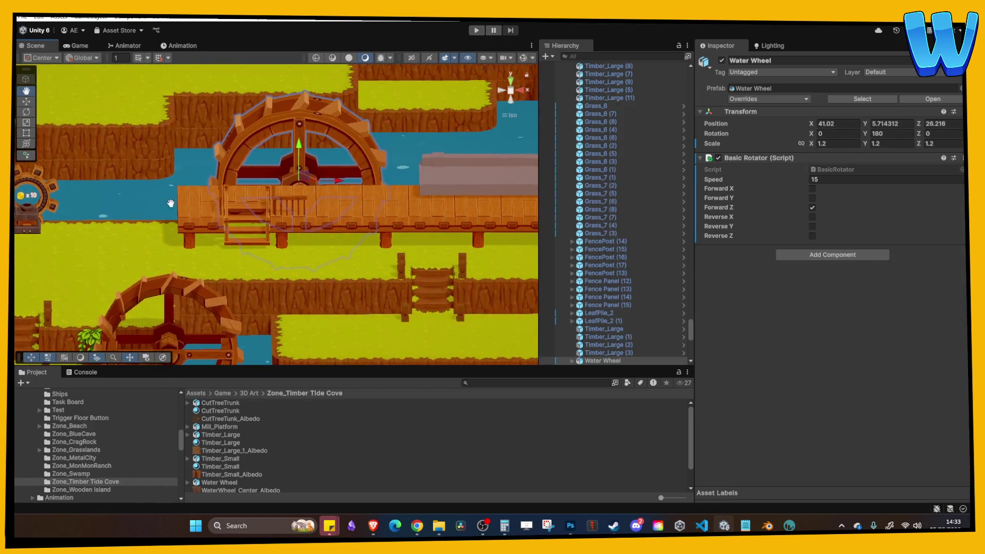
pyautogui.press('a')
pyautogui.press('w')
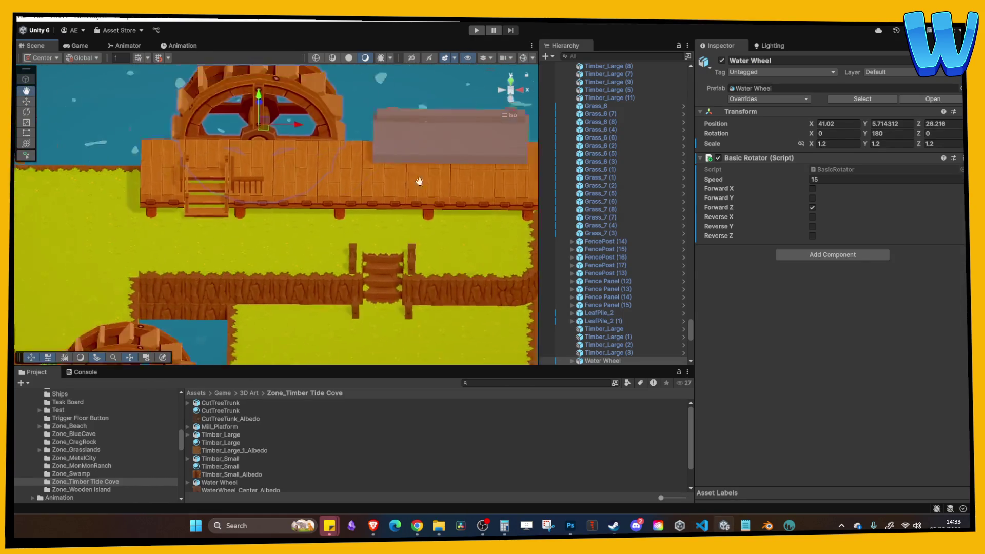
pyautogui.press('w')
pyautogui.press('d')
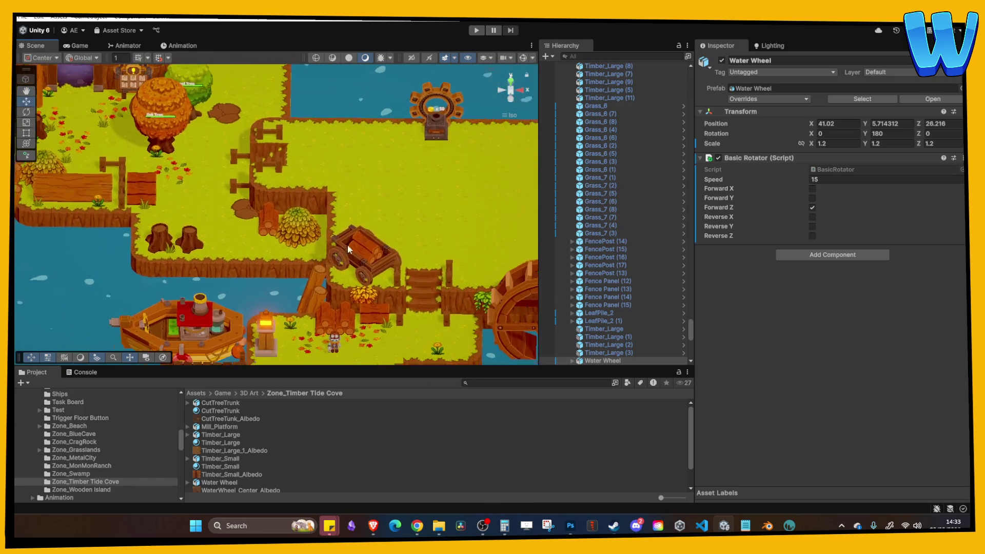
# Step: Enter Play mode and maximise the Game view
pyautogui.click(477, 31)
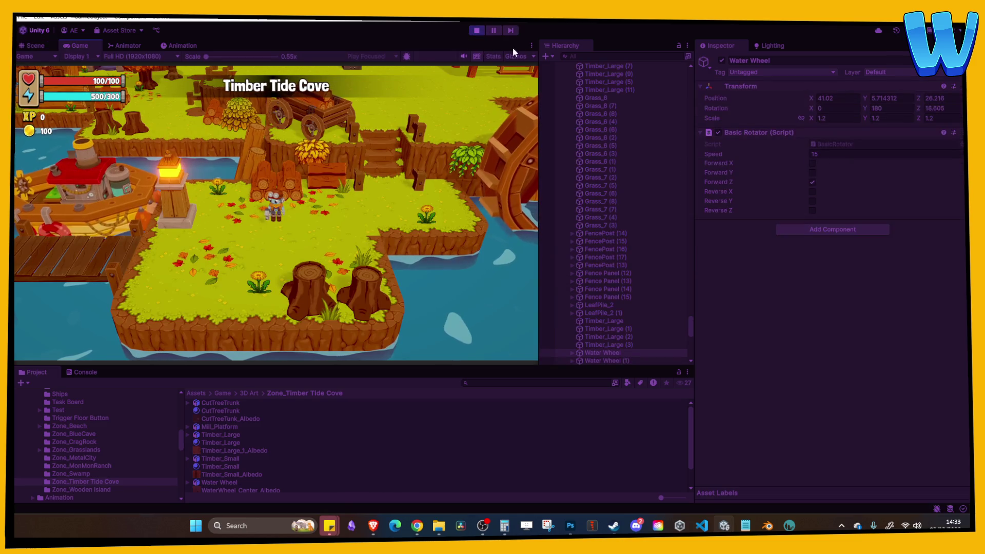
pyautogui.click(531, 45)
pyautogui.click(439, 109)
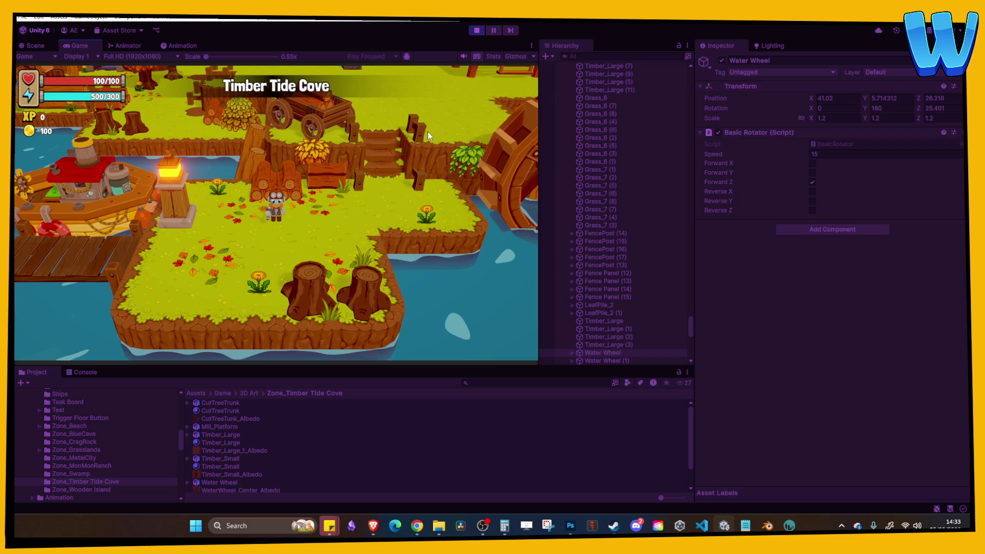
pyautogui.hotkey('shift', 'space')
# Step: Walk the character across the bridge, up onto the mill dock and back and forth along it
pyautogui.press('d')
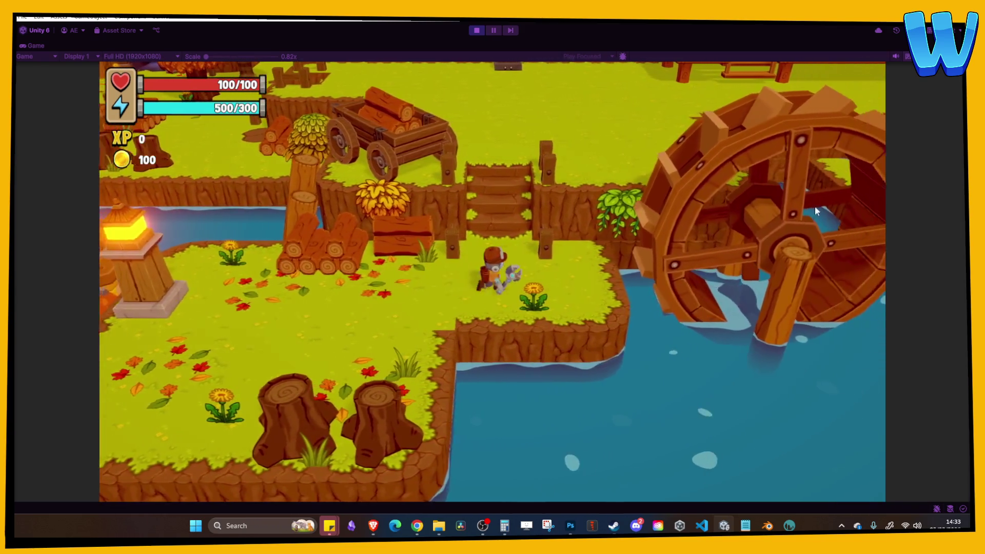
pyautogui.press('w')
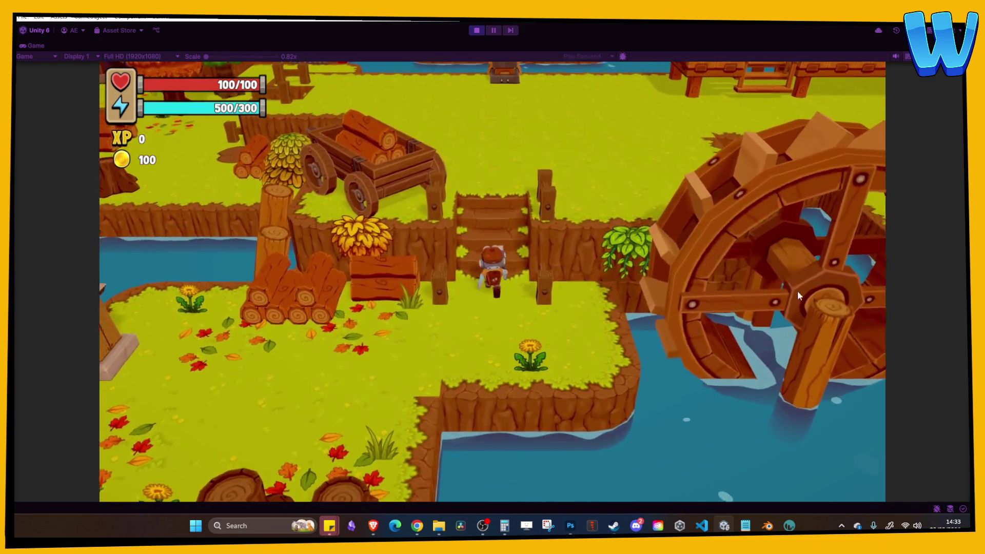
pyautogui.press('d')
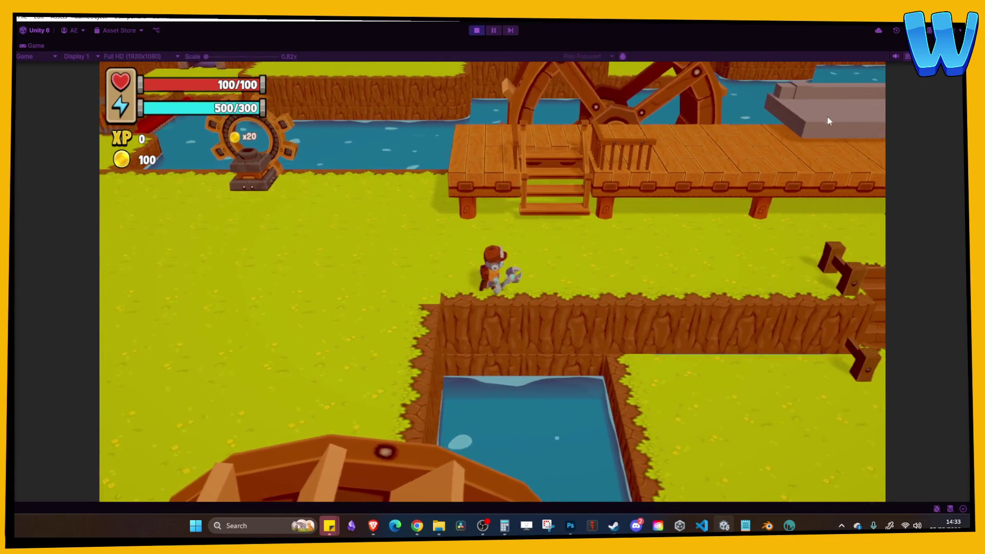
pyautogui.press('w')
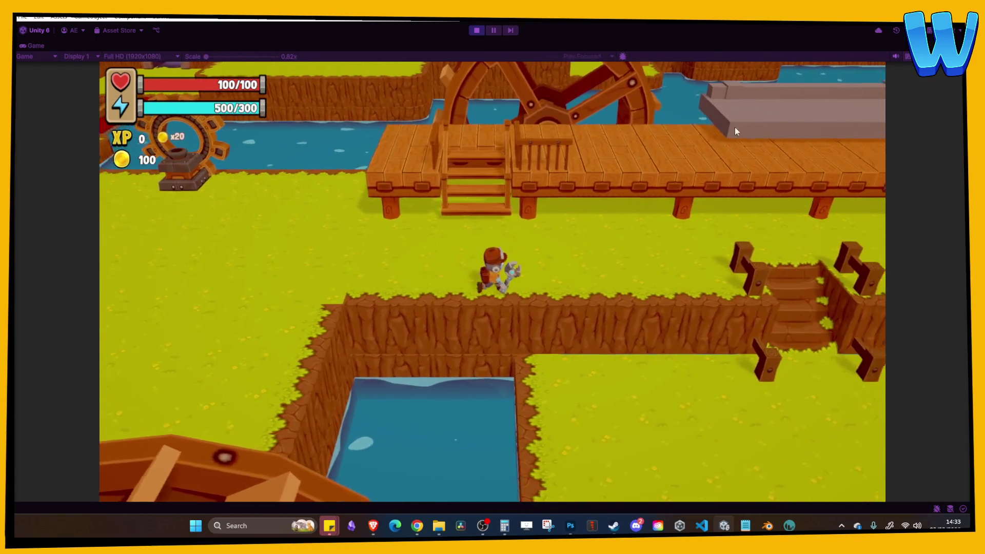
pyautogui.press('d')
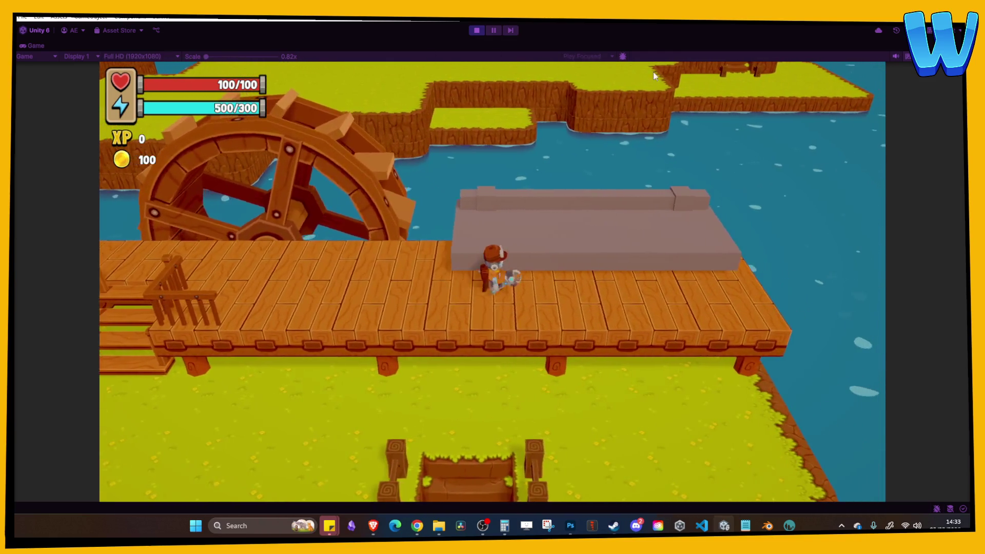
pyautogui.press('d')
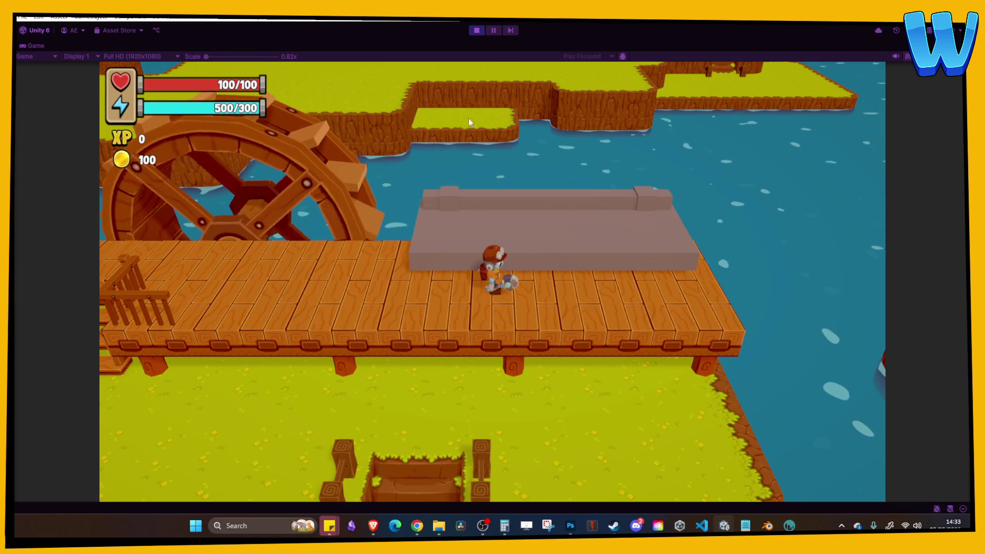
pyautogui.press('d')
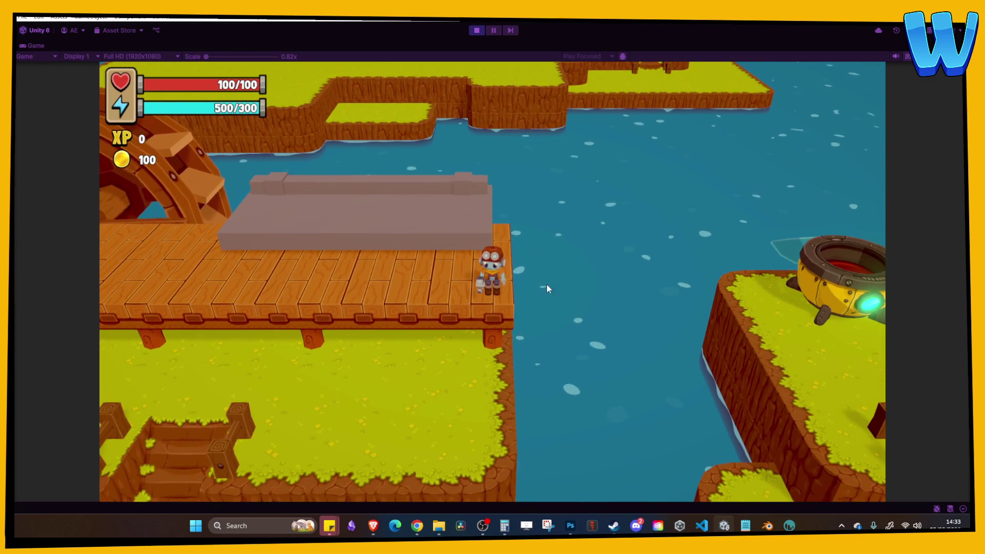
pyautogui.press('a')
pyautogui.press('d')
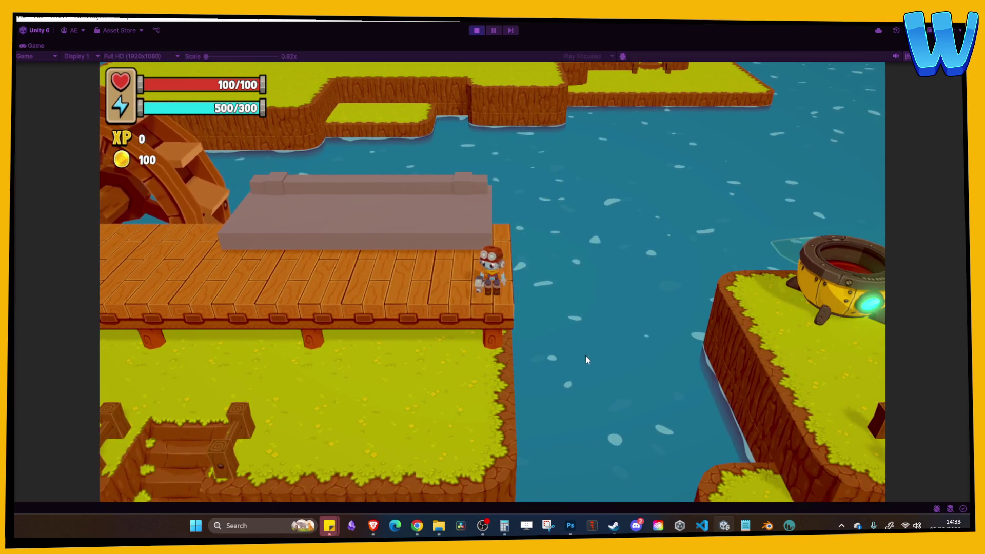
pyautogui.press('a')
pyautogui.press('d')
pyautogui.press('a')
pyautogui.press('a')
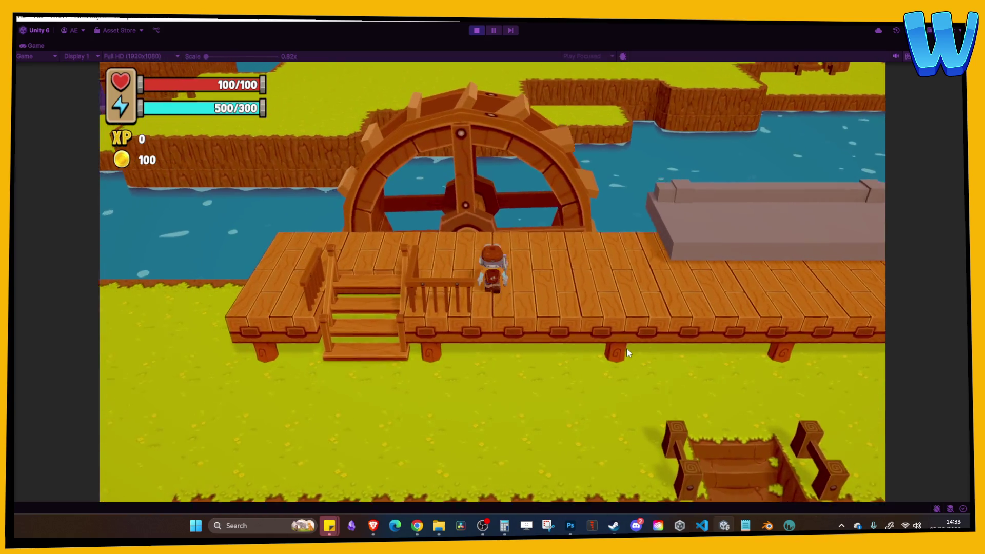
# Step: Walk the character down the stairs, across the grass, past the gear shrine and into the mine entrance
pyautogui.press('s')
pyautogui.press('d')
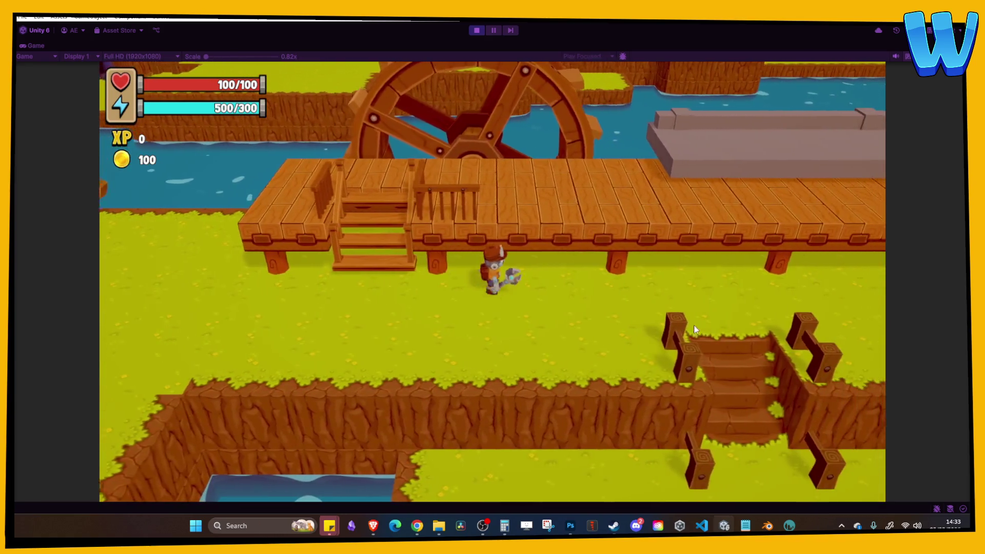
pyautogui.press('s')
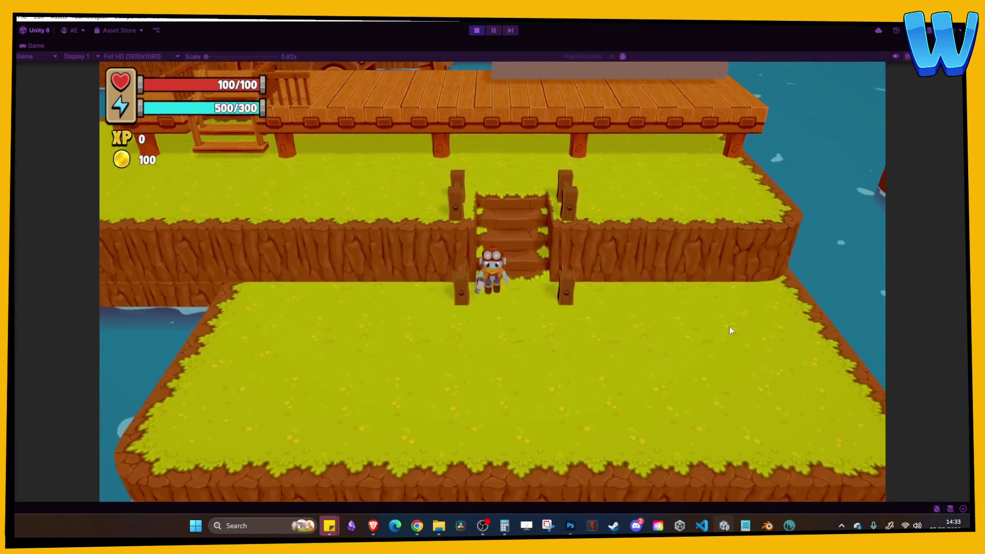
pyautogui.press('d')
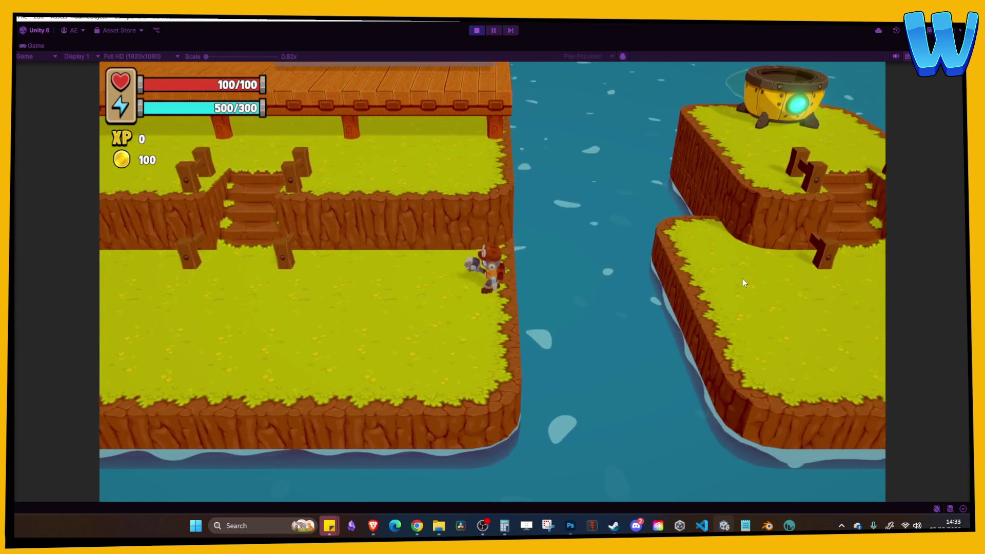
pyautogui.press('a')
pyautogui.press('w')
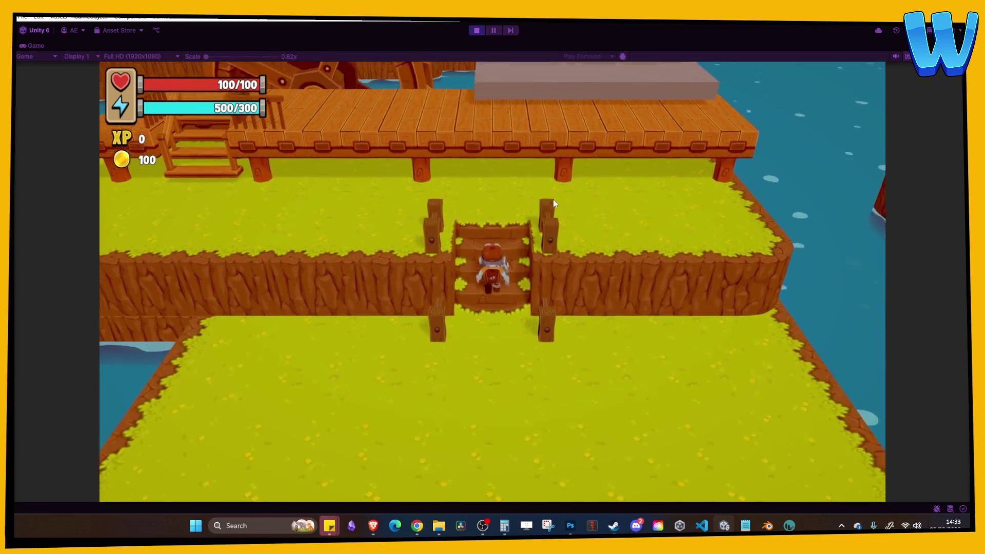
pyautogui.press('a')
pyautogui.press('a')
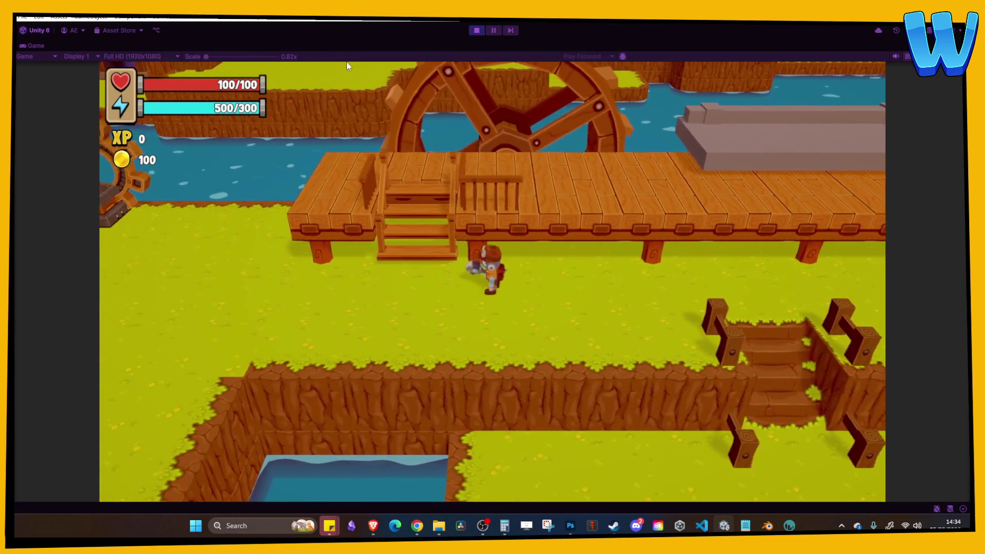
pyautogui.press('a')
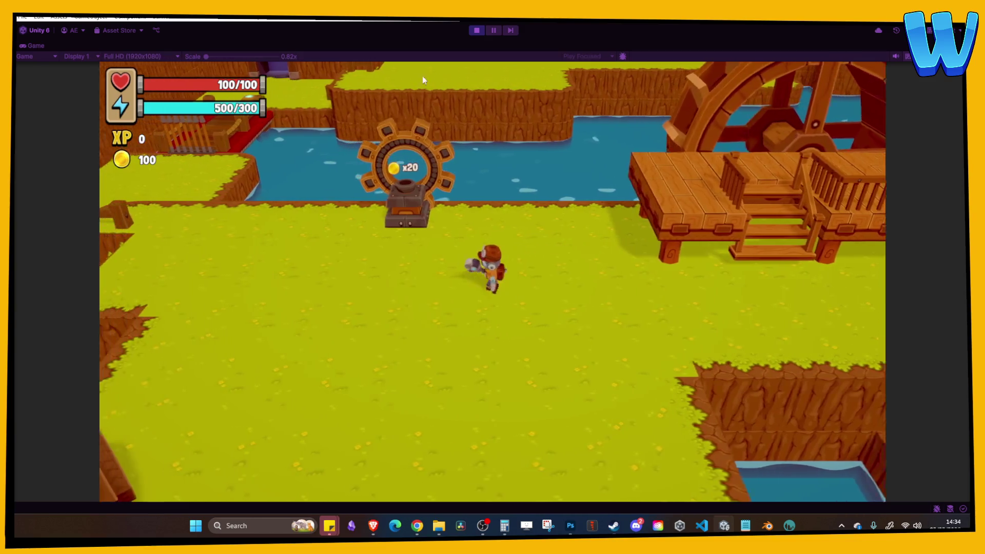
pyautogui.press('w')
pyautogui.press('a')
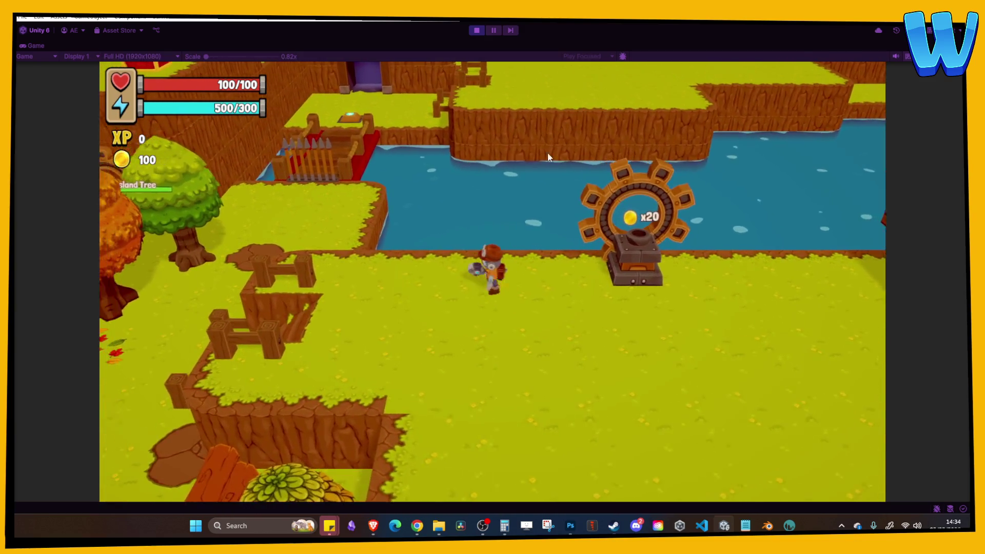
pyautogui.press('a')
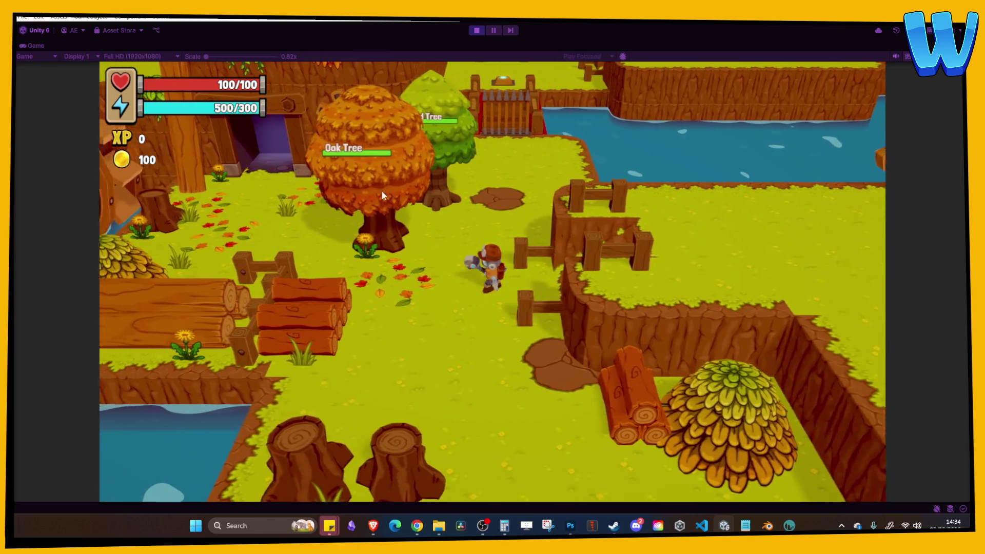
pyautogui.press('w')
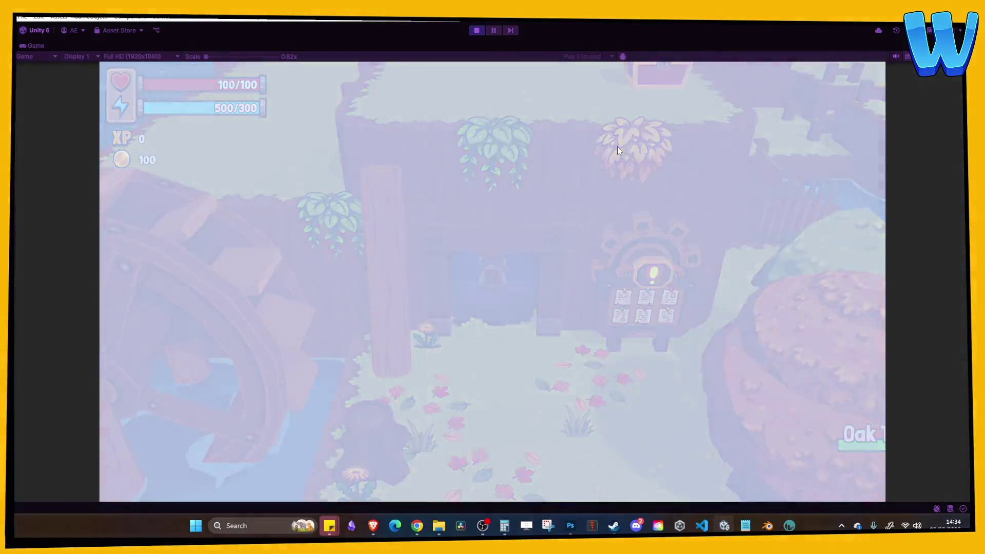
# Step: Walk the character through Timber Tide Caverns, up the stairs and over the bridge to the far doorway
pyautogui.press('a')
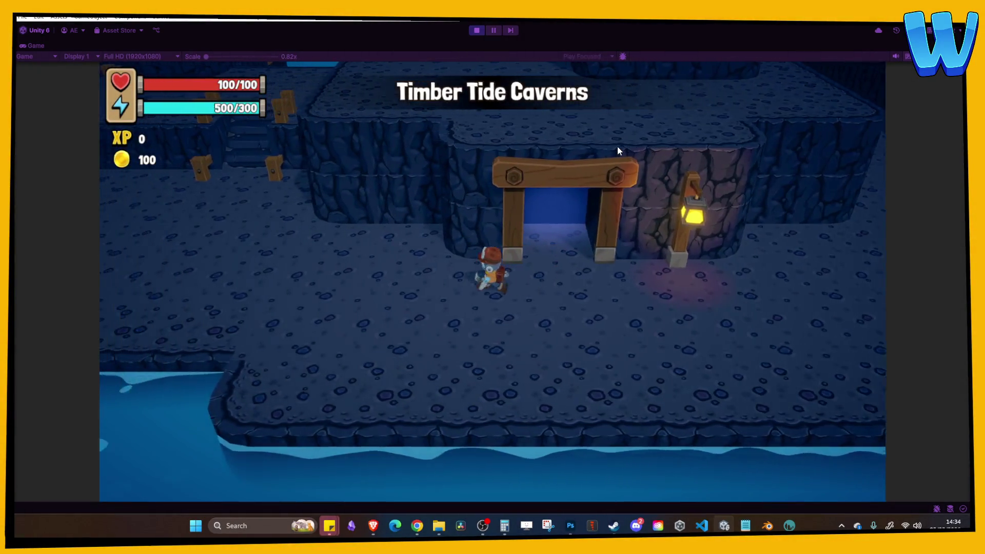
pyautogui.press('w')
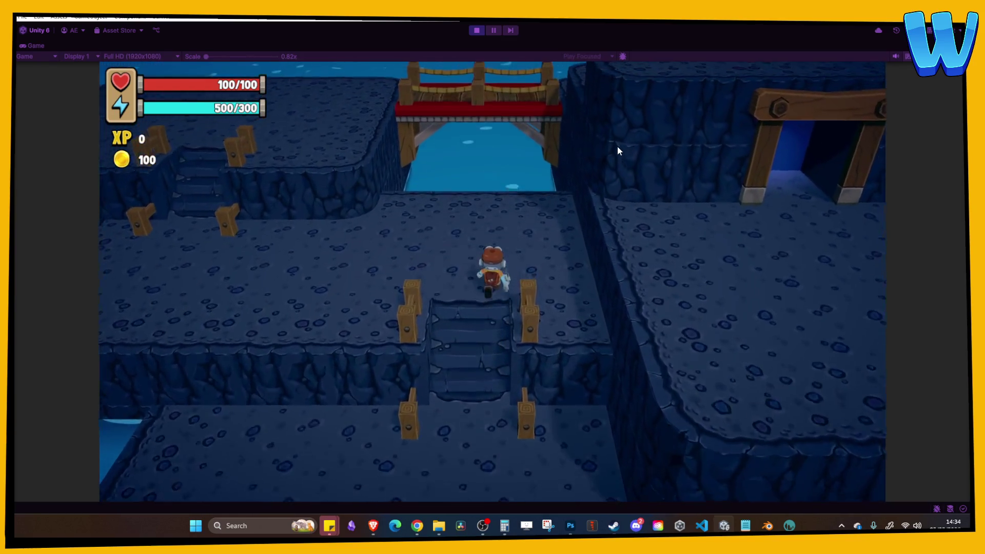
pyautogui.press('a')
pyautogui.press('w')
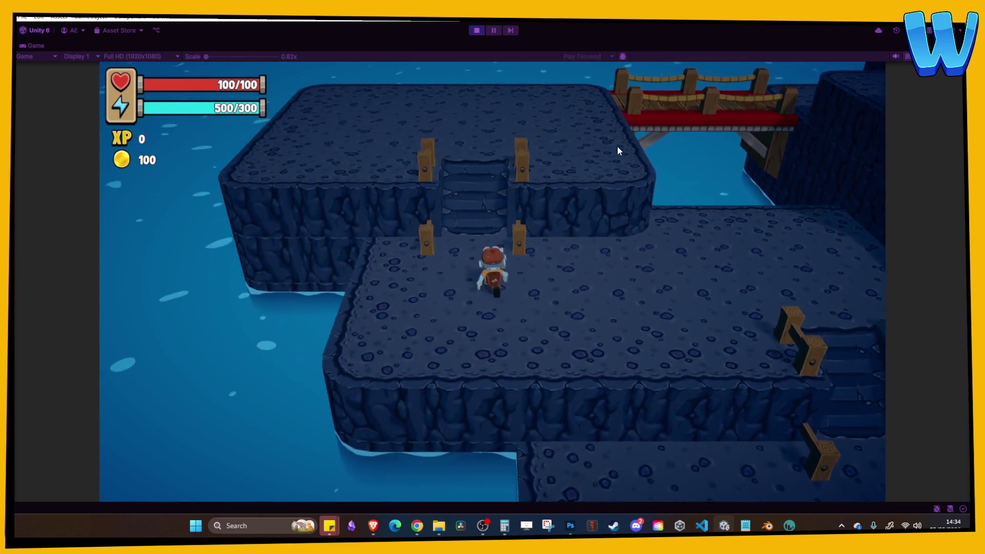
pyautogui.press('d')
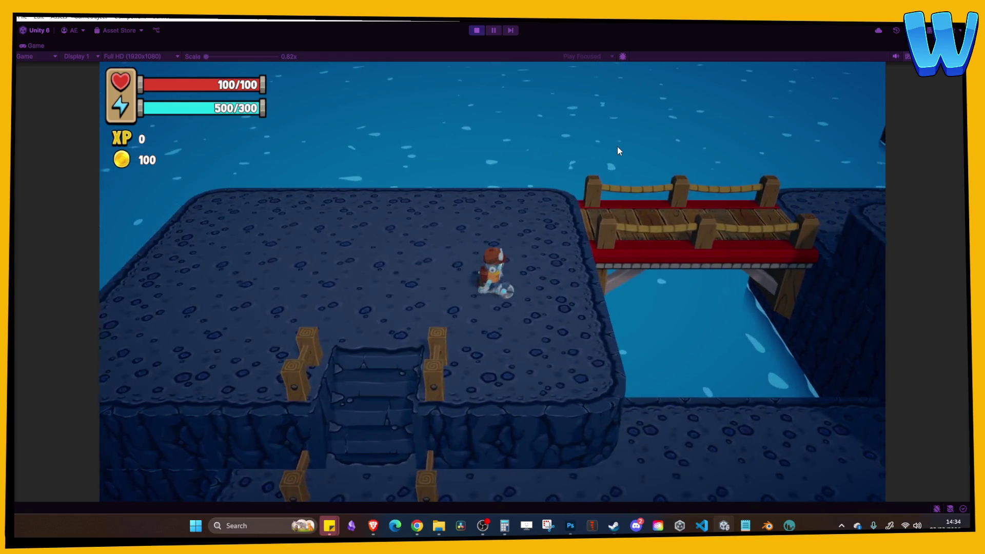
pyautogui.press('d')
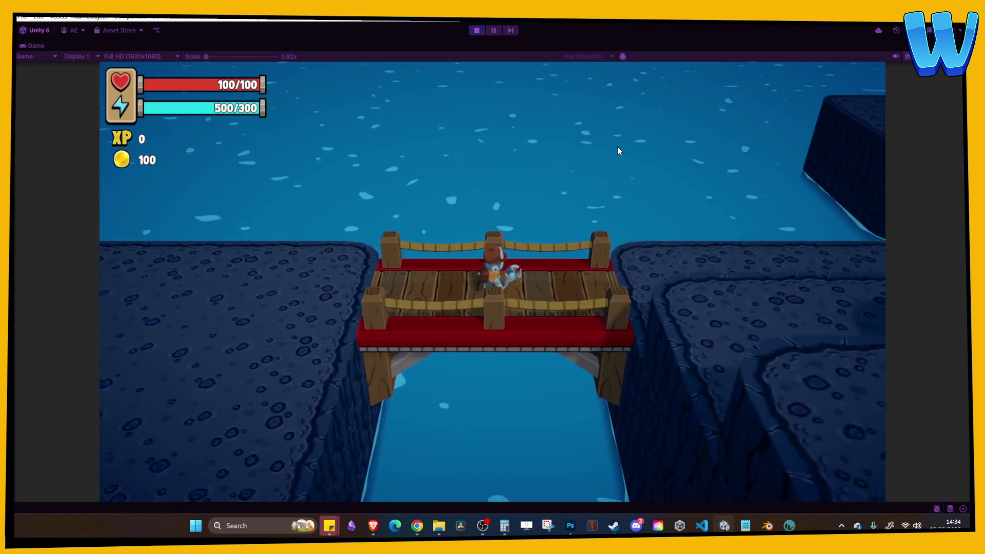
pyautogui.press('d')
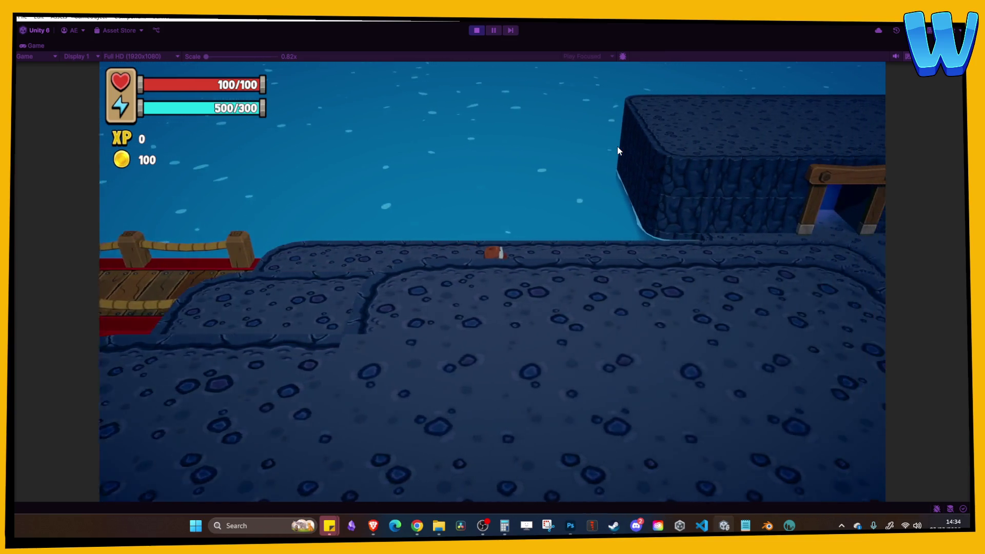
pyautogui.press('s')
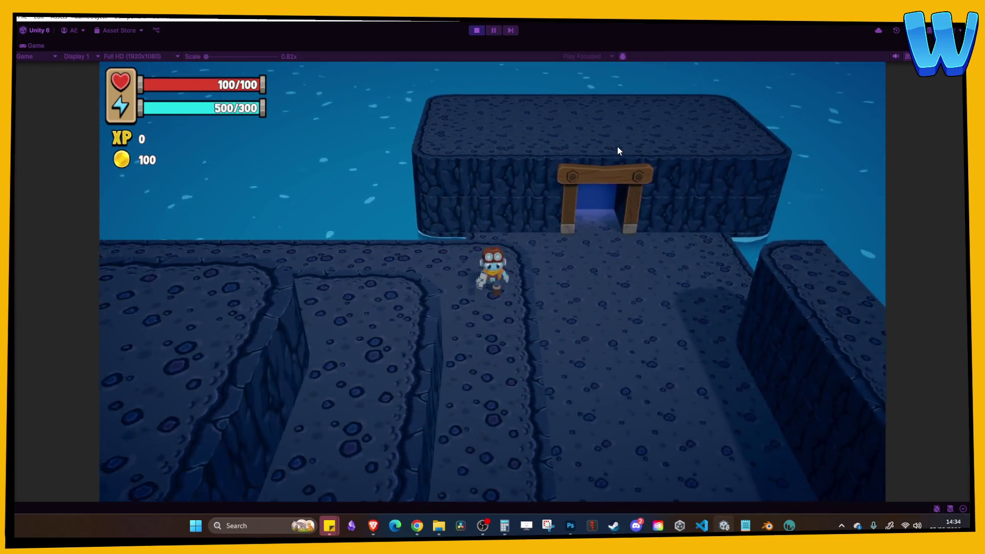
pyautogui.press('s')
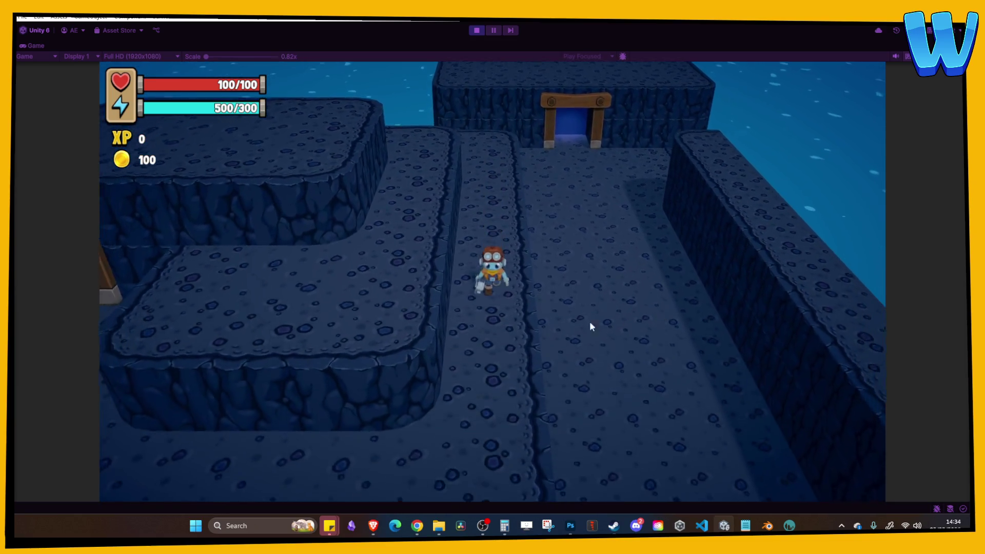
pyautogui.press('a')
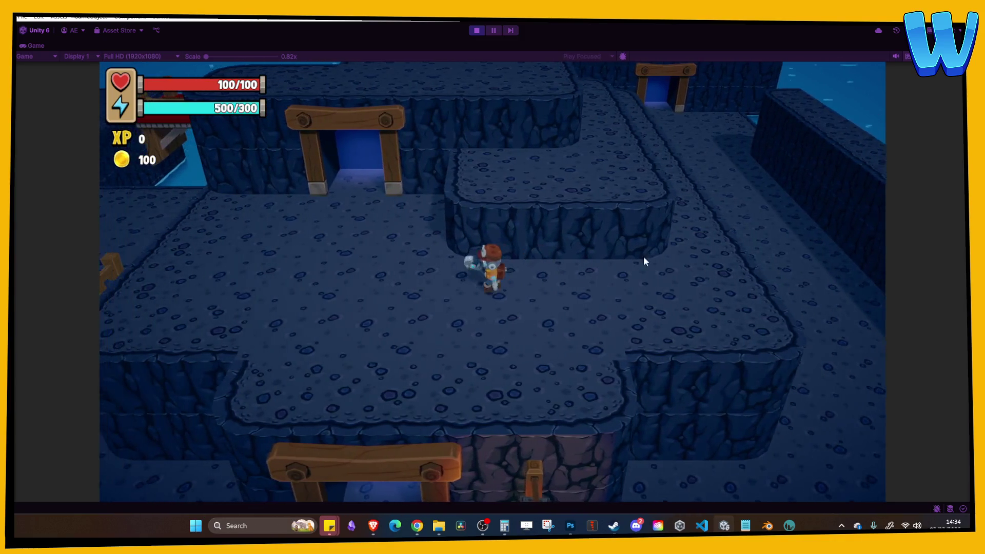
pyautogui.press('w')
pyautogui.press('w')
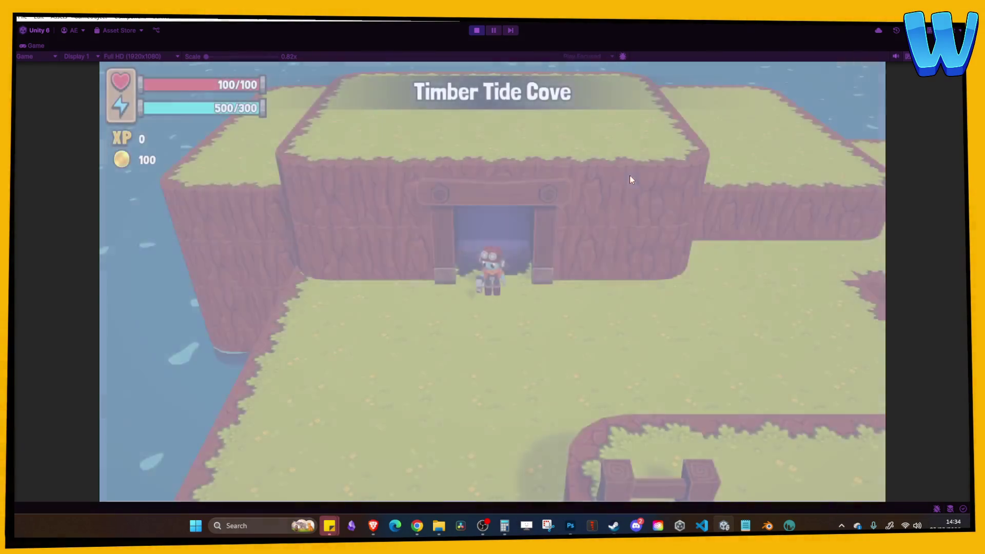
# Step: Exit into Timber Tide Cove, open the treasure chest for its coins, and stop Play mode
pyautogui.press('s')
pyautogui.press('d')
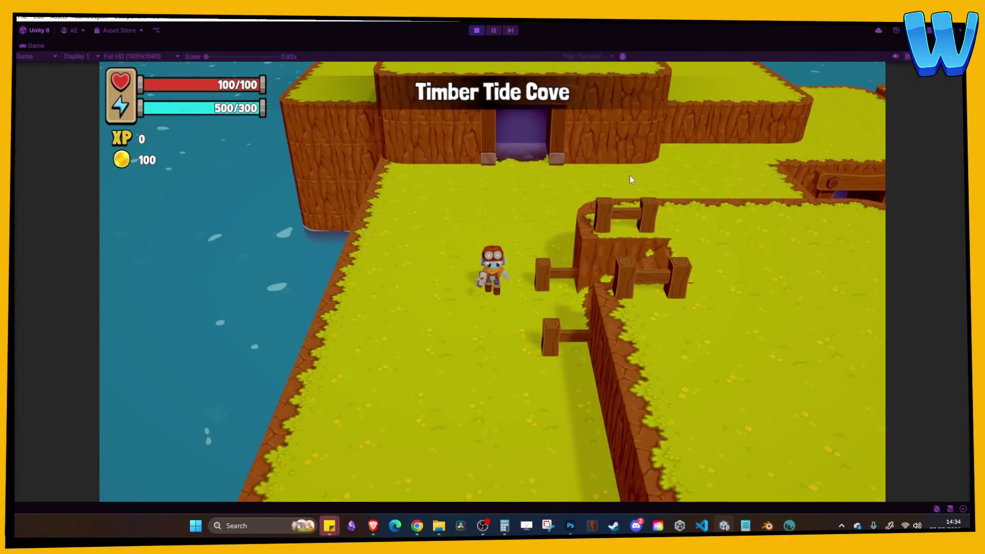
pyautogui.press('s')
pyautogui.press('d')
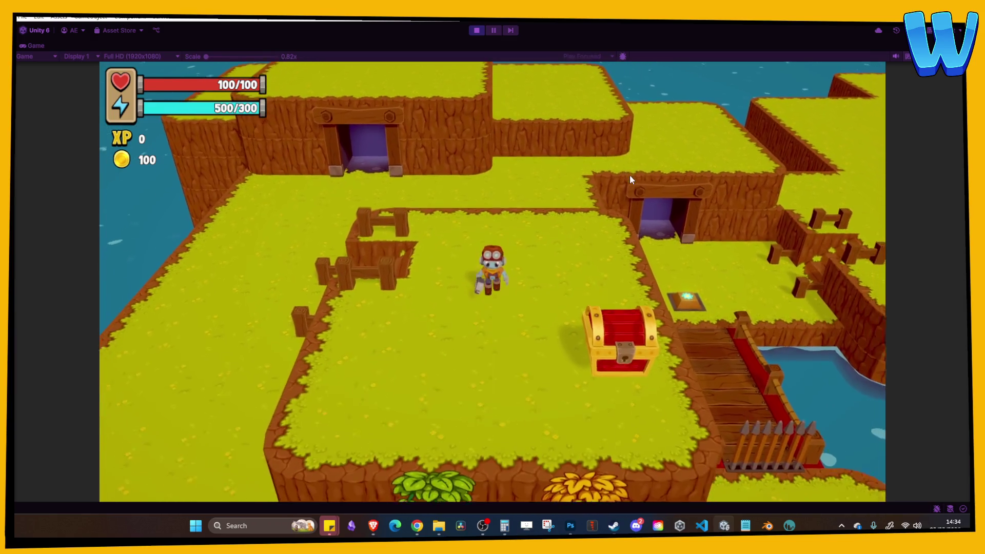
pyautogui.press('e')
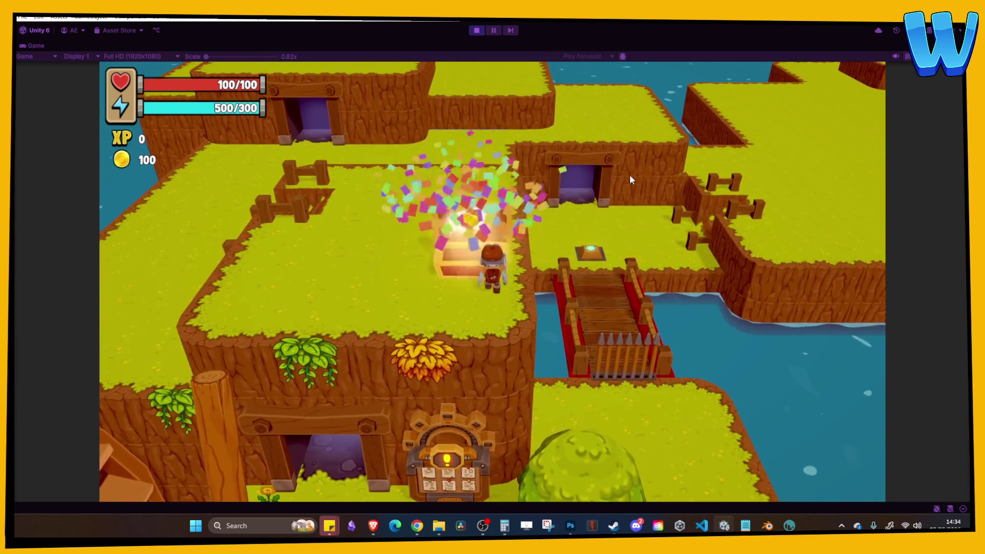
pyautogui.press('a')
pyautogui.press('d')
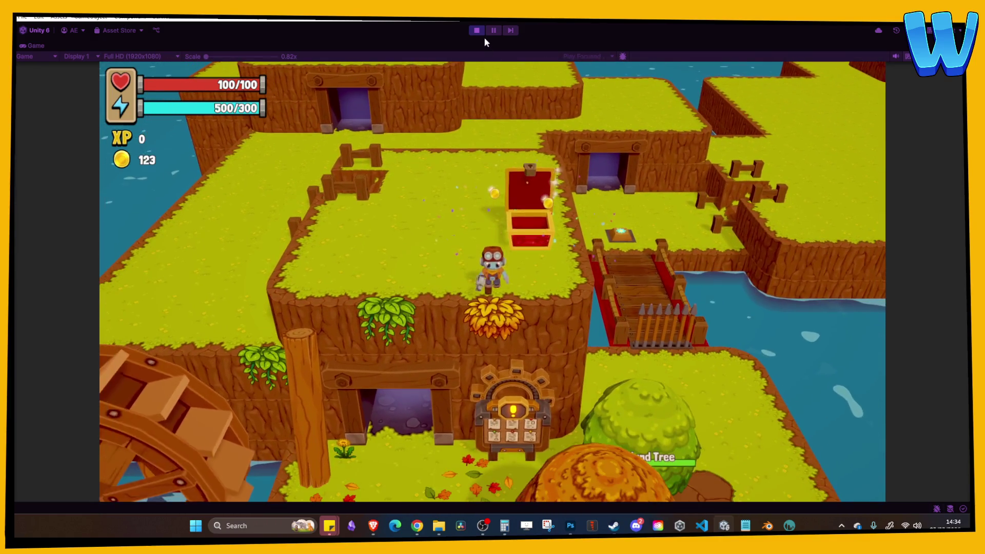
pyautogui.click(477, 30)
# Step: Zoom and pan the Scene view to centre the wooden mill dock beside its water wheel
pyautogui.scroll(-5, 397, 205)
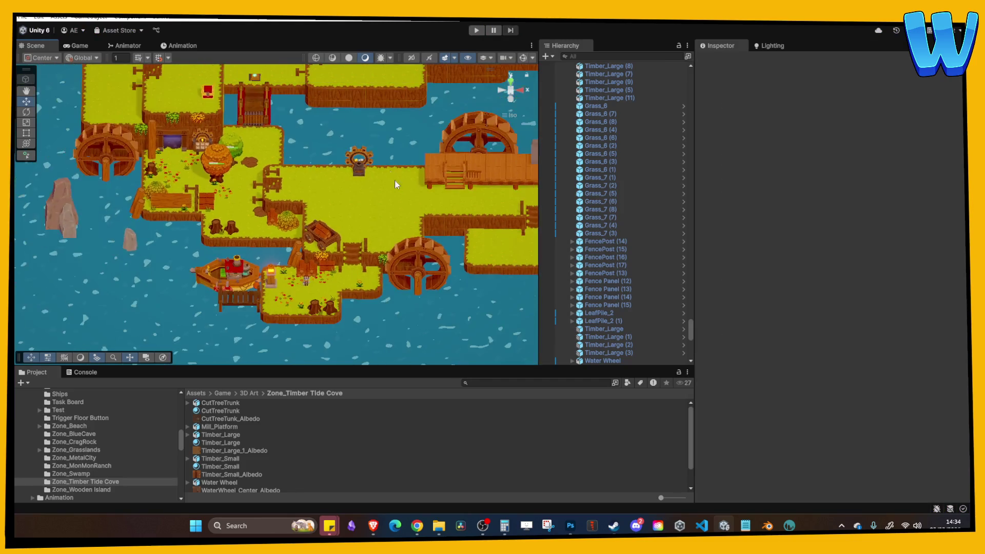
pyautogui.scroll(3, 204, 144)
pyautogui.moveTo(302, 224); pyautogui.dragTo(236, 201)
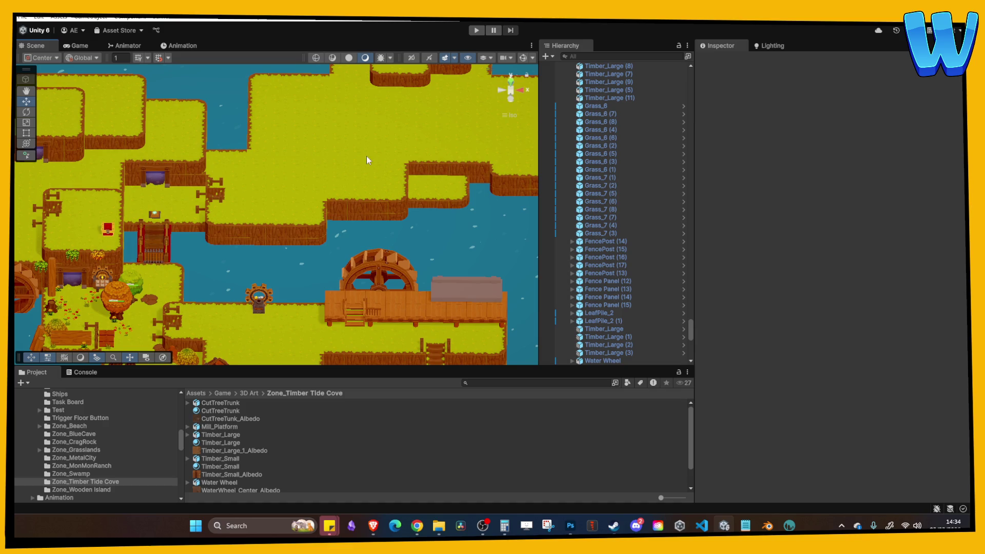
pyautogui.press('Down')
pyautogui.press('Down')
pyautogui.press('Right')
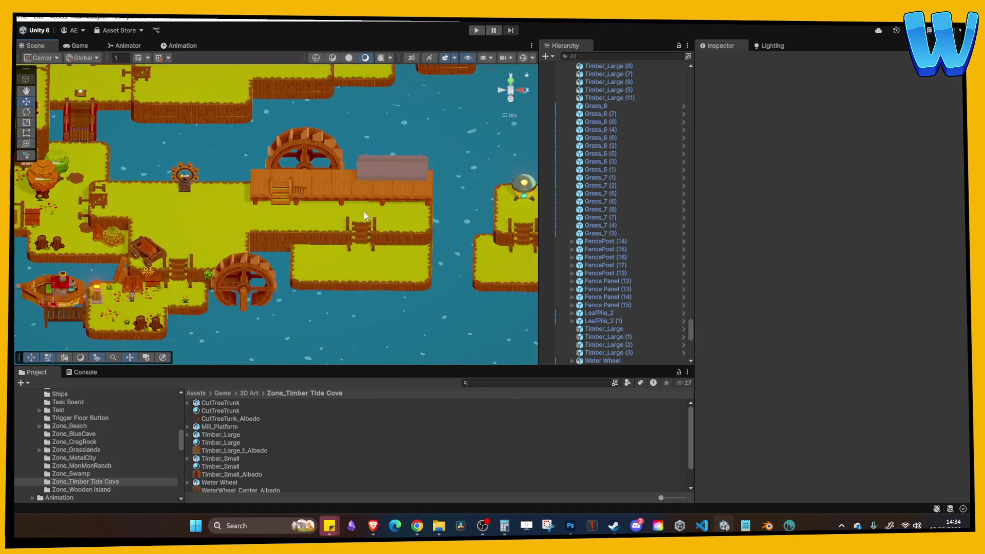
pyautogui.scroll(2, 359, 206)
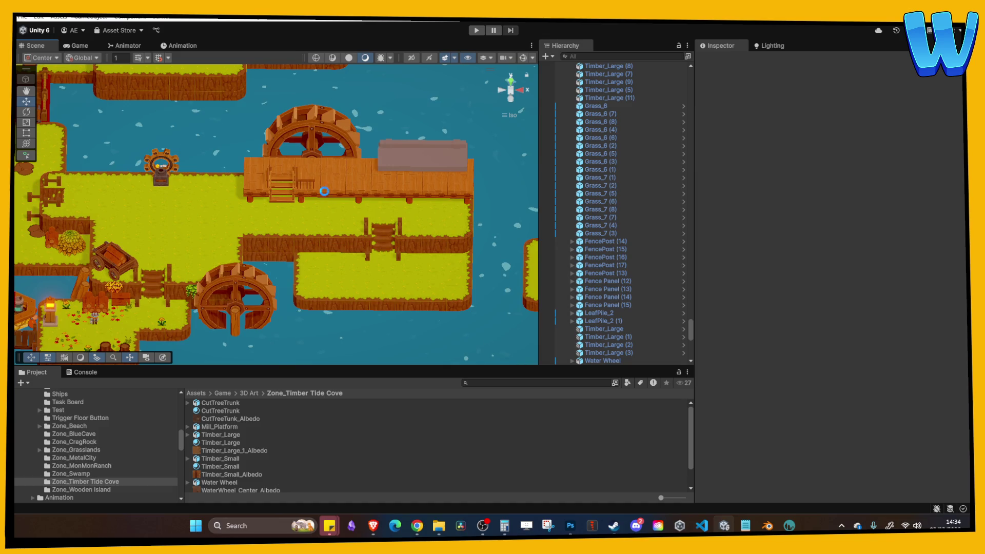
pyautogui.scroll(-2, 238, 440)
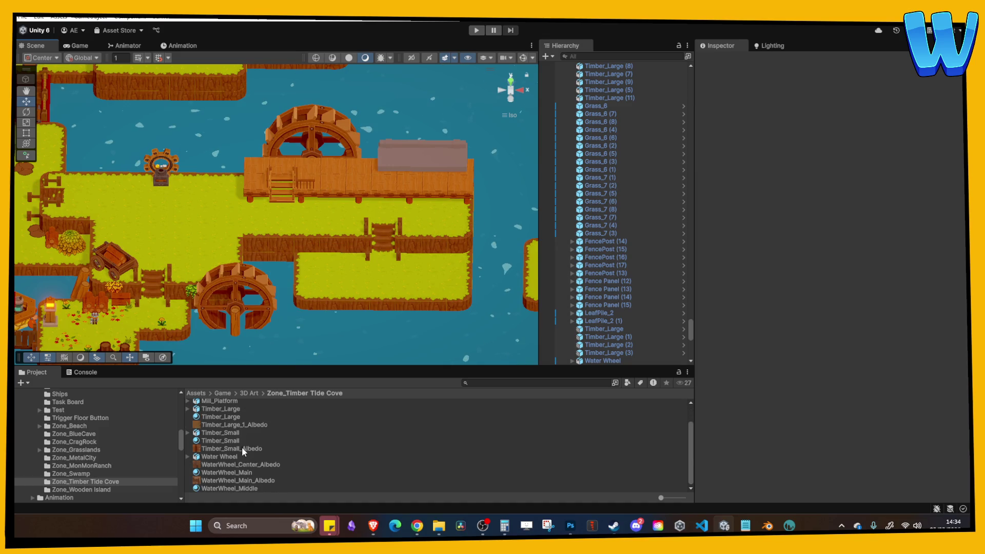
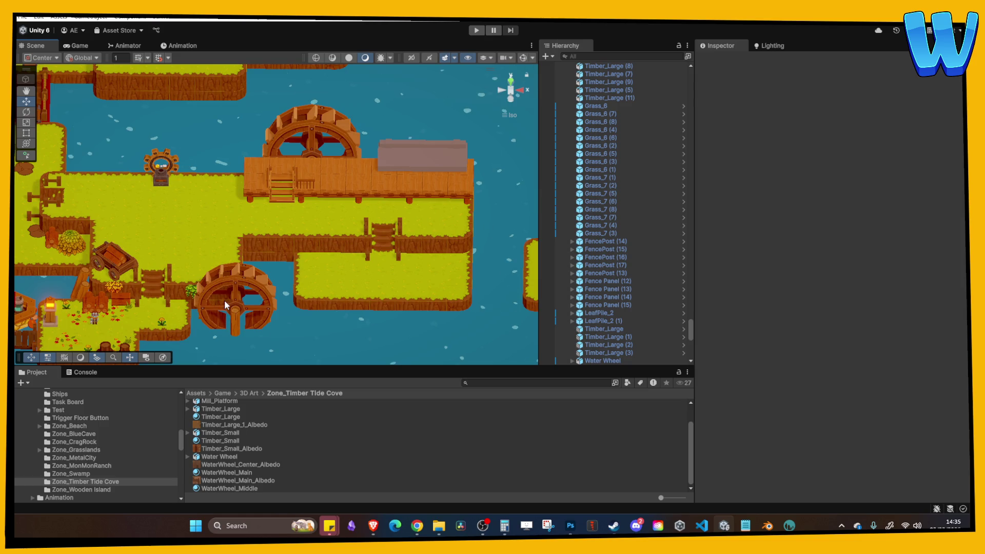
# Step: Pan to the island's western side, browse Zone_MonMonRanch, then list the Scenes folder
pyautogui.moveTo(226, 306); pyautogui.dragTo(353, 278)
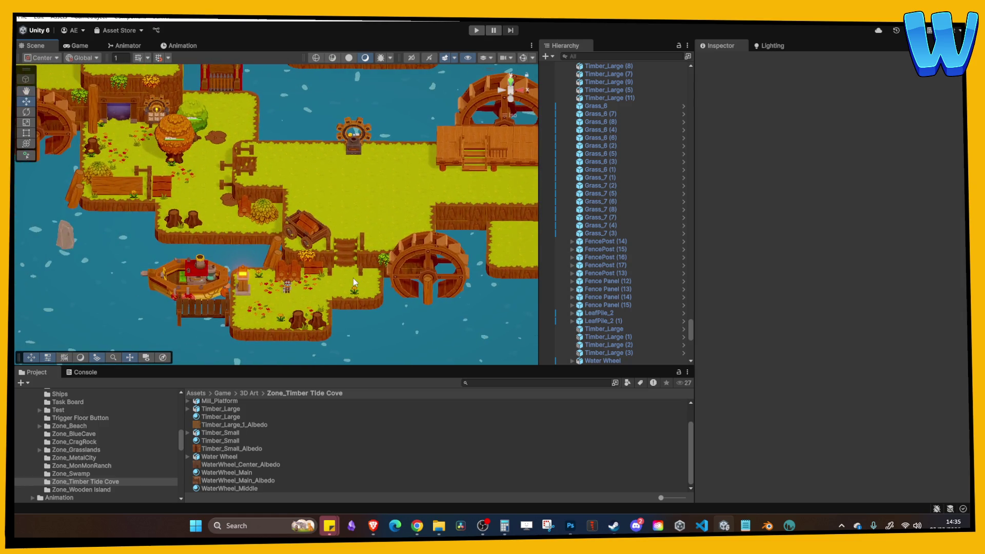
pyautogui.scroll(10, 137, 457)
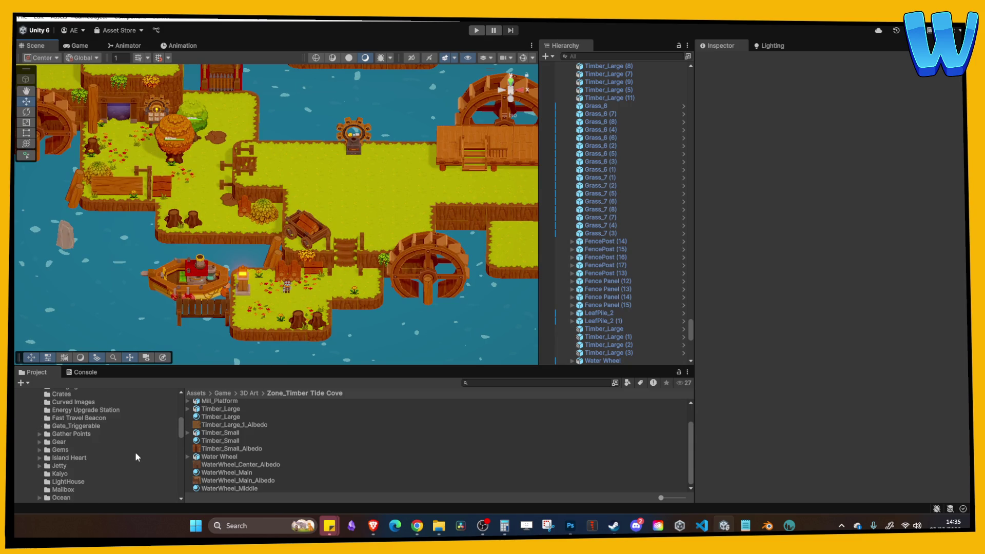
pyautogui.scroll(-8, 128, 454)
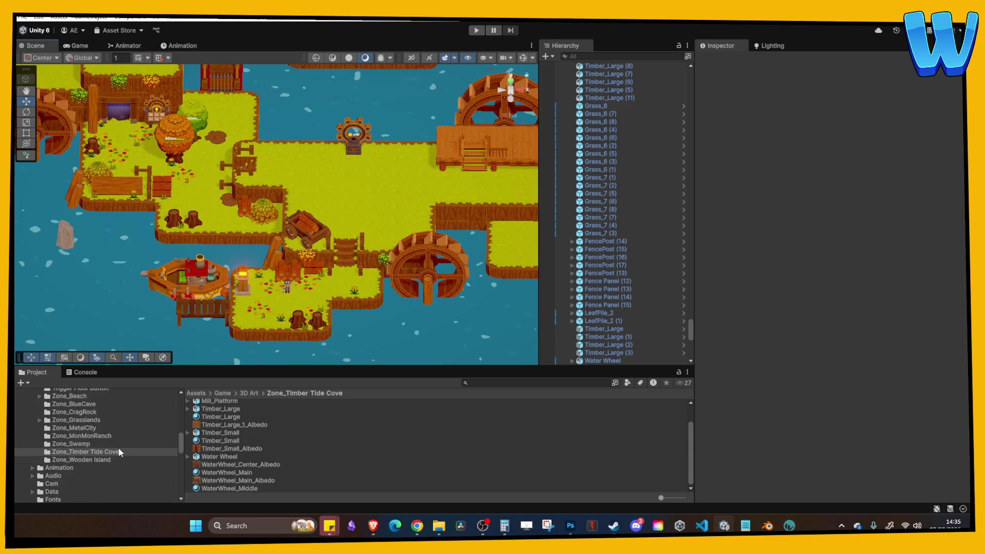
pyautogui.click(102, 437)
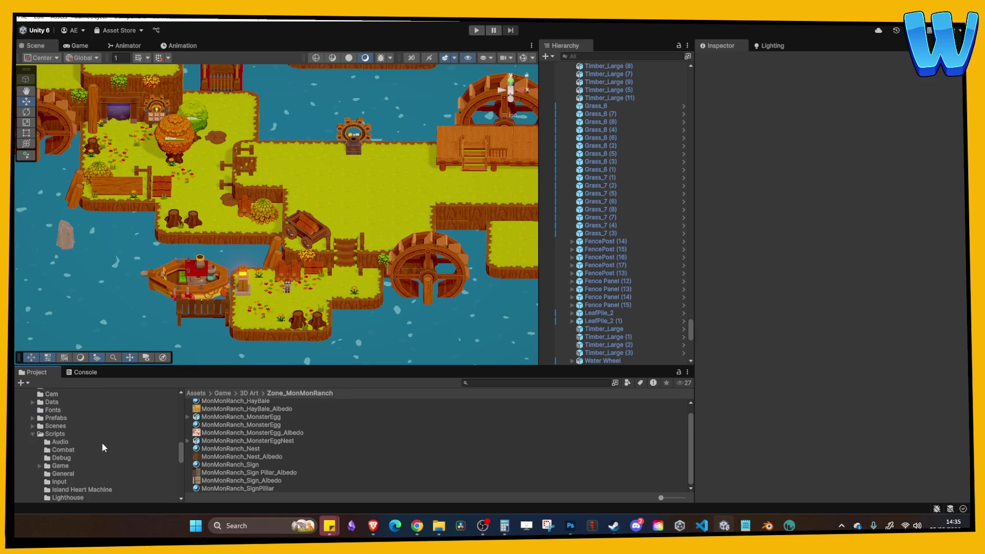
pyautogui.click(59, 428)
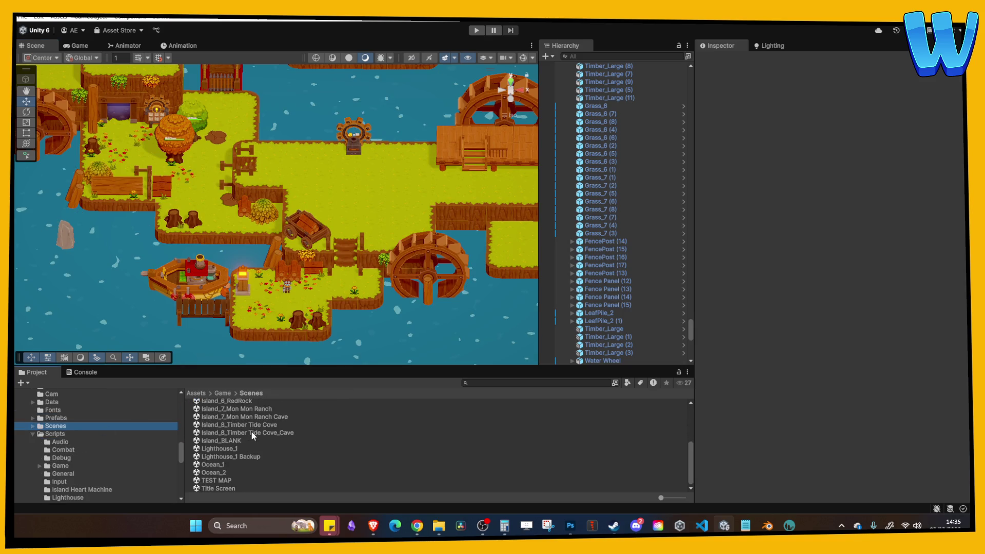
pyautogui.scroll(-3, 257, 446)
# Step: Open Island_7_Mon Mon Ranch and start Play mode, walking the player right
pyautogui.doubleClick(255, 439)
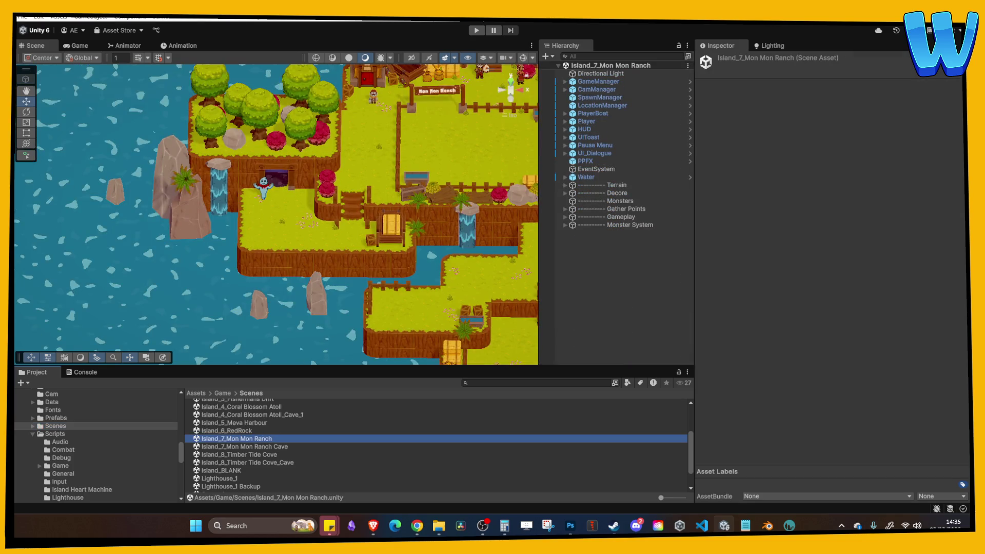
pyautogui.click(477, 31)
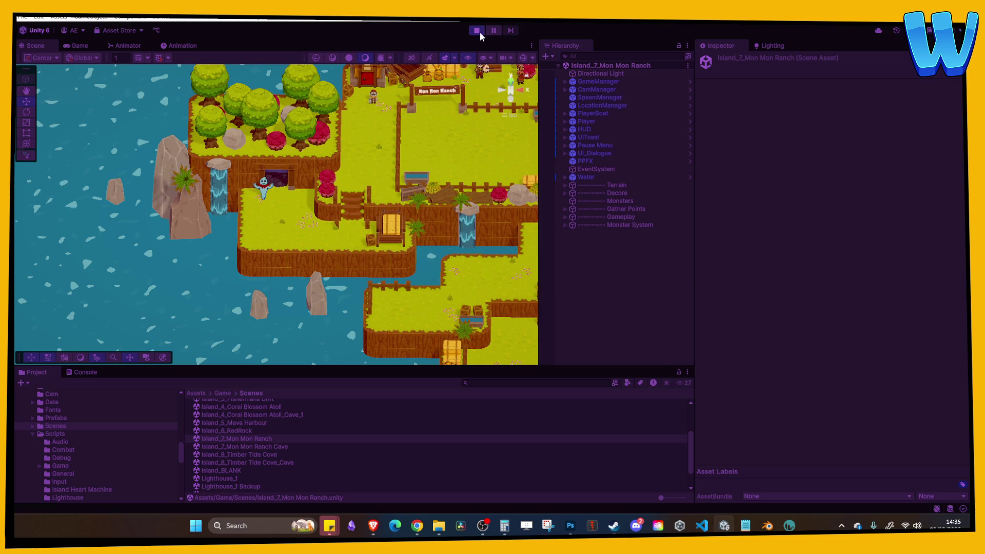
pyautogui.press('d')
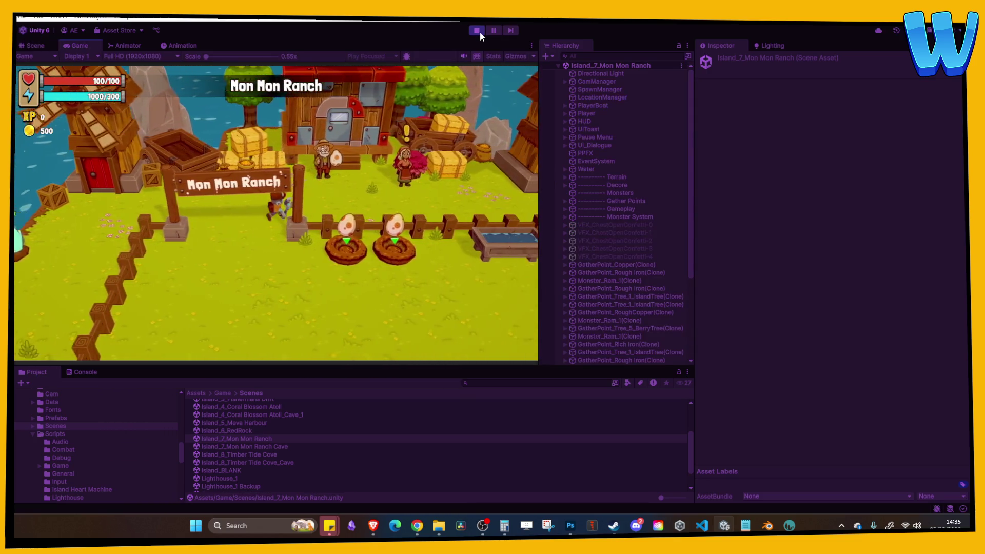
# Step: Maximize the Game view and keep walking toward the villager
pyautogui.click(532, 45)
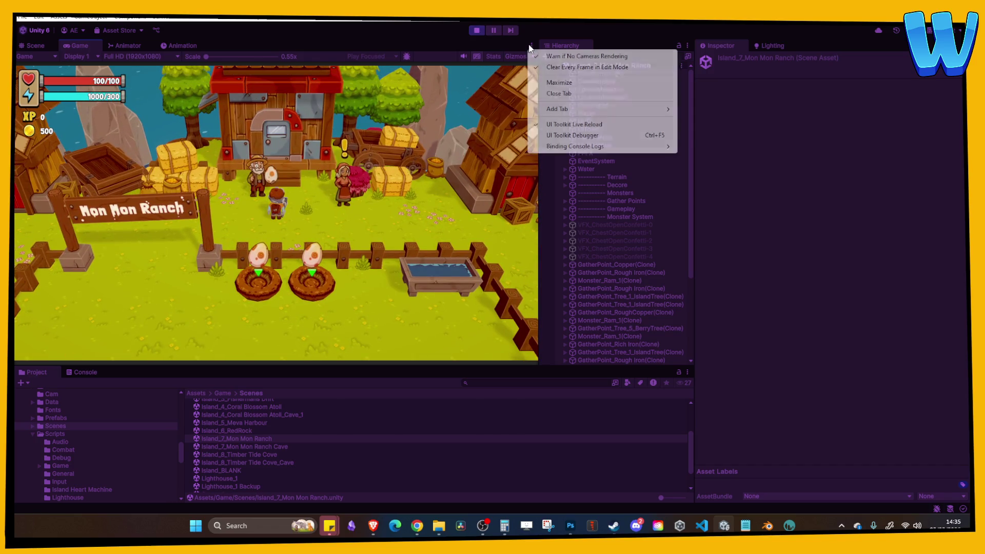
pyautogui.click(552, 82)
pyautogui.press('d')
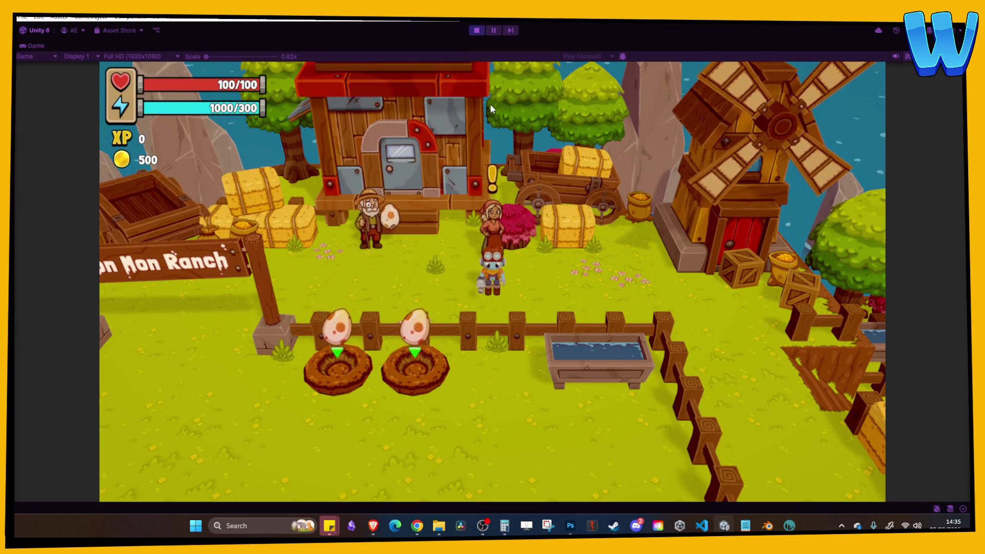
# Step: Walk around the ranch sign and briefly check the player's inventory
pyautogui.press('d')
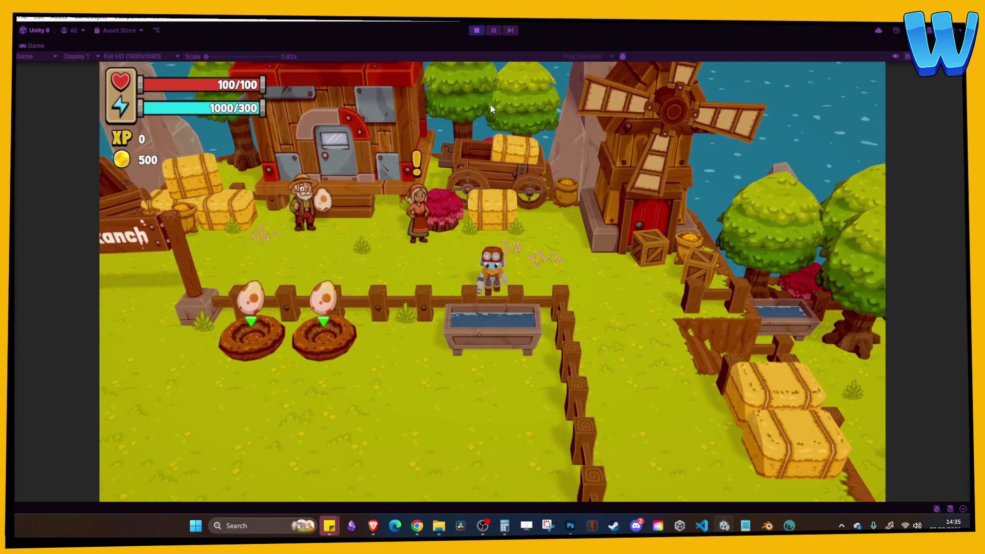
pyautogui.press('a')
pyautogui.press('a')
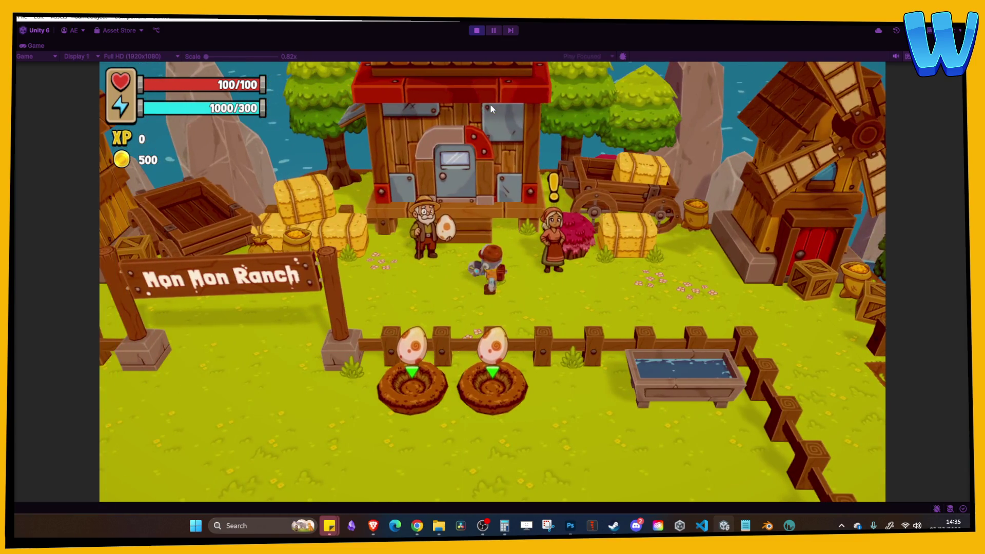
pyautogui.press('i')
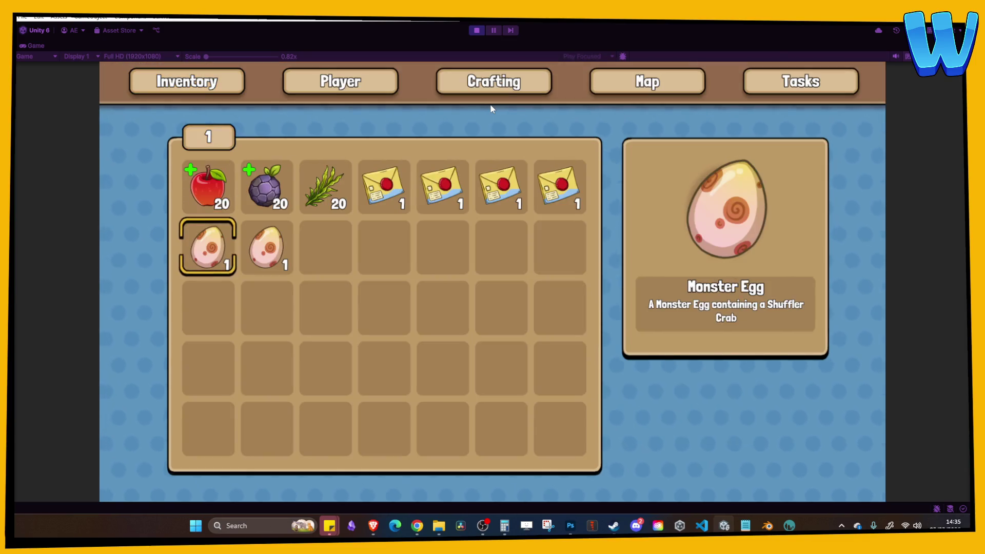
pyautogui.press('i')
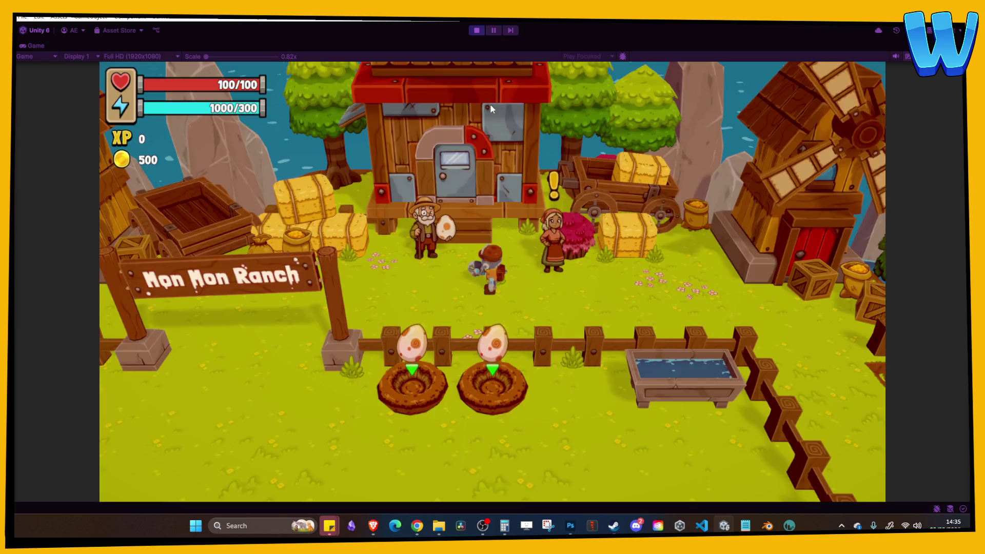
# Step: Reach the egg nests, collect the drops, and find the Mon Mon Coin in the inventory
pyautogui.press('d')
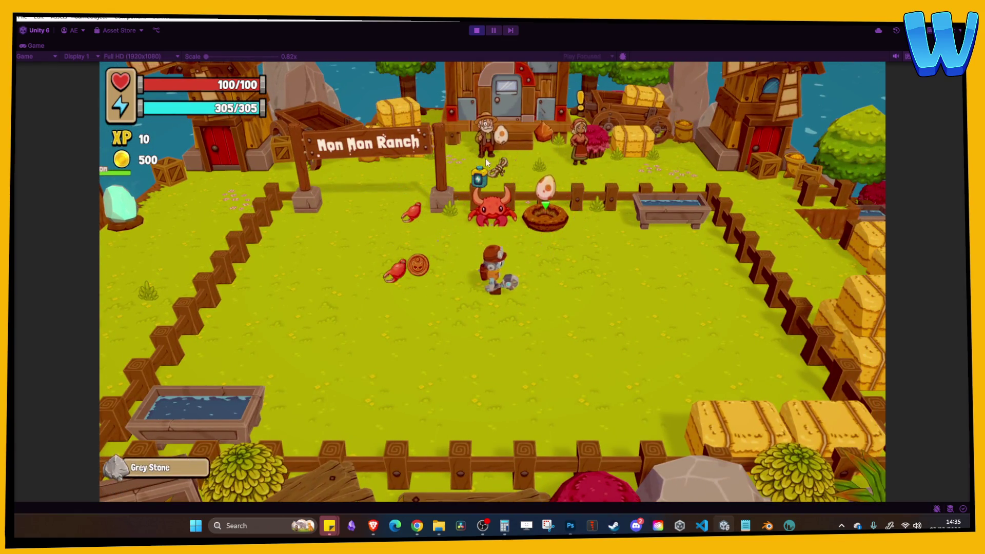
pyautogui.press('w')
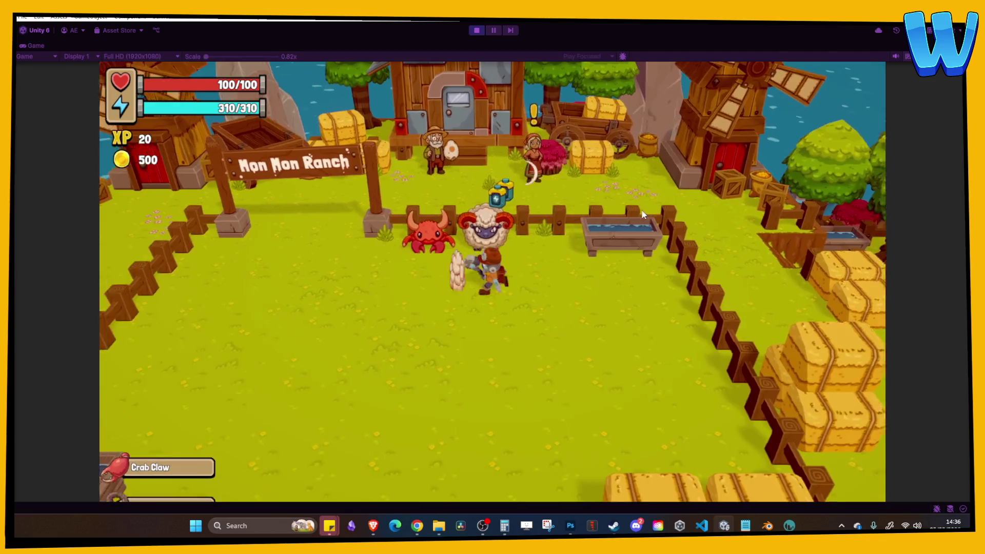
pyautogui.press('i')
pyautogui.press('Down')
pyautogui.press('Right')
pyautogui.press('Right')
pyautogui.press('Right')
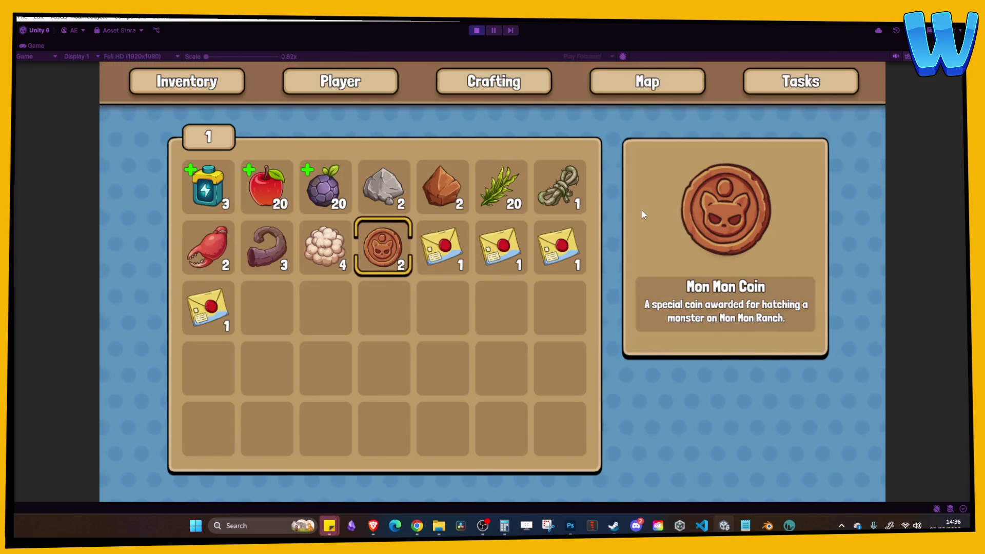
pyautogui.press('i')
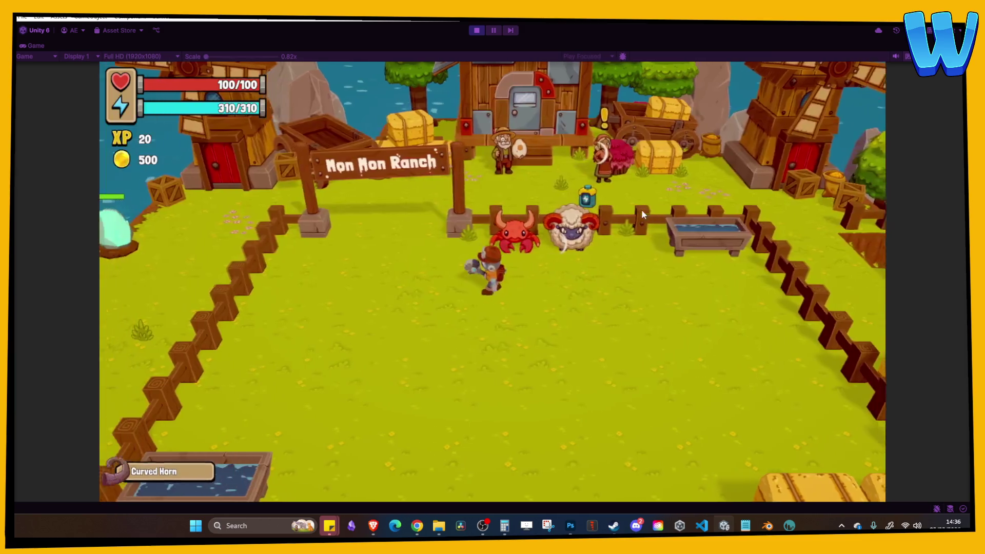
pyautogui.press('a')
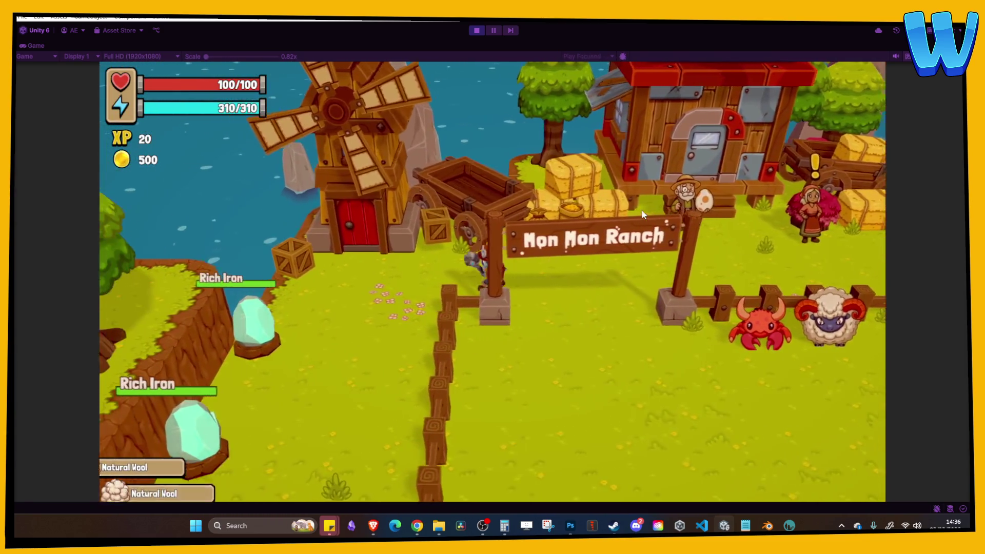
# Step: Walk down the ranch path to the ghost villager and accept its Mon Mon Ranch quest
pyautogui.press('s')
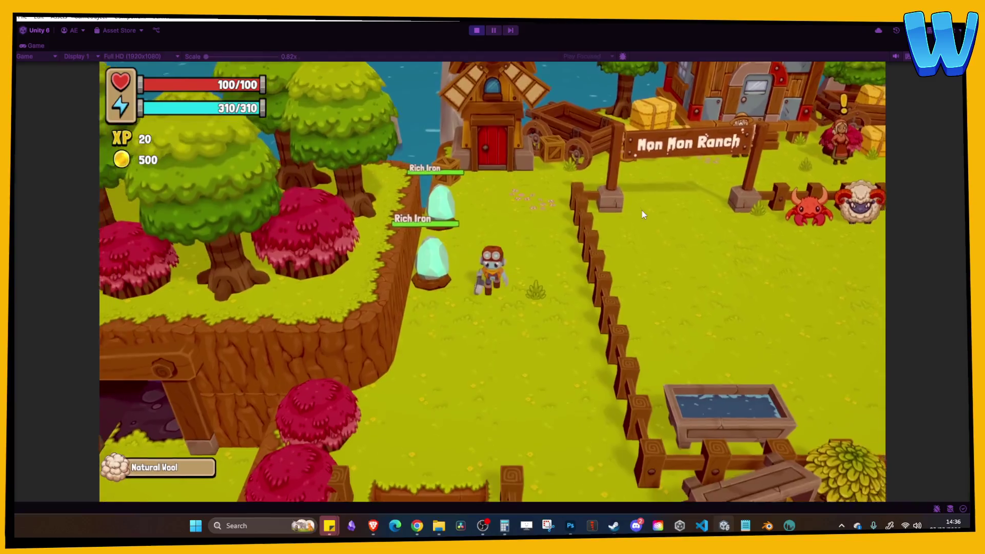
pyautogui.press('s')
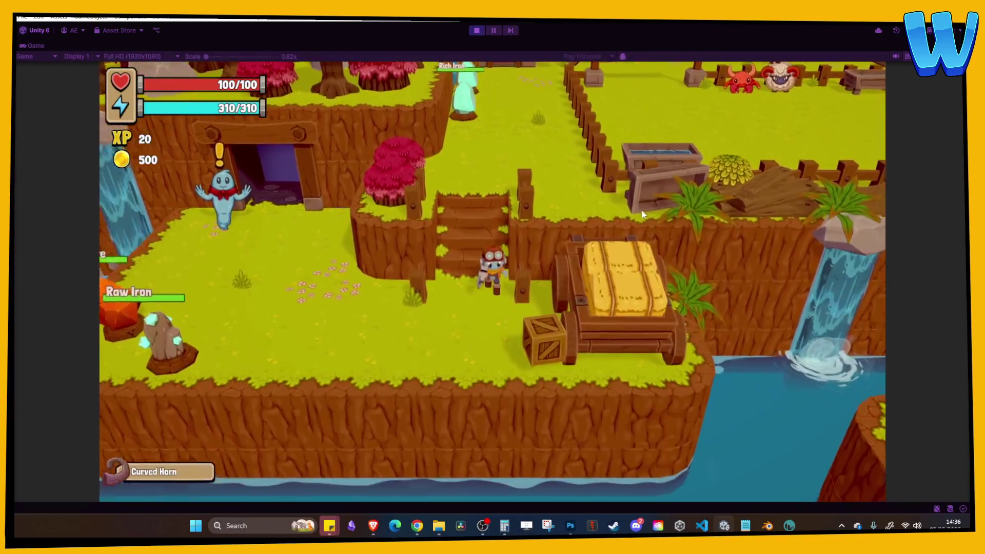
pyautogui.press('a')
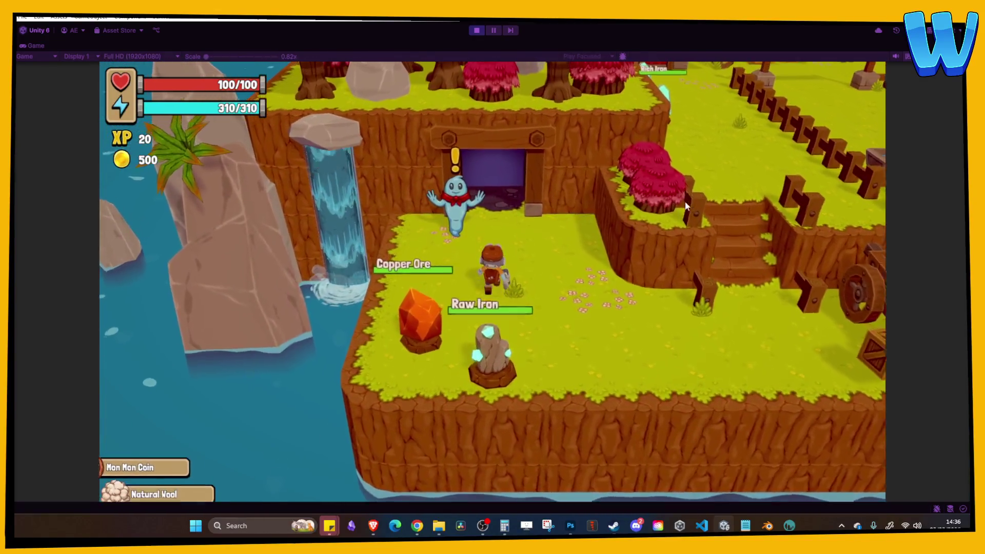
pyautogui.press('w')
pyautogui.press('e')
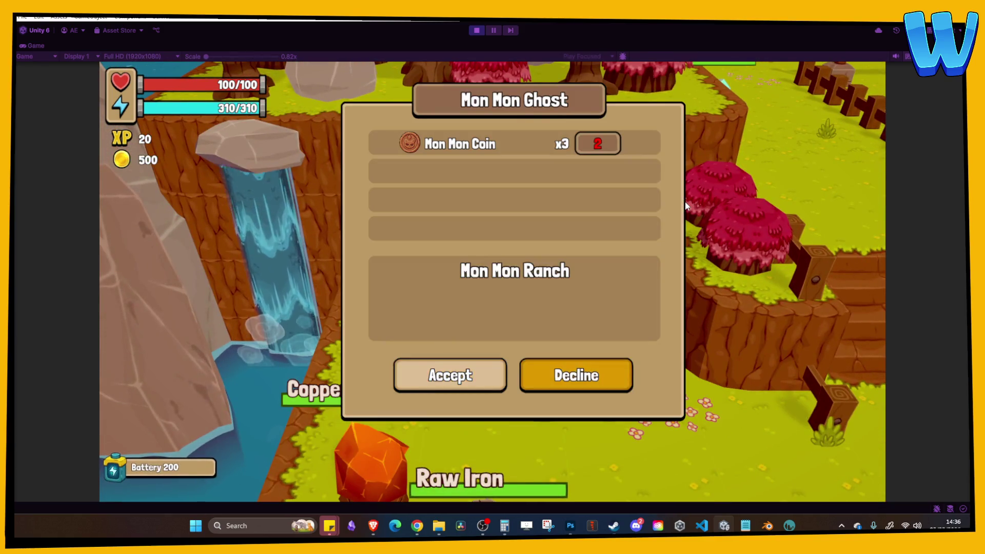
pyautogui.press('a')
pyautogui.press('Return')
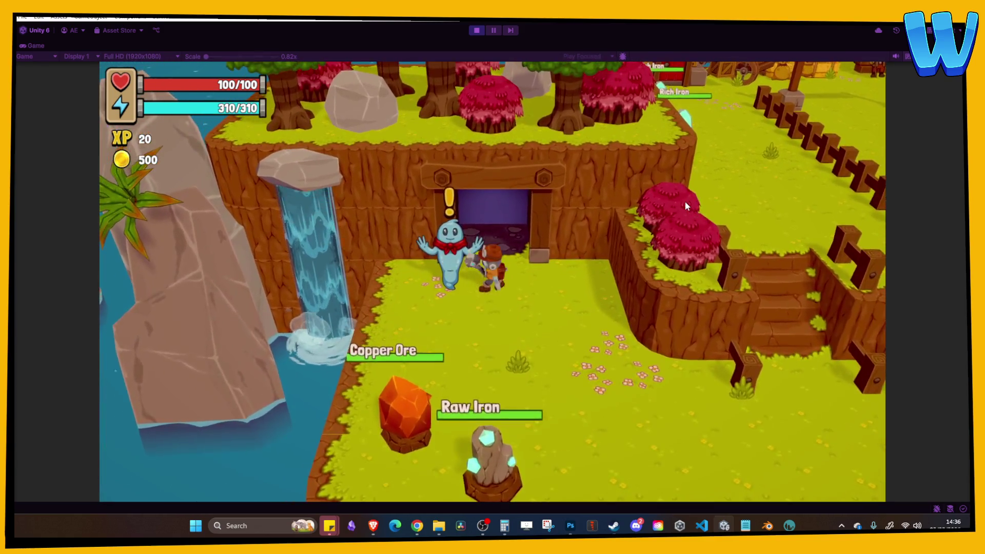
pyautogui.press('e')
pyautogui.press('a')
pyautogui.press('Return')
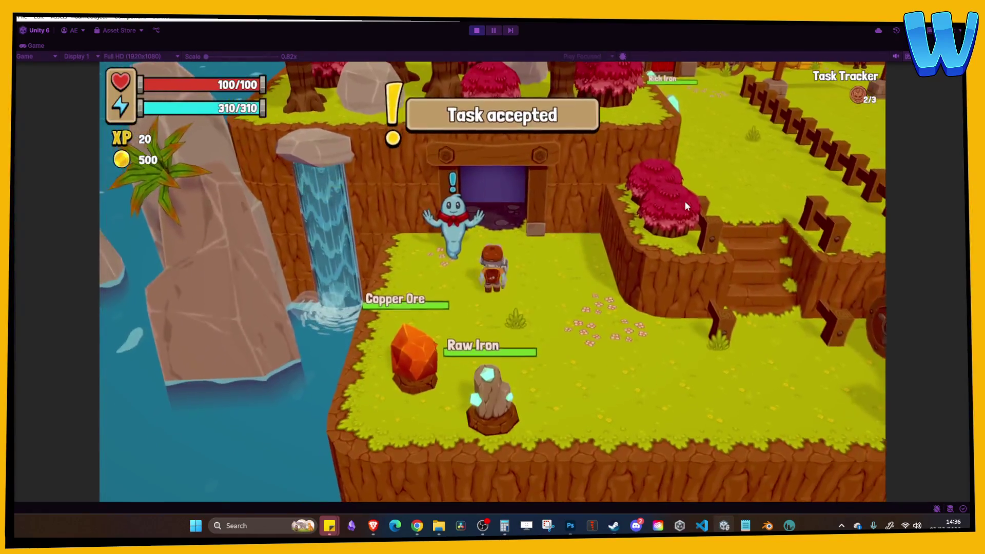
# Step: Enter the mine, cross the cave to the chest, open it, and view the Simple Cloth recipe
pyautogui.press('w')
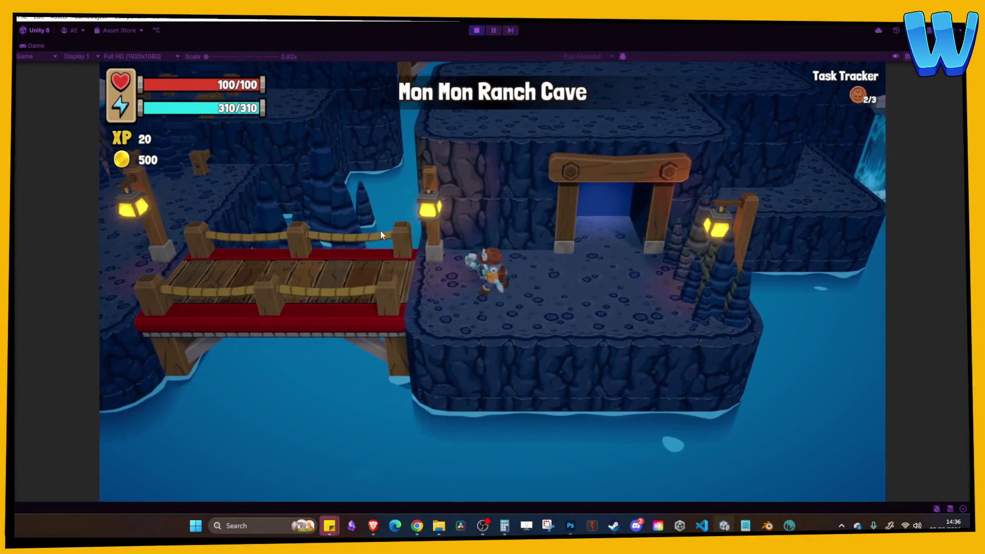
pyautogui.press('a')
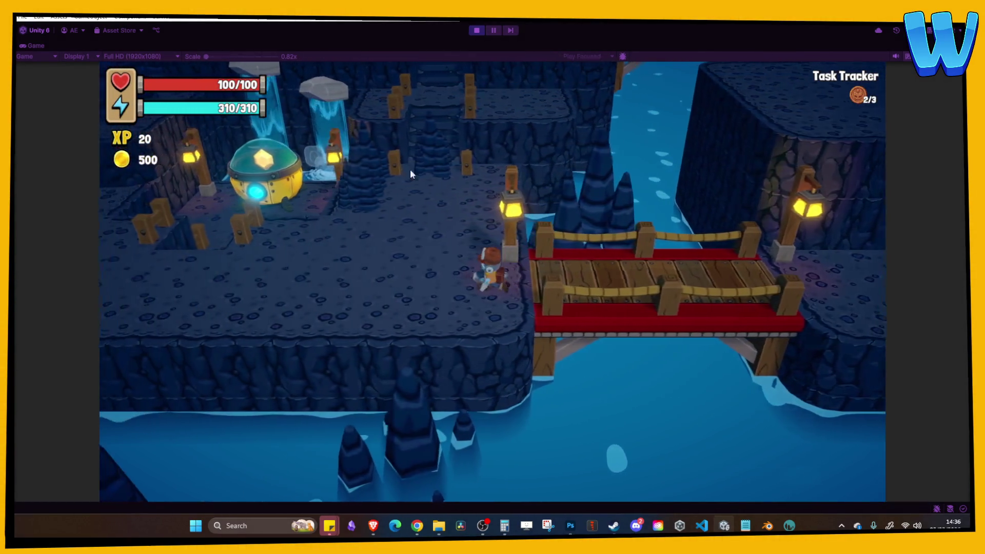
pyautogui.press('w')
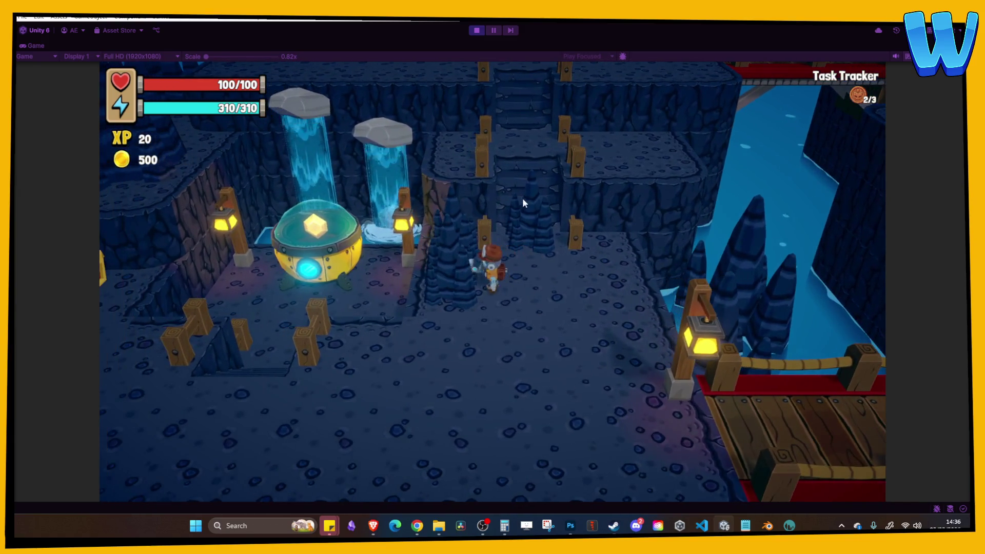
pyautogui.press('d')
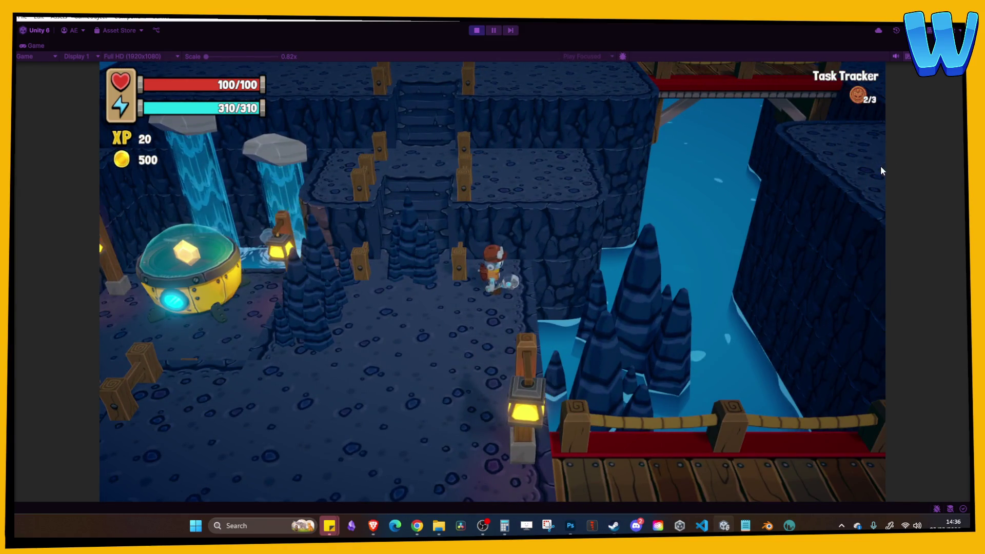
pyautogui.press('a')
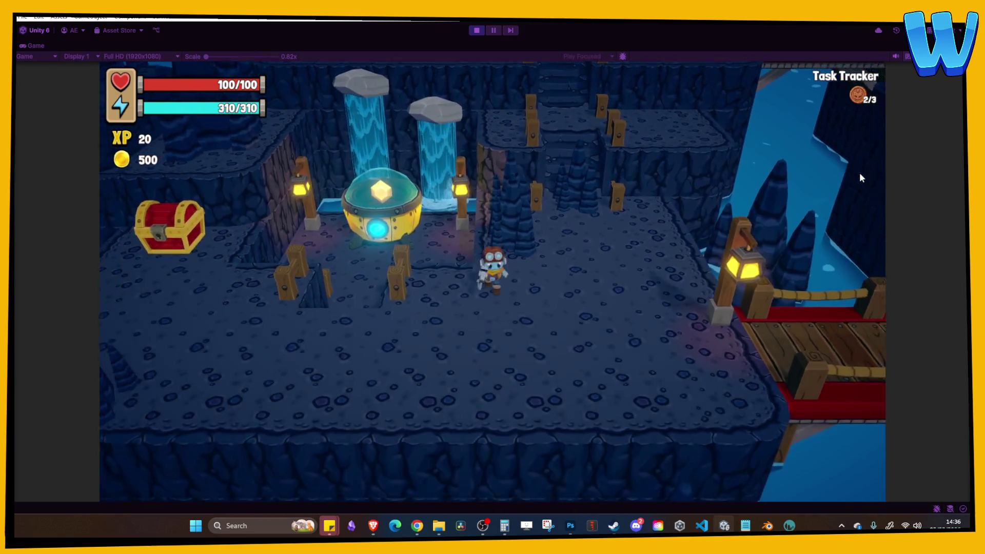
pyautogui.press('a')
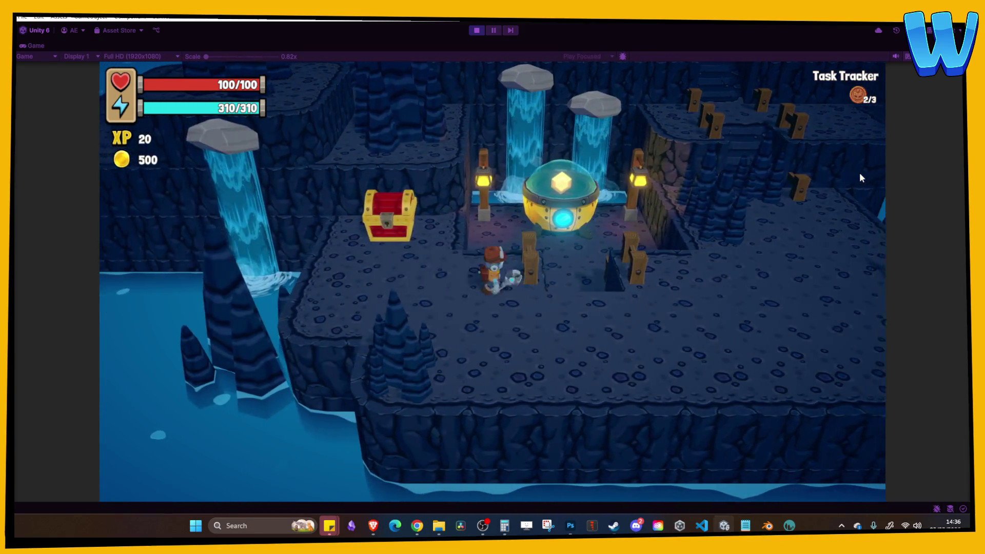
pyautogui.press('w')
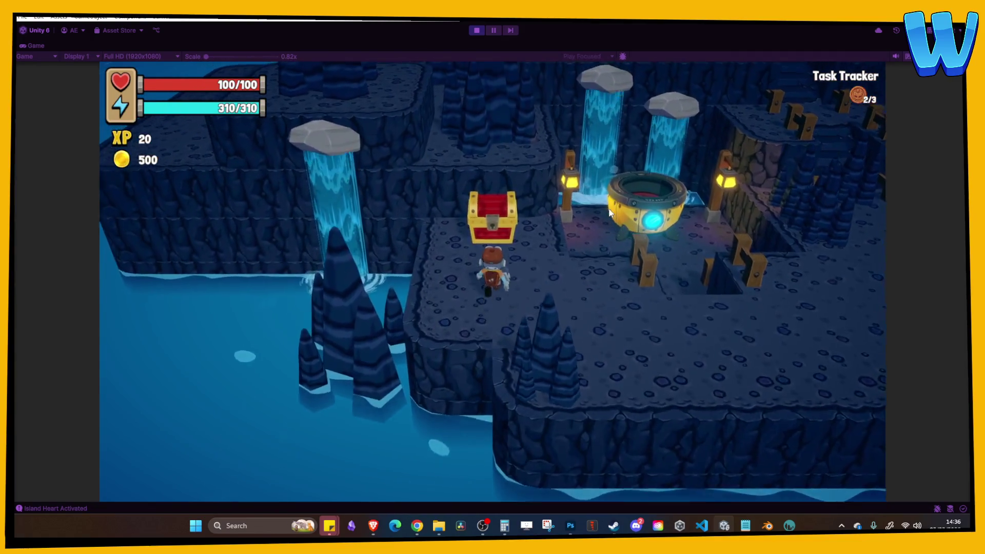
pyautogui.press('e')
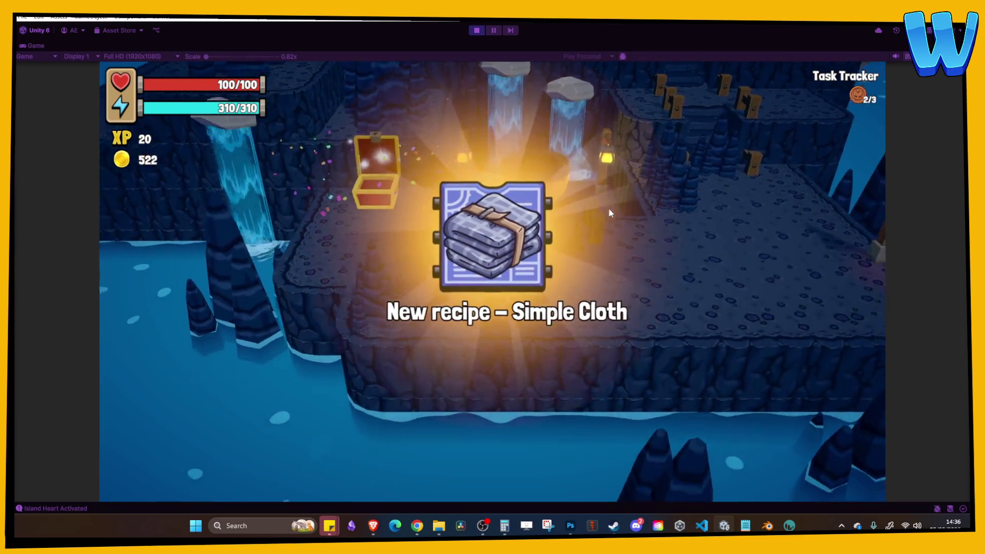
pyautogui.press('Tab')
pyautogui.press('e')
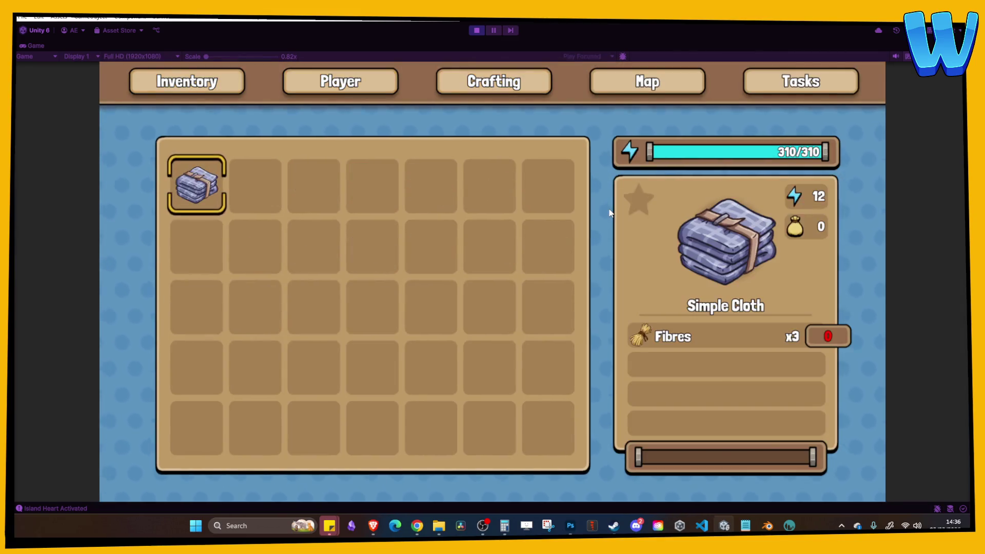
pyautogui.press('Tab')
# Step: Cross the rope bridge to the rock platform and the mine doorway
pyautogui.press('d')
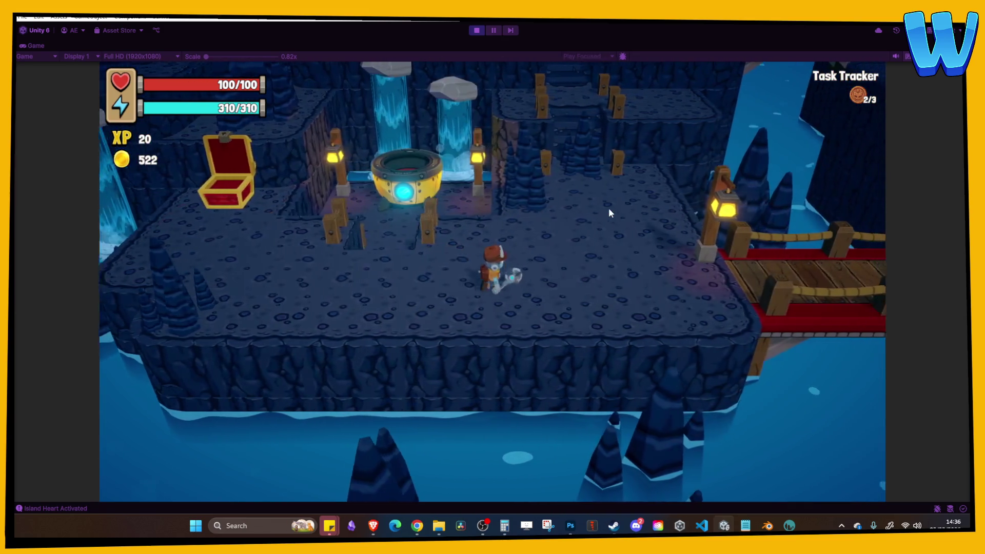
pyautogui.press('d')
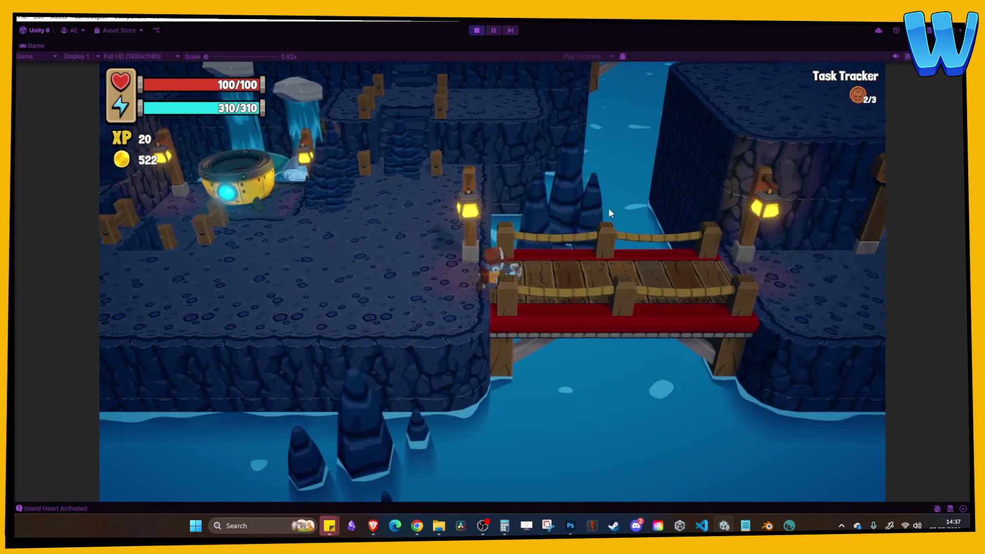
pyautogui.press('d')
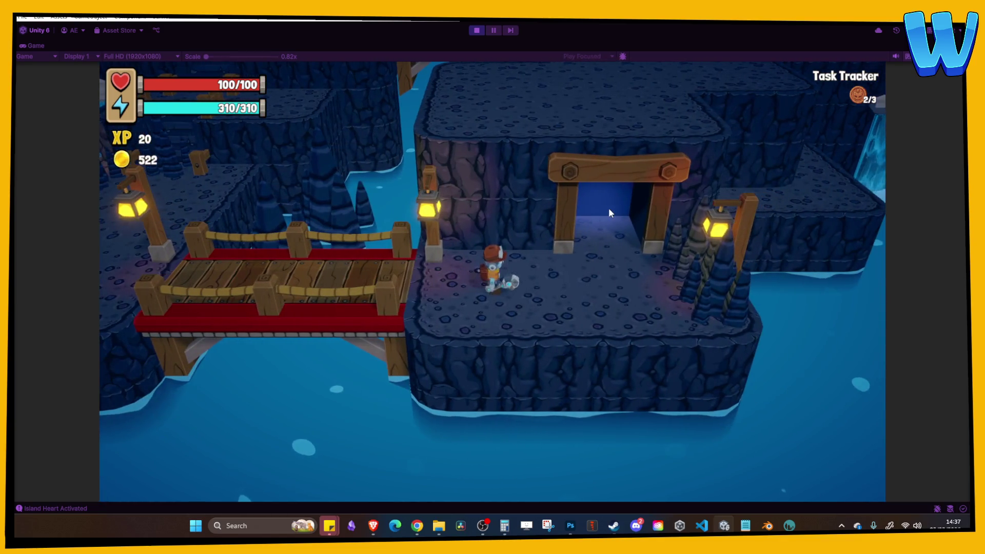
pyautogui.press('d')
pyautogui.press('w')
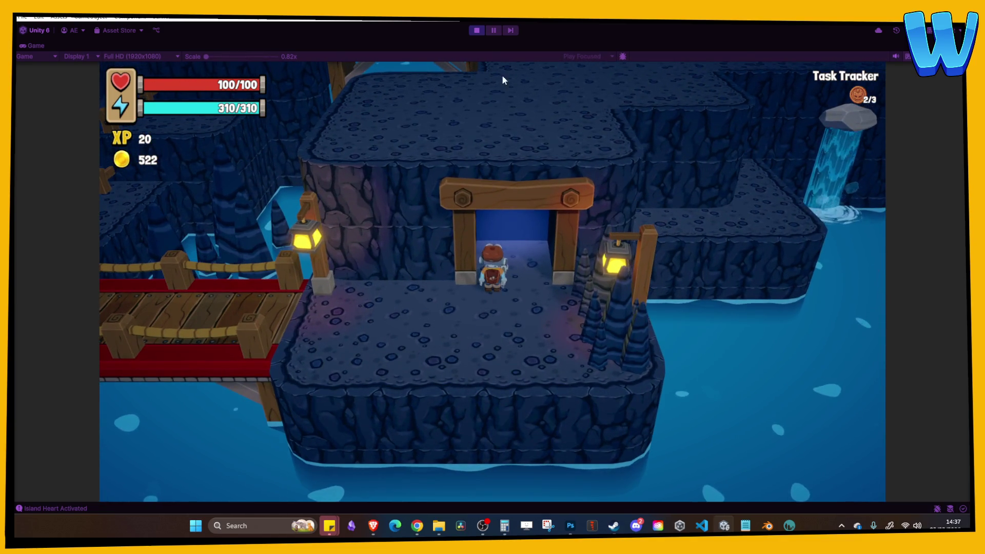
# Step: Stop Play mode and open the Island_8_Timber Tide Cove scene
pyautogui.click(478, 32)
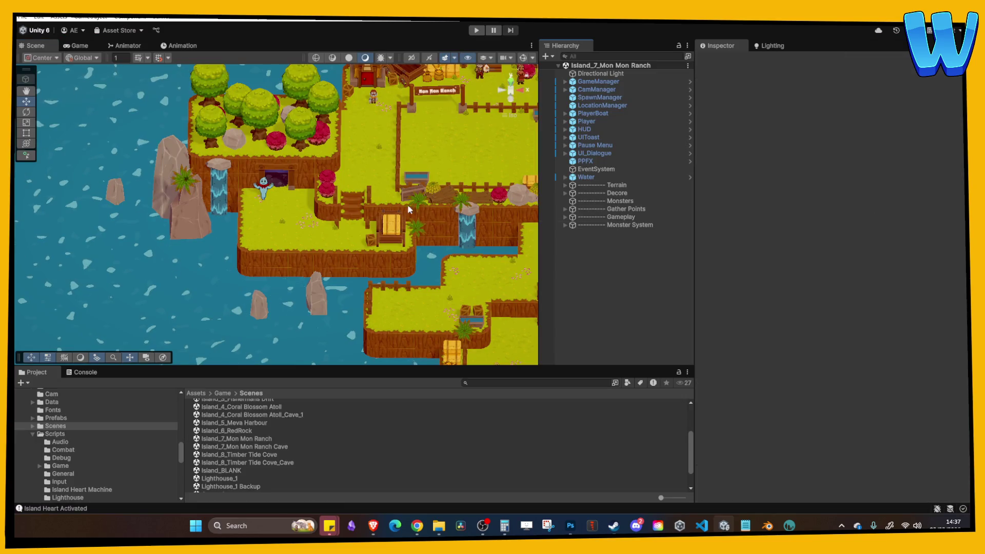
pyautogui.scroll(5, 344, 213)
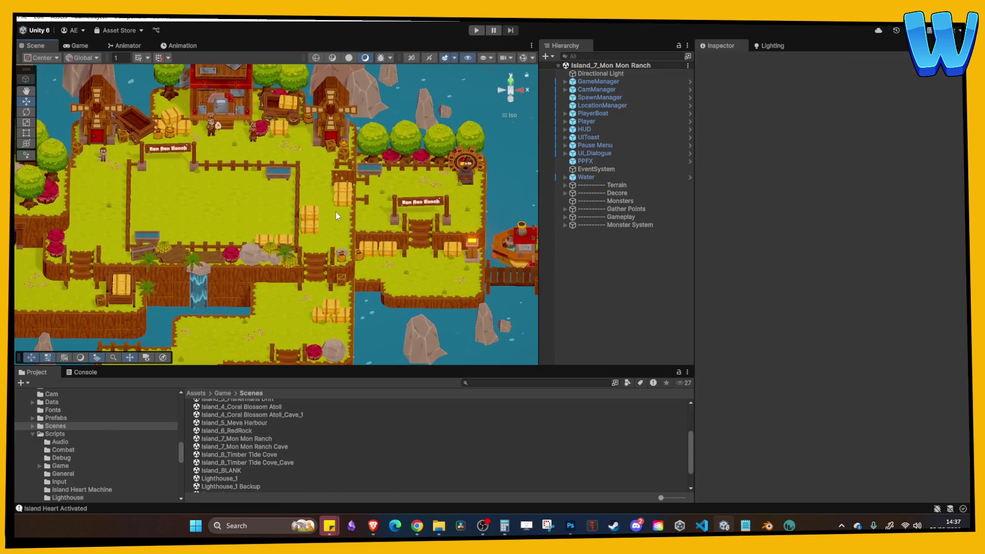
pyautogui.moveTo(337, 205); pyautogui.dragTo(351, 136)
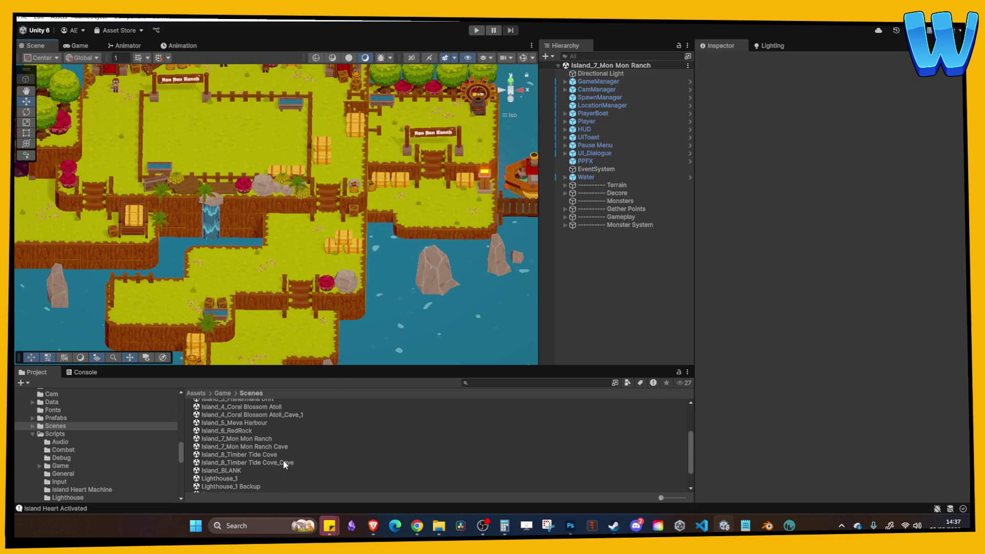
pyautogui.doubleClick(248, 456)
# Step: Find Mill_Platform's model asset via Prefab > Select Asset and show the Timber Tide Cove art folder
pyautogui.scroll(3, 436, 199)
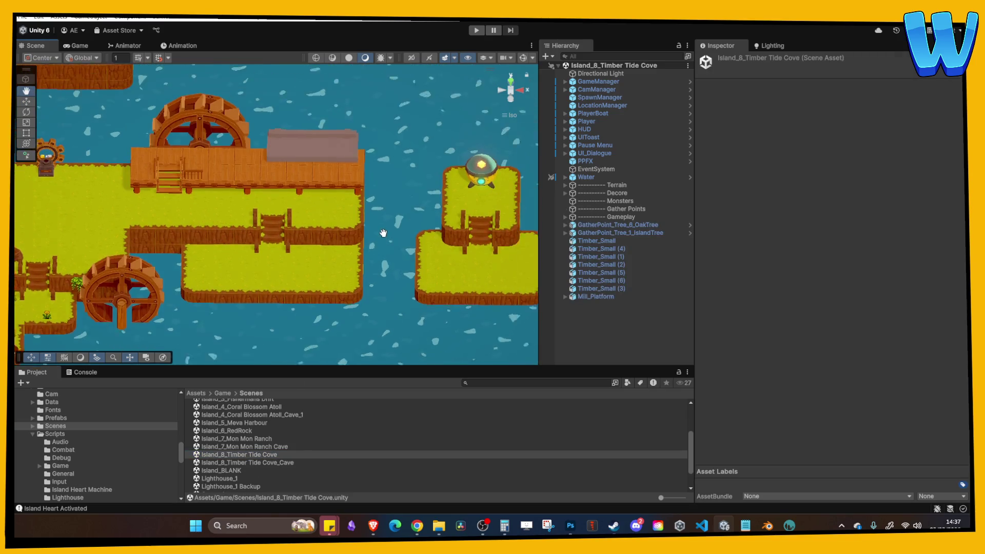
pyautogui.scroll(3, 359, 226)
pyautogui.click(325, 202)
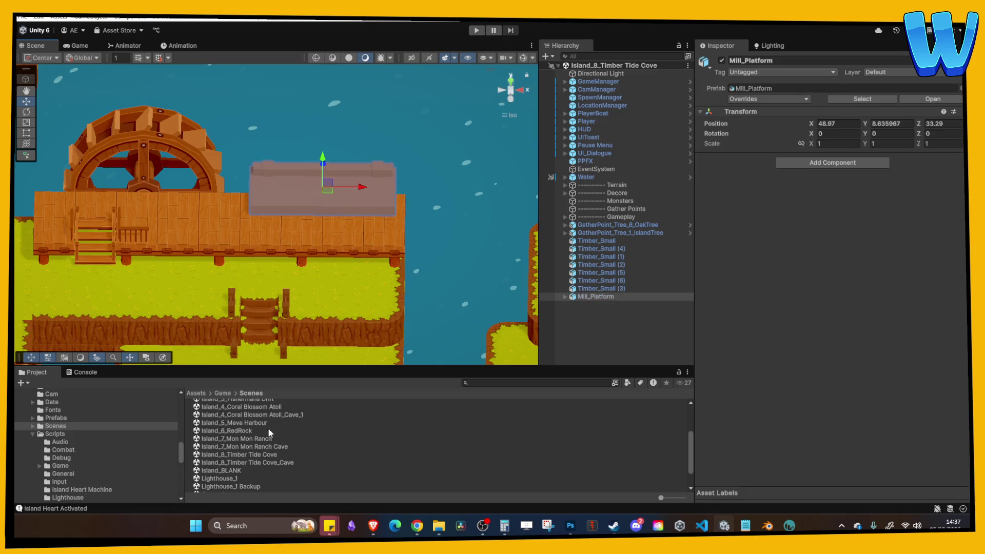
pyautogui.rightClick(583, 298)
pyautogui.moveTo(616, 226)
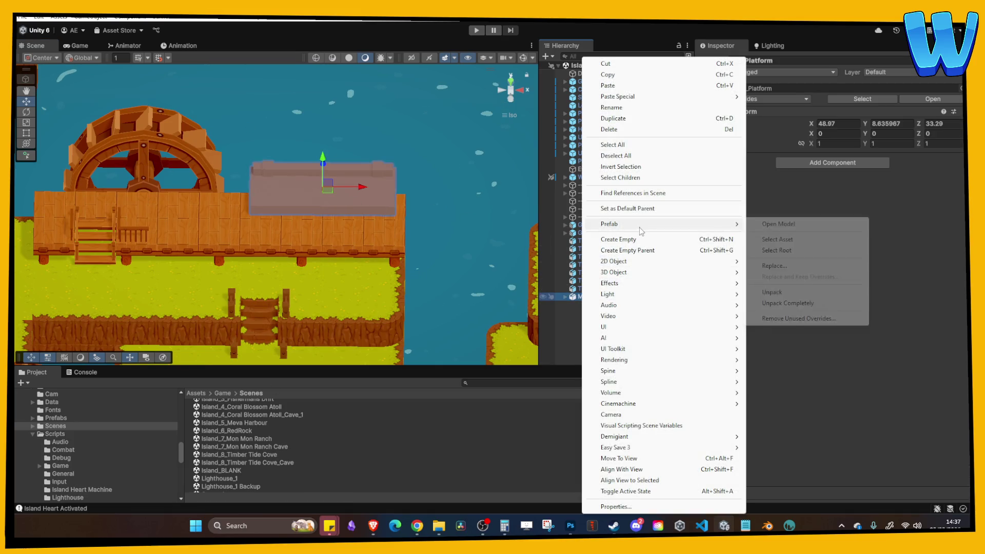
pyautogui.click(777, 240)
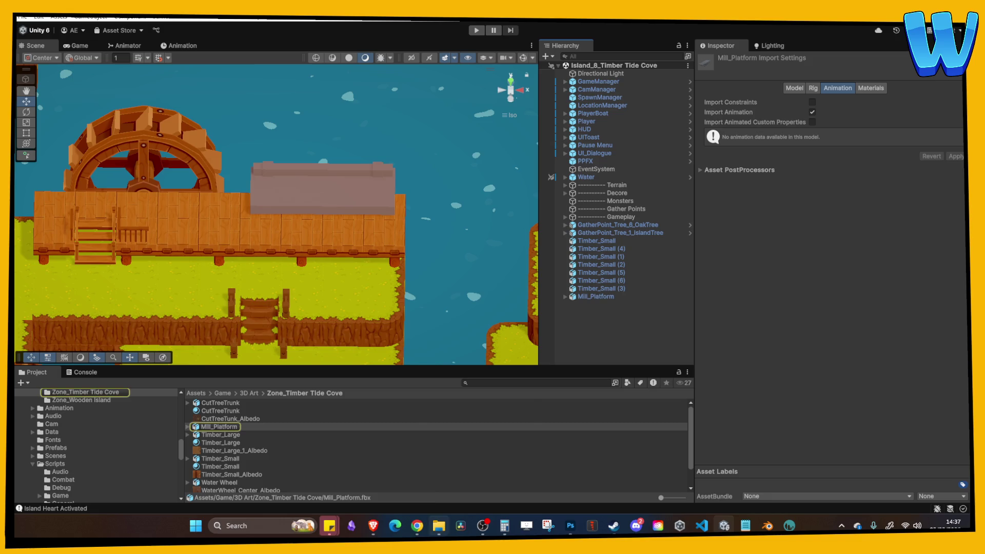
pyautogui.click(440, 523)
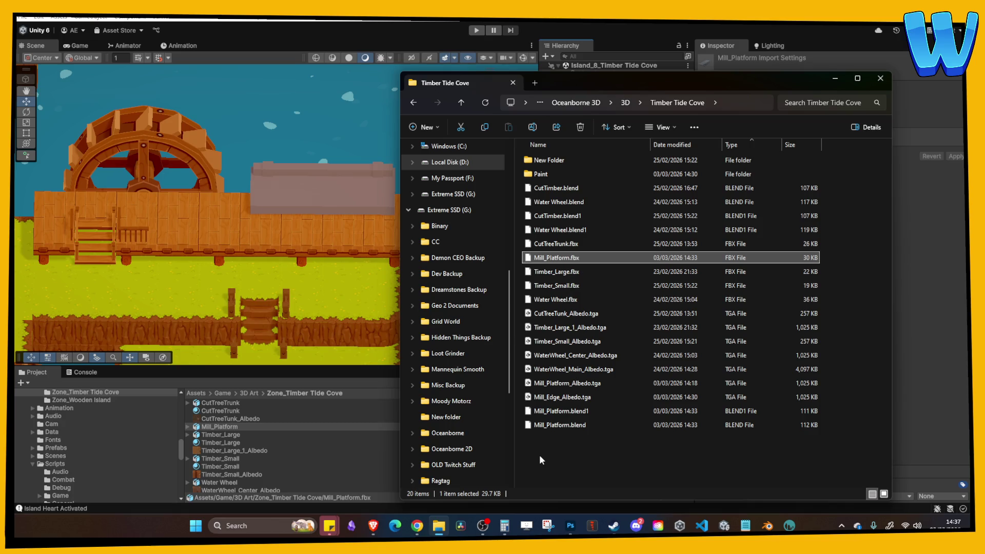
# Step: Reveal the Mill_Platform asset's project folder in File Explorer
pyautogui.rightClick(210, 426)
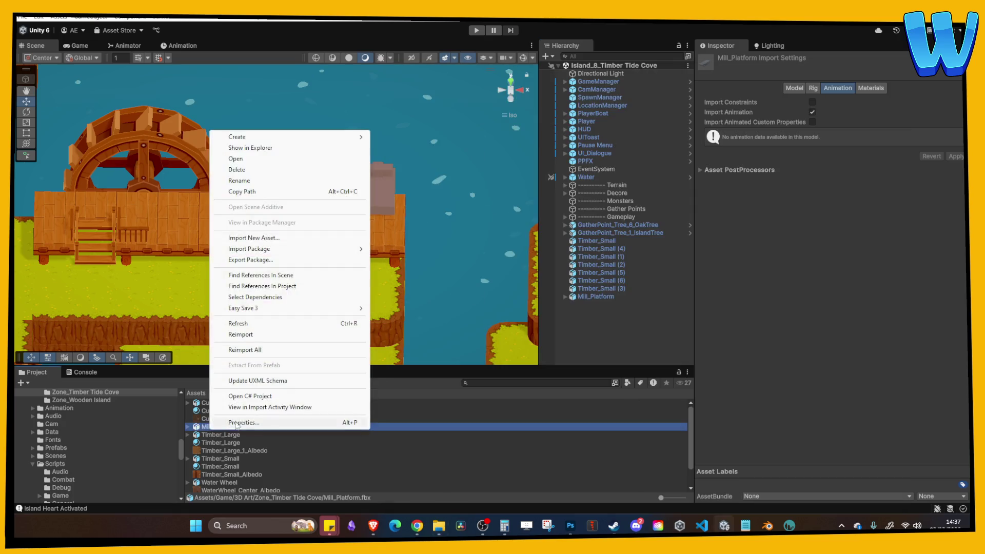
pyautogui.click(281, 450)
pyautogui.click(253, 435)
pyautogui.click(258, 427)
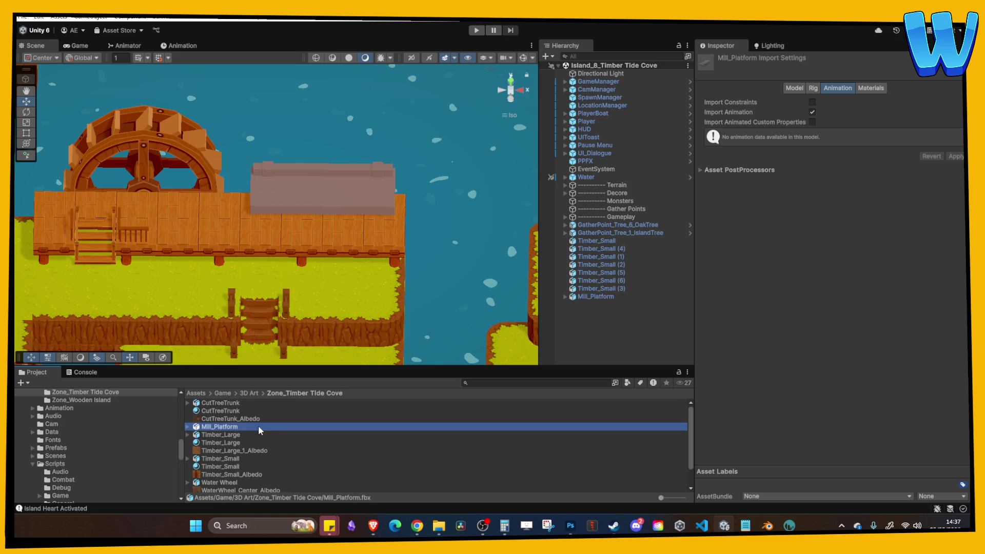
pyautogui.click(441, 524)
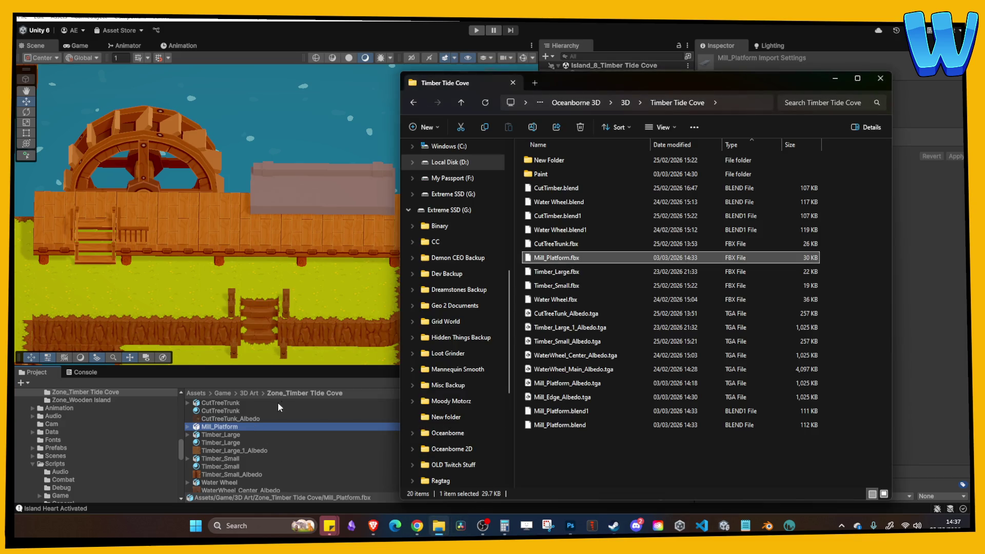
pyautogui.rightClick(241, 427)
pyautogui.click(303, 141)
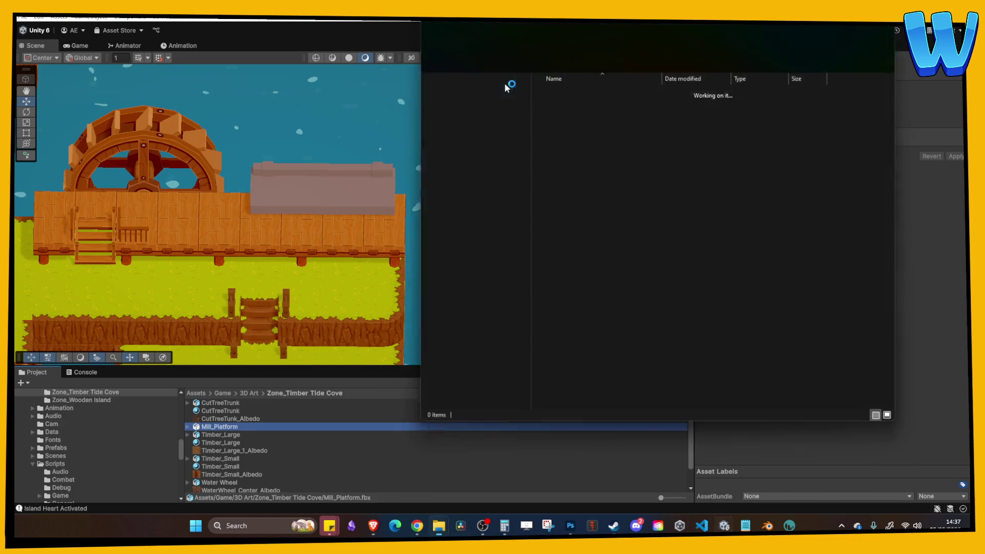
# Step: Copy Mill_Platform.fbx from the art folder into Zone_Timber Tide Cove, replacing the old file
pyautogui.moveTo(632, 31)
pyautogui.mouseDown()
pyautogui.moveTo(222, 66)
pyautogui.moveTo(254, 33)
pyautogui.mouseUp()
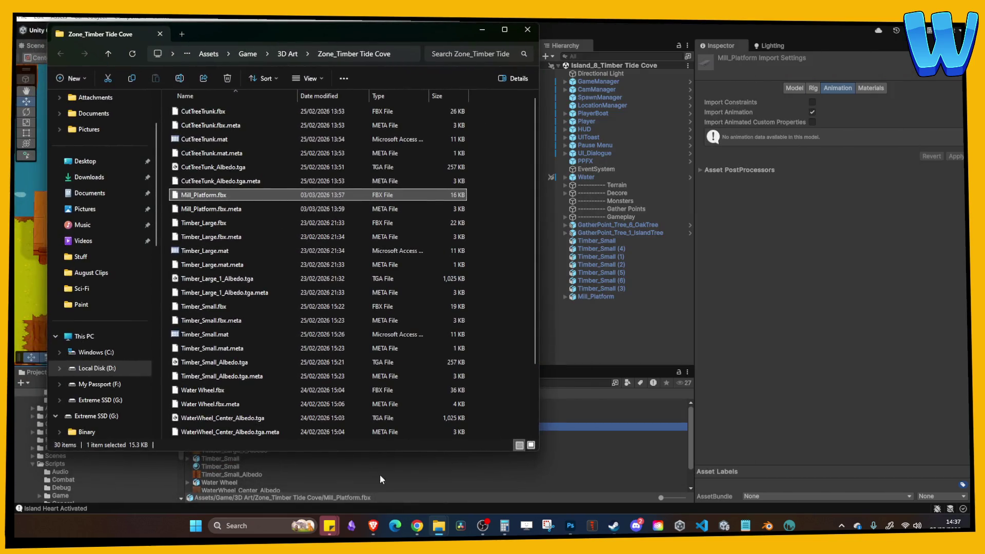
pyautogui.moveTo(444, 529)
pyautogui.click(413, 492)
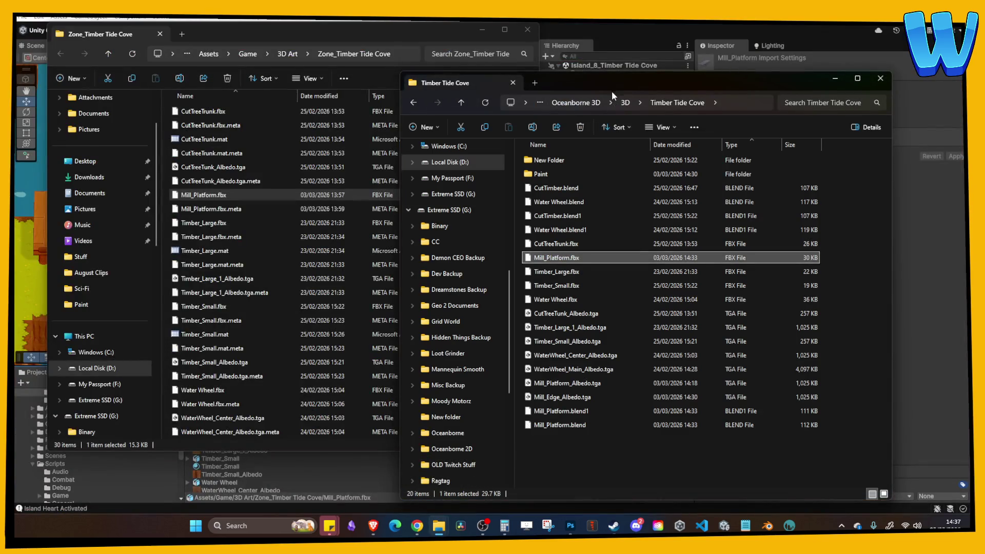
pyautogui.moveTo(612, 93); pyautogui.dragTo(651, 72)
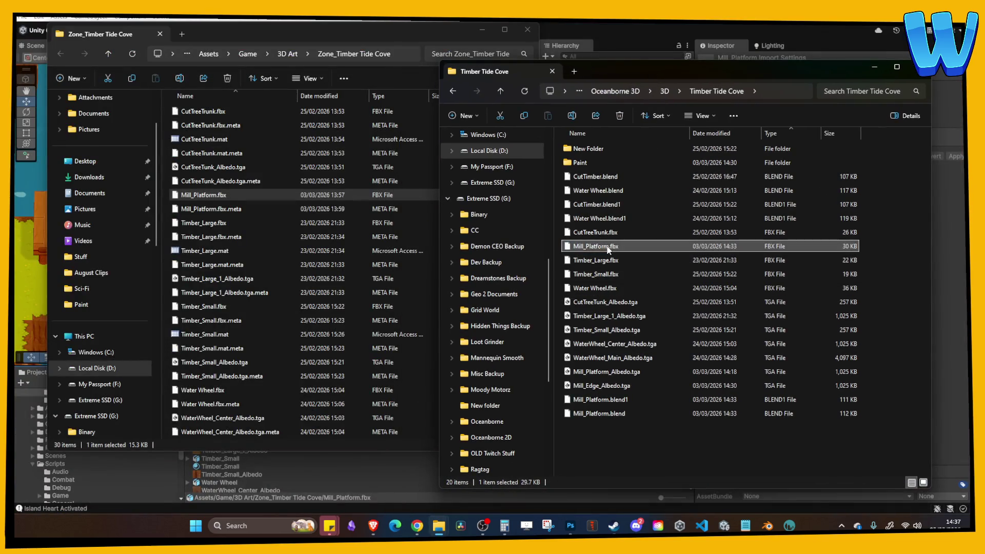
pyautogui.moveTo(432, 239); pyautogui.dragTo(434, 238)
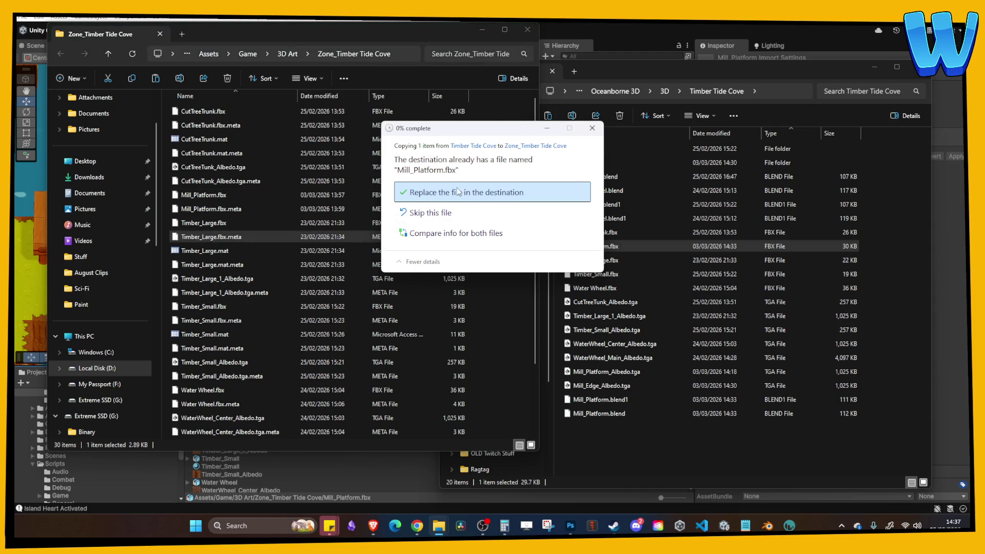
pyautogui.click(459, 192)
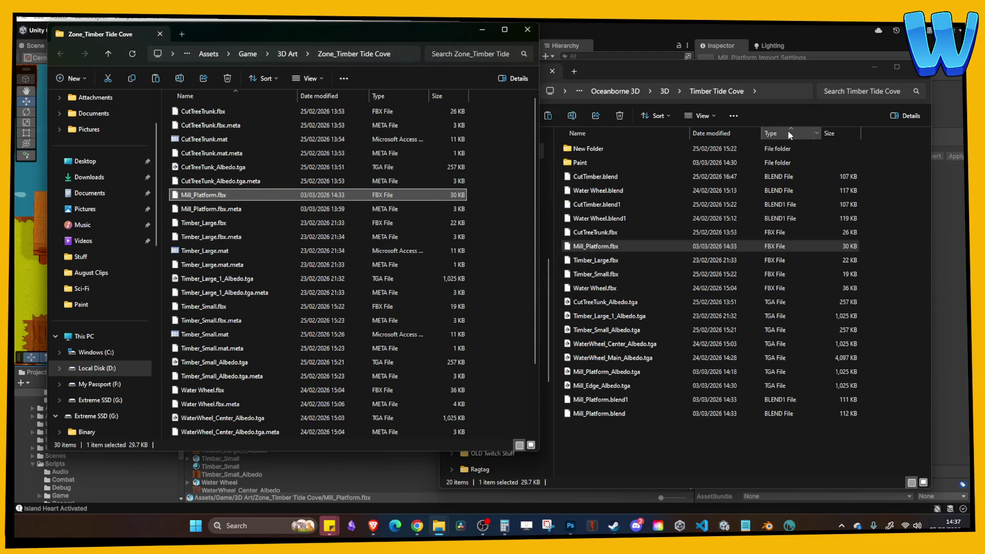
# Step: Sort the art folder by type, close the project folder window, and return to Unity
pyautogui.click(787, 131)
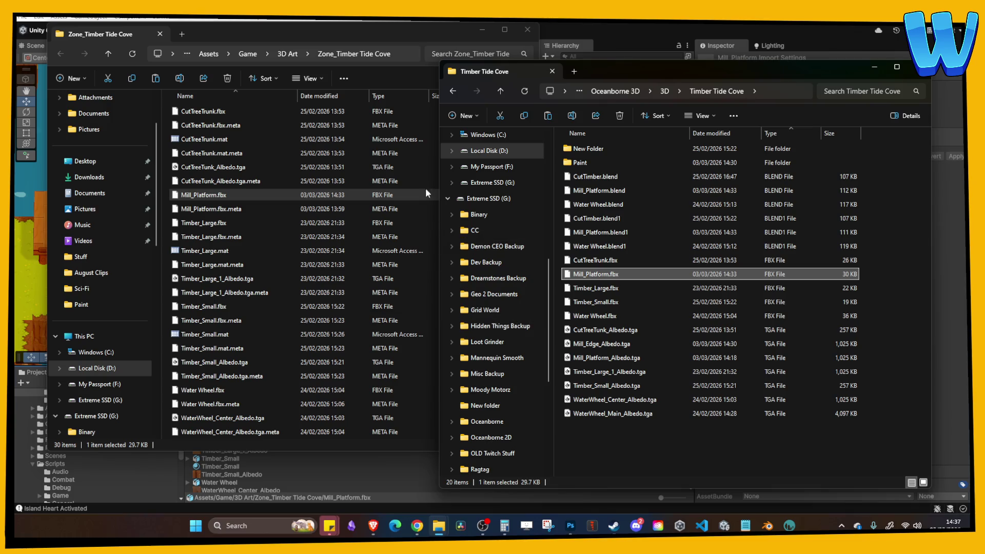
pyautogui.click(377, 78)
pyautogui.click(525, 31)
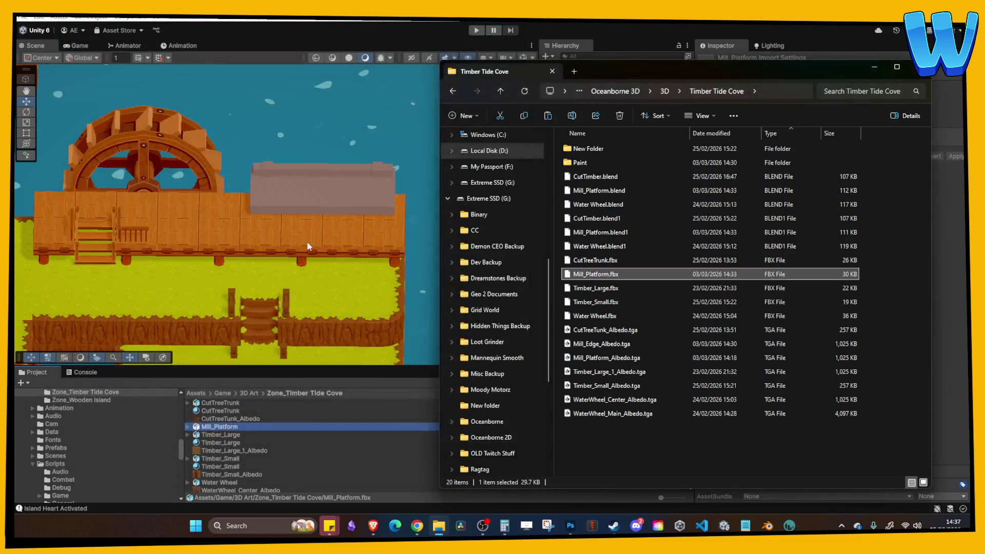
pyautogui.click(390, 186)
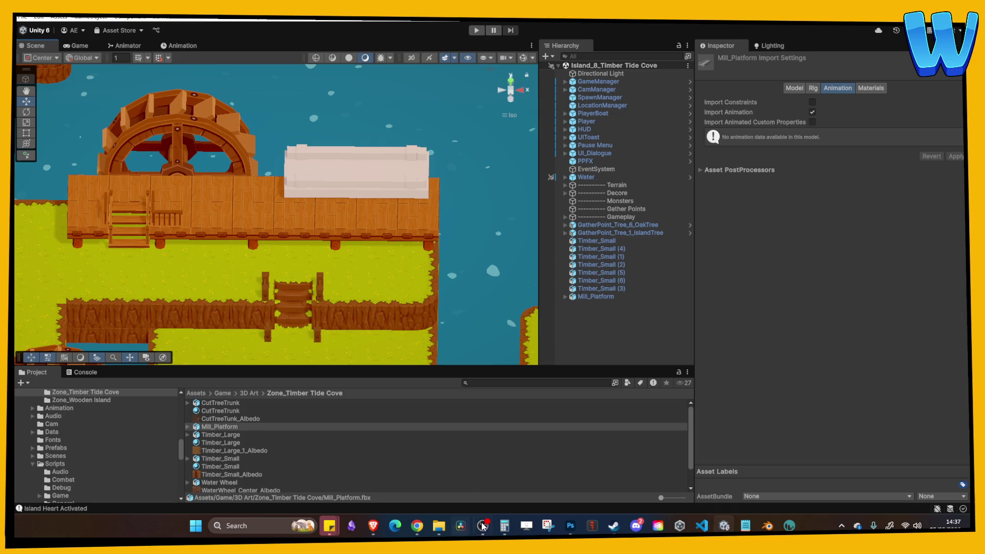
# Step: Check the art folder, then look over the still-white mill platform in the Scene view
pyautogui.click(438, 525)
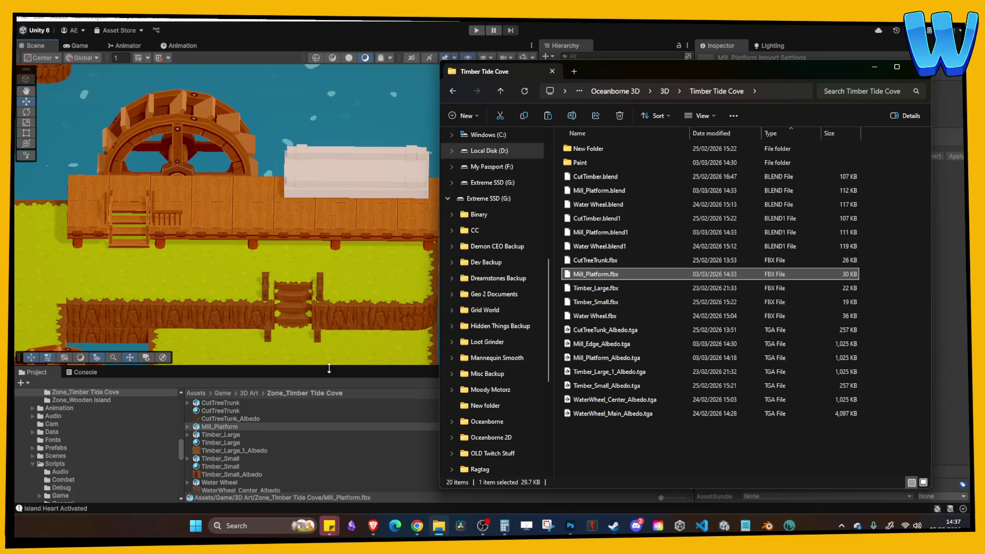
pyautogui.click(214, 295)
pyautogui.scroll(-5, 215, 294)
pyautogui.scroll(8, 174, 277)
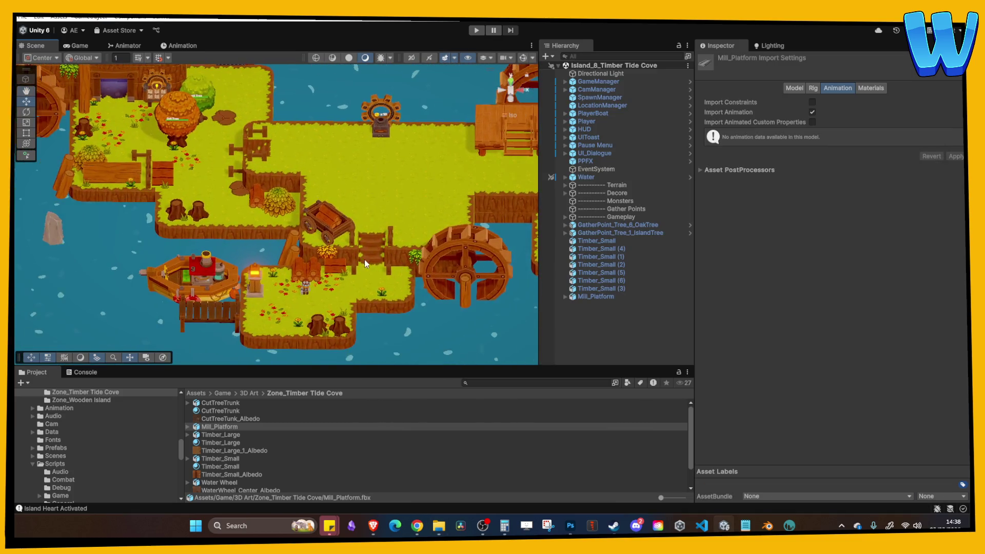
pyautogui.scroll(10, 351, 220)
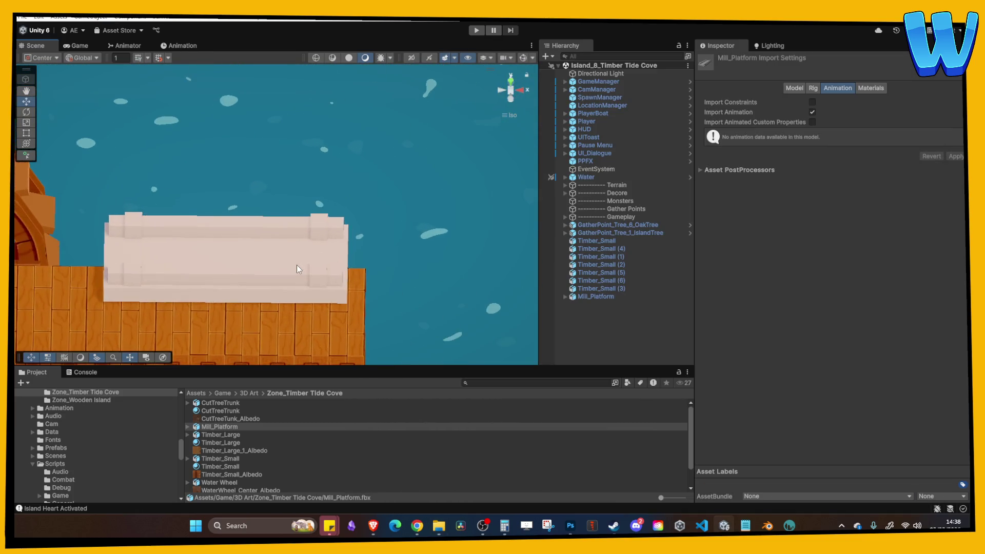
pyautogui.scroll(-1, 342, 223)
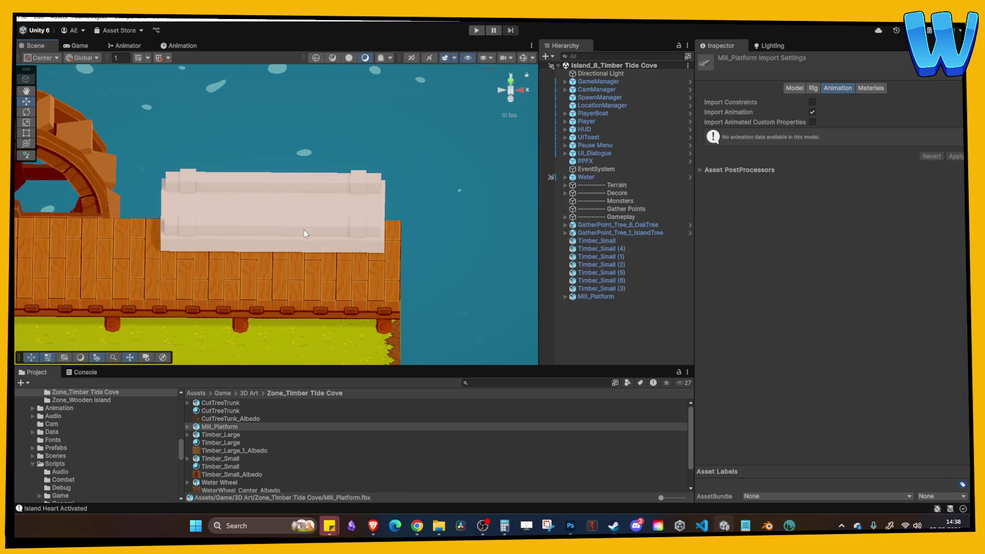
pyautogui.moveTo(306, 234)
pyautogui.mouseDown()
pyautogui.moveTo(367, 213)
pyautogui.moveTo(327, 248)
pyautogui.mouseUp()
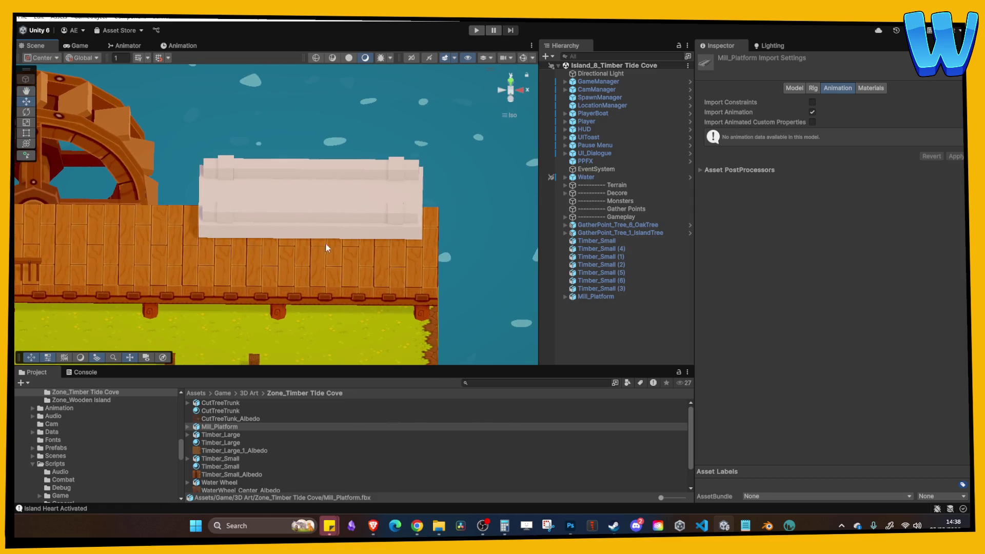
# Step: Pick Mill_Platform_Albedo and Mill_Edge_Albedo in the art folder and let Unity import them
pyautogui.click(439, 526)
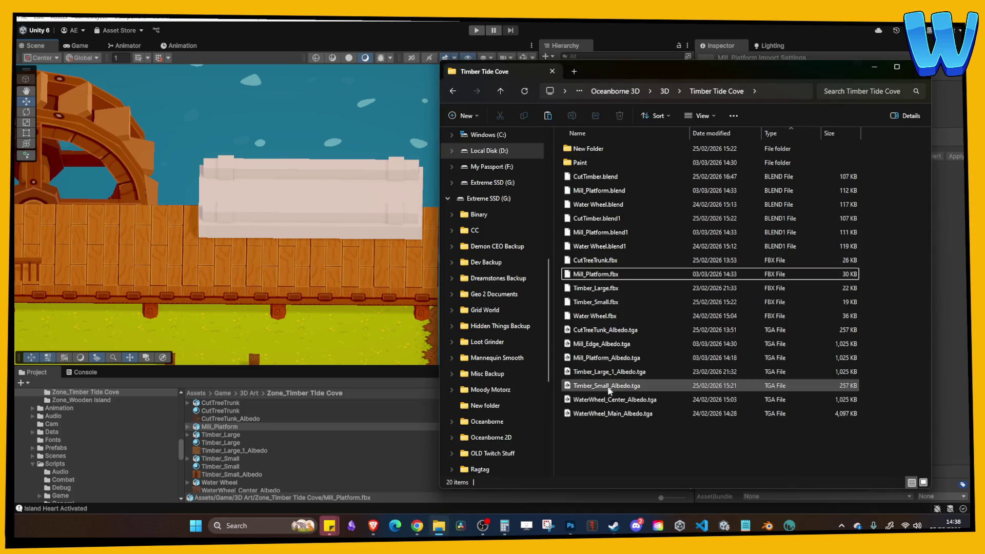
pyautogui.click(615, 359)
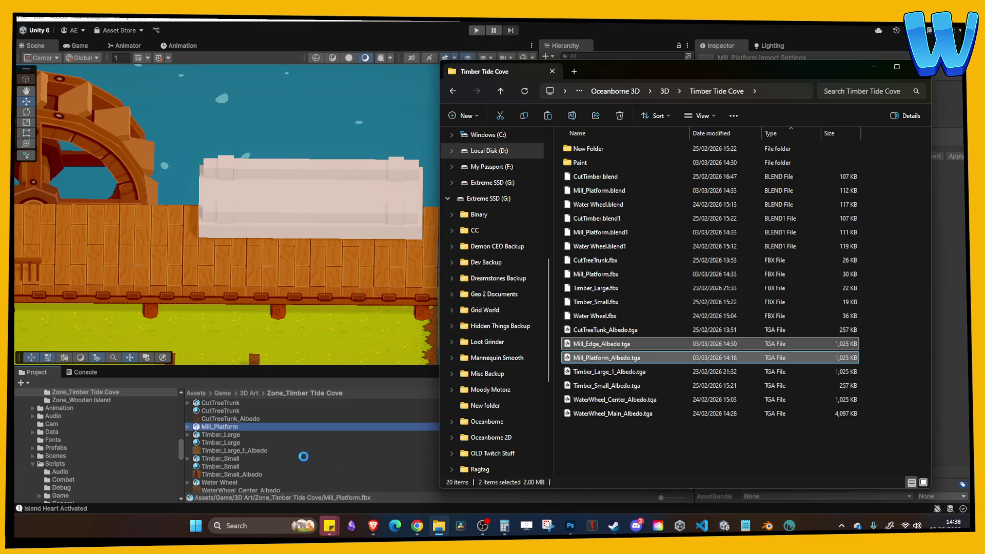
pyautogui.click(280, 280)
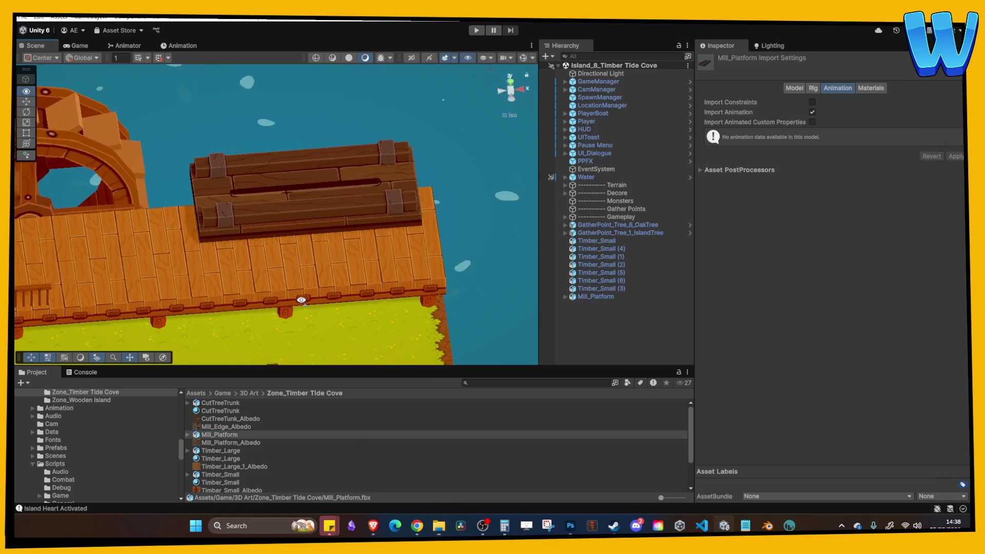
# Step: Duplicate Timber_Large twice, naming the copies Mill_Platform and Mill_Platform Edge
pyautogui.click(245, 459)
pyautogui.hotkey('ctrl', 'd')
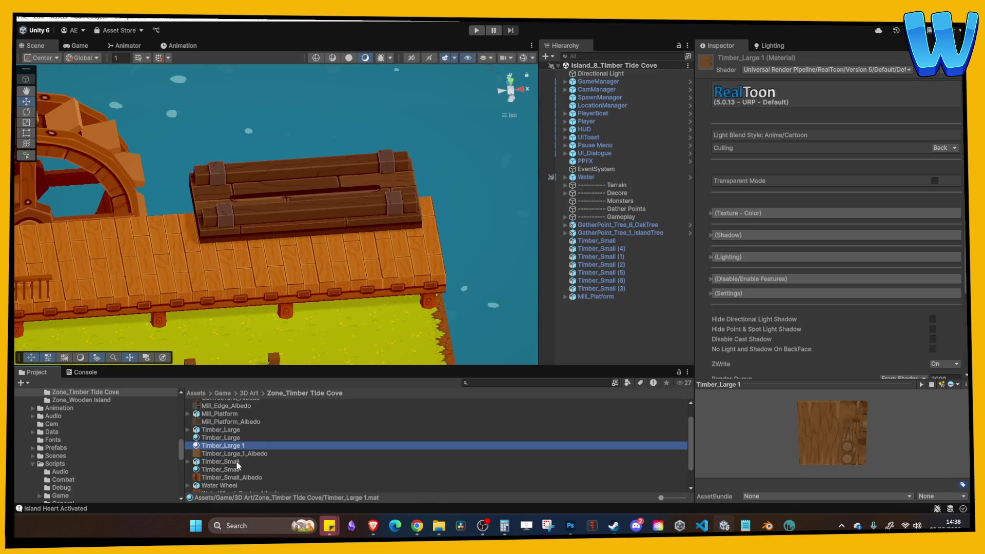
pyautogui.click(211, 447)
pyautogui.write('Mill_Platform')
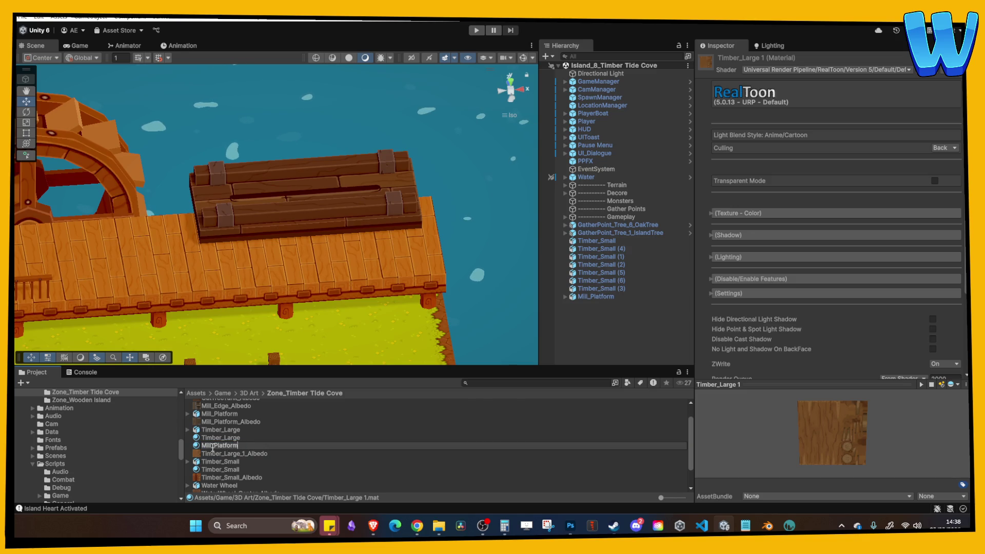
pyautogui.press('Return')
pyautogui.hotkey('ctrl', 'd')
pyautogui.click(226, 454)
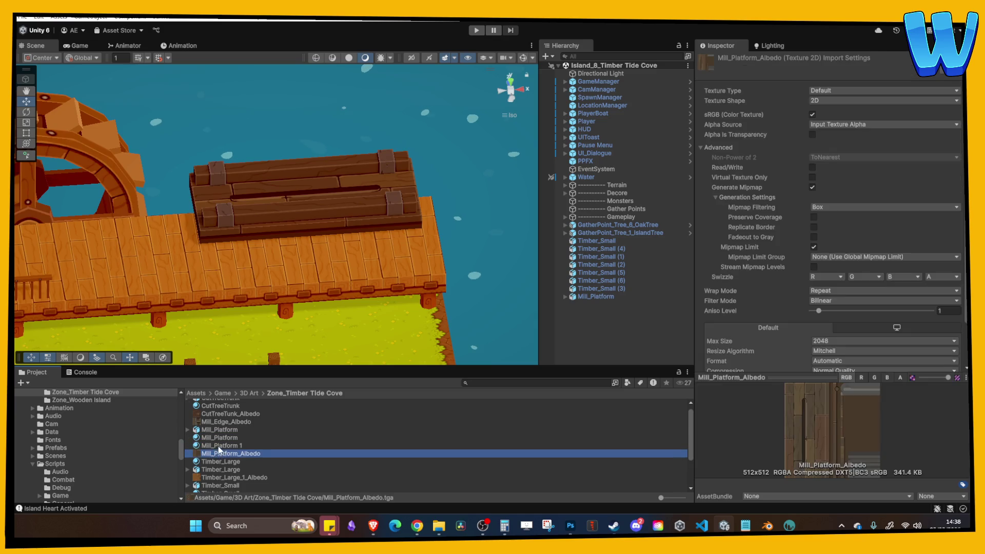
pyautogui.click(229, 446)
pyautogui.click(242, 447)
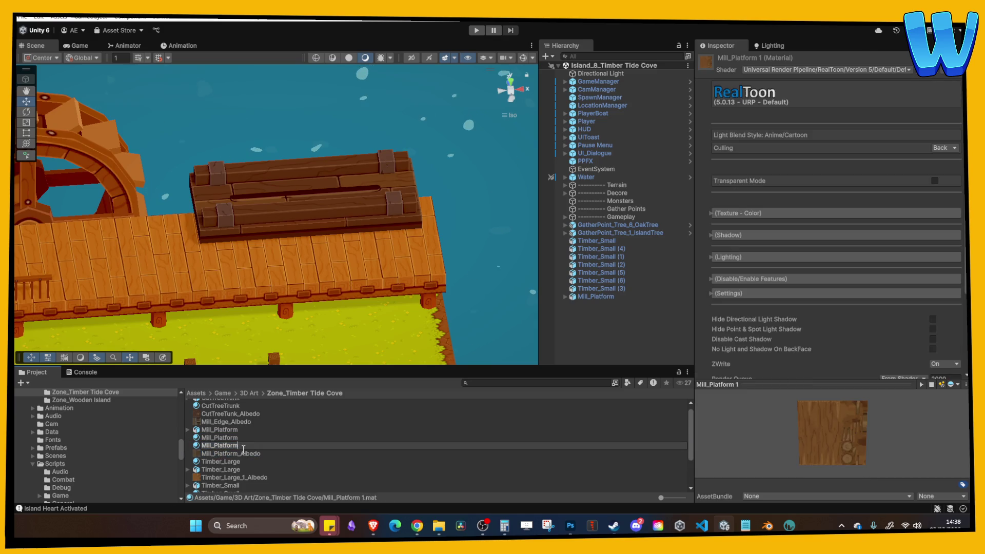
pyautogui.write('Edge')
pyautogui.press('Return')
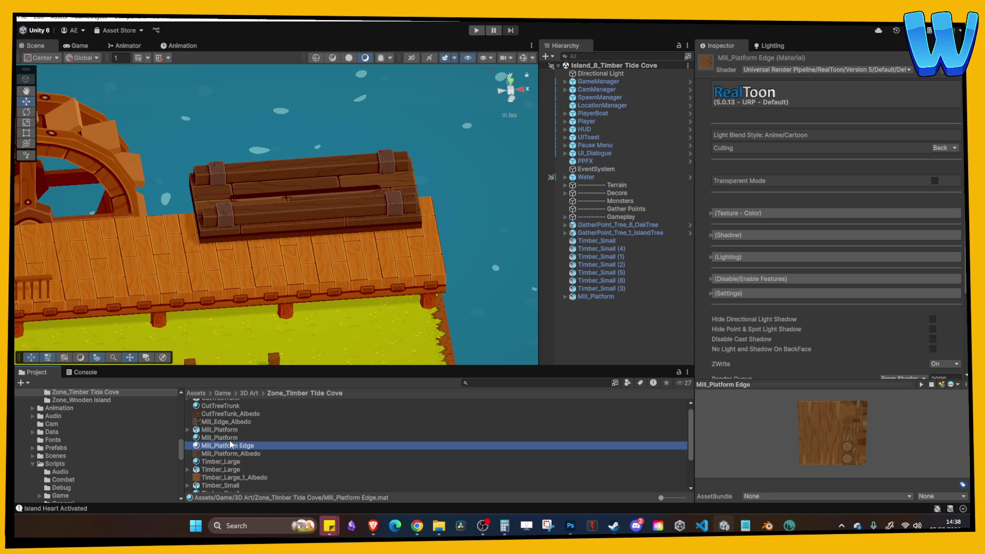
# Step: Texture Mill_Platform with its platform albedo and Mill_Platform Edge with Mill_Edge_Albedo
pyautogui.click(230, 438)
pyautogui.click(759, 213)
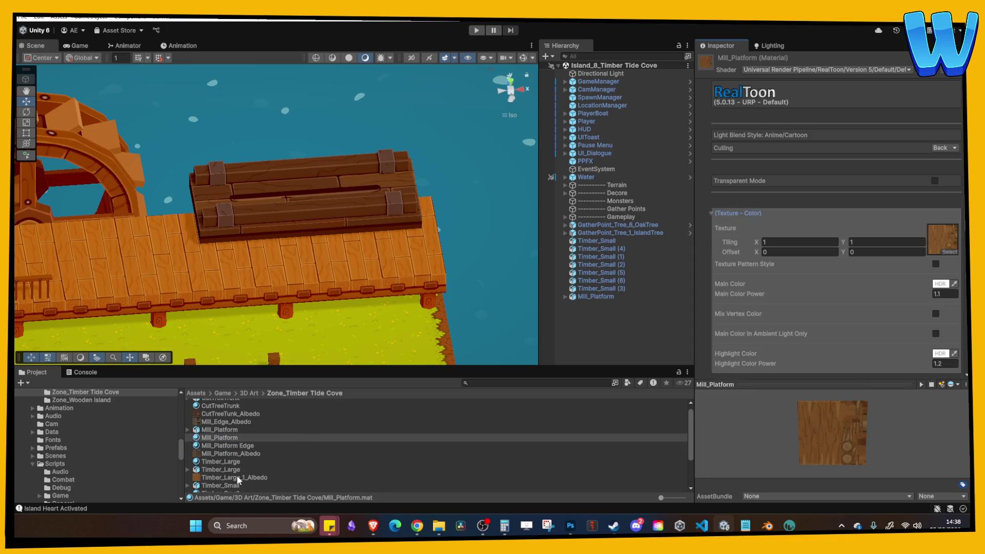
pyautogui.scroll(1, 244, 456)
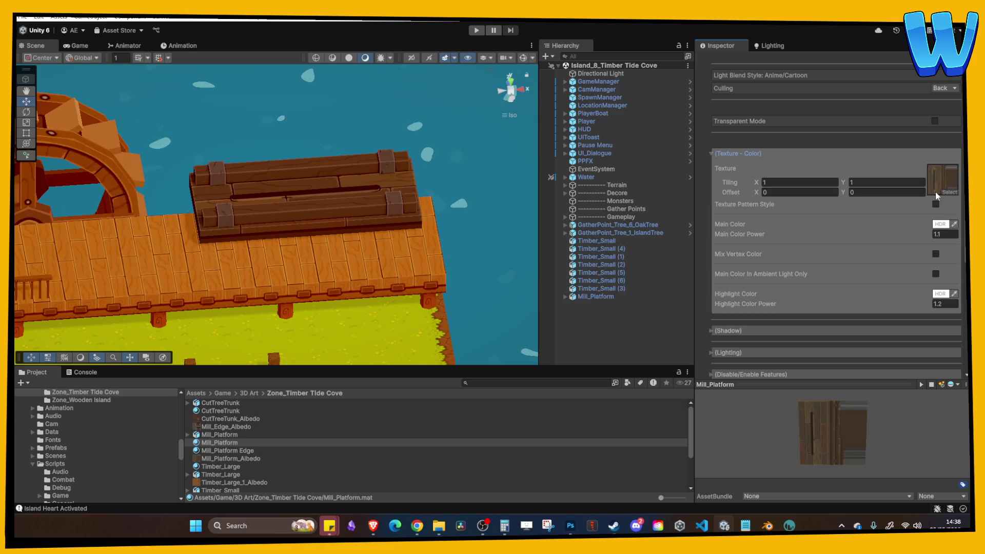
pyautogui.click(233, 451)
pyautogui.moveTo(231, 428)
pyautogui.mouseDown()
pyautogui.moveTo(872, 215)
pyautogui.moveTo(943, 179)
pyautogui.mouseUp()
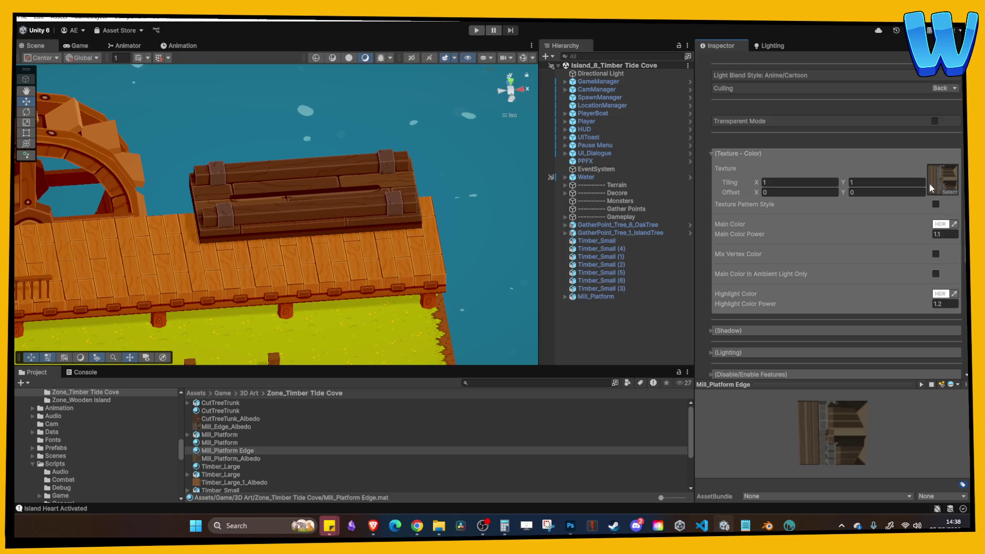
pyautogui.click(220, 435)
pyautogui.click(871, 89)
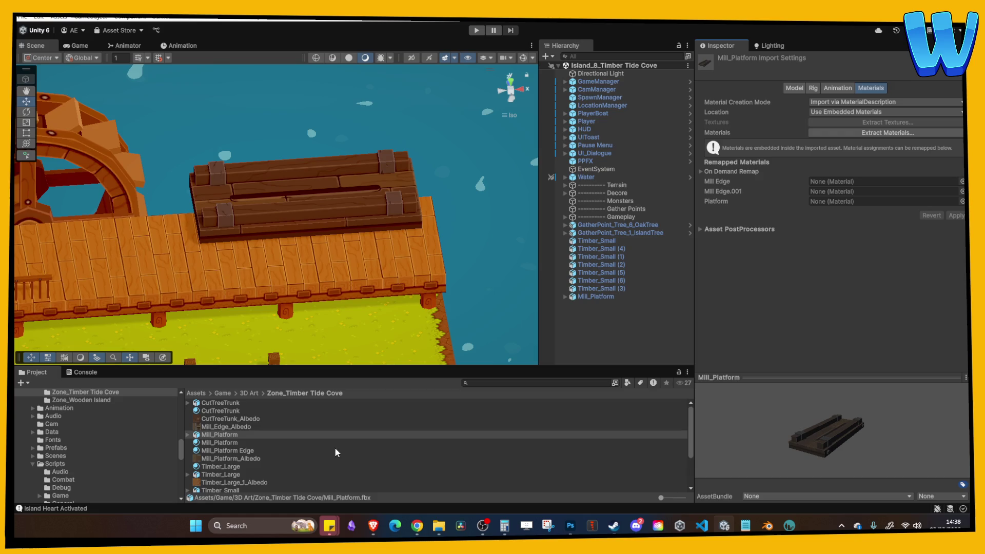
# Step: Remap Platform to Mill_Platform and both Mill Edge slots to Mill_Platform Edge, then apply
pyautogui.moveTo(211, 451); pyautogui.dragTo(815, 239)
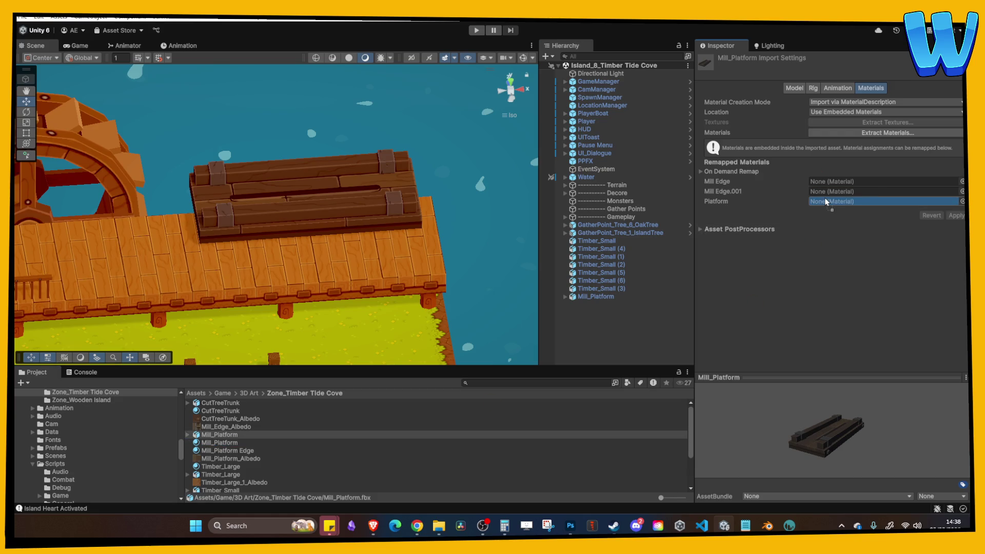
pyautogui.moveTo(232, 452); pyautogui.dragTo(827, 183)
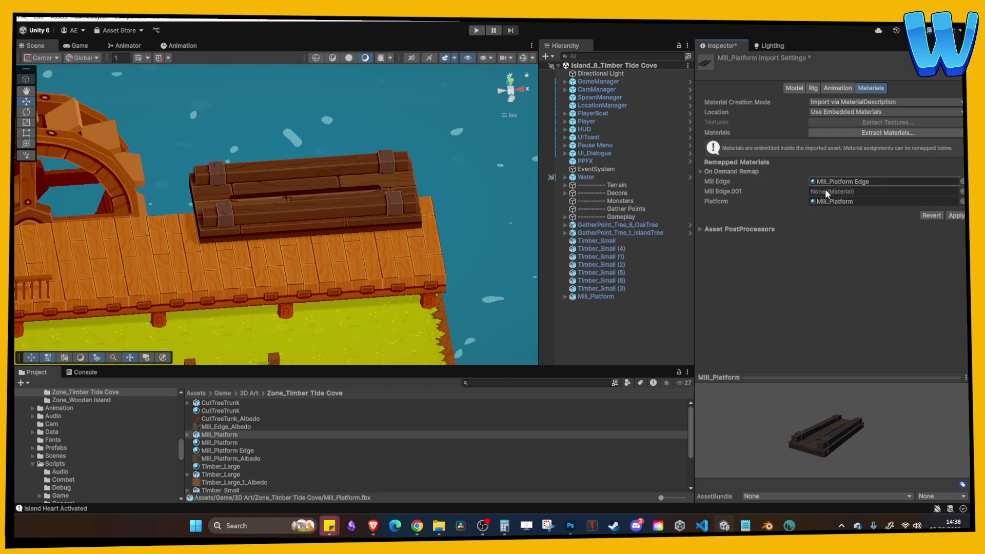
pyautogui.moveTo(296, 451); pyautogui.dragTo(842, 192)
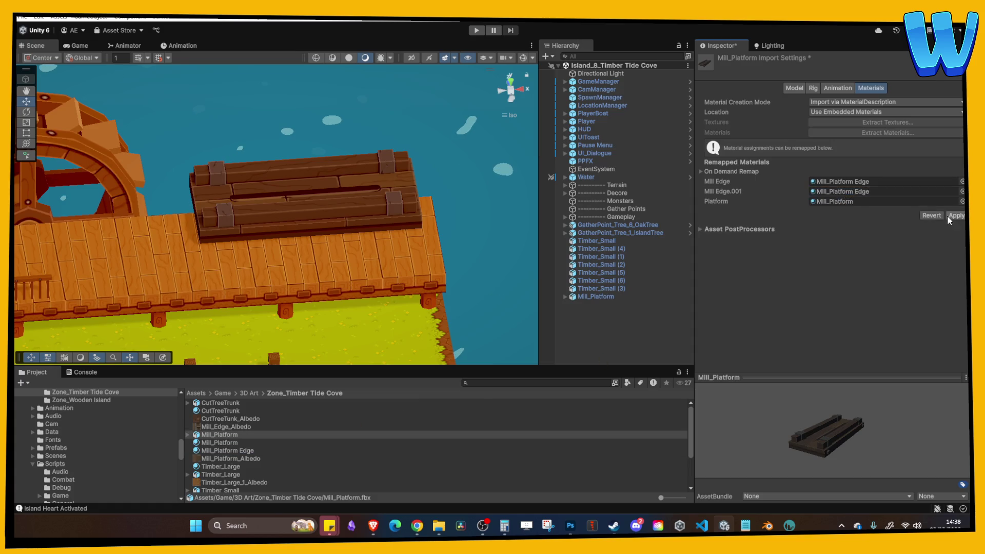
pyautogui.click(956, 216)
# Step: Move the mill platform back along Z and reframe the dock
pyautogui.moveTo(359, 241)
pyautogui.mouseDown()
pyautogui.moveTo(402, 268)
pyautogui.moveTo(272, 187)
pyautogui.mouseUp()
pyautogui.click(306, 228)
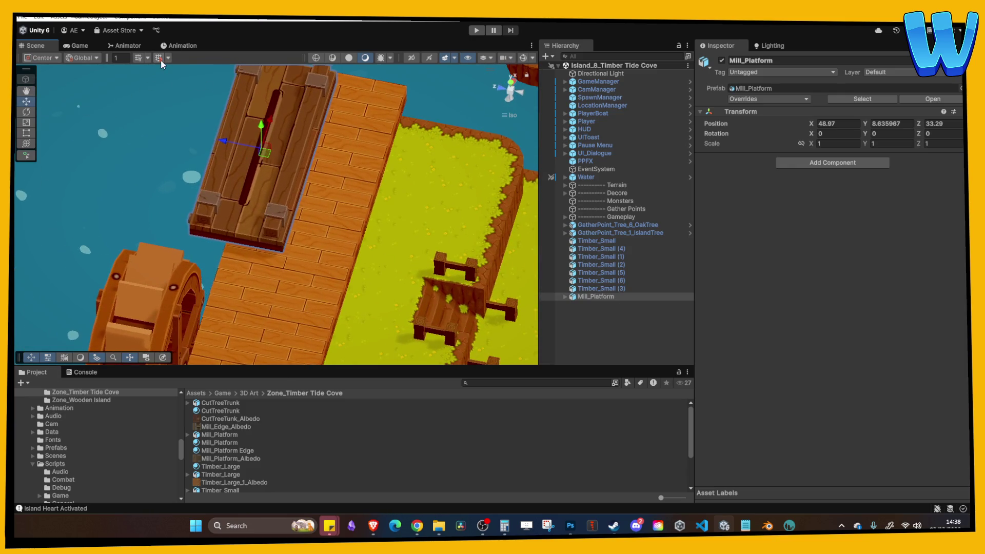
pyautogui.moveTo(220, 145)
pyautogui.mouseDown()
pyautogui.moveTo(378, 229)
pyautogui.moveTo(275, 211)
pyautogui.mouseUp()
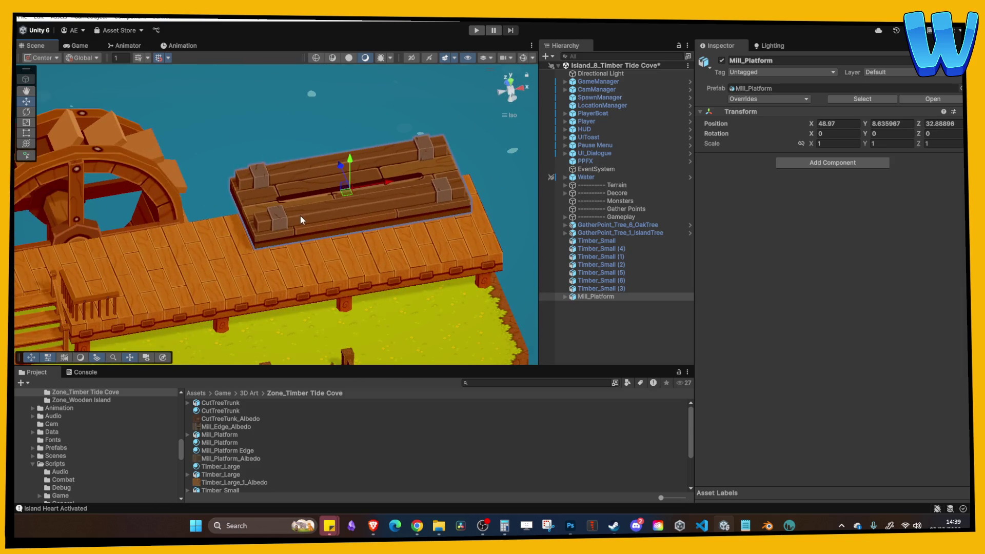
pyautogui.moveTo(294, 260); pyautogui.dragTo(373, 246)
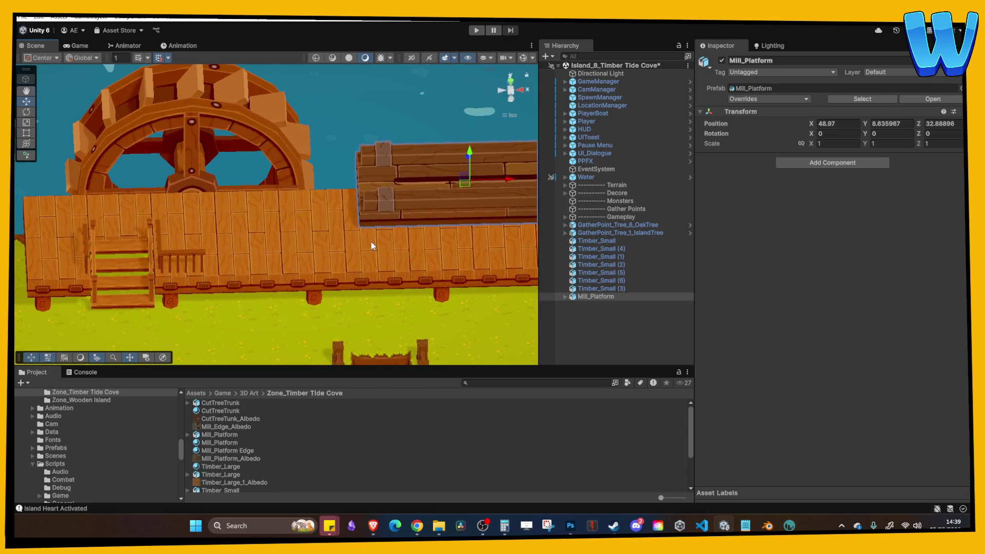
pyautogui.click(371, 248)
pyautogui.moveTo(308, 257); pyautogui.dragTo(310, 238)
pyautogui.press('a')
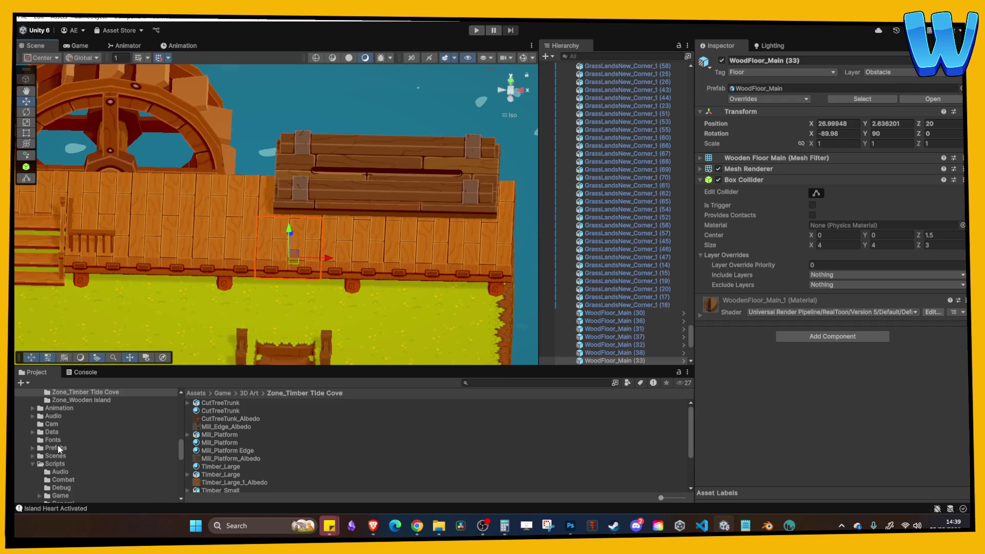
# Step: Open the Island_7_Mon Mon Ranch scene from the Scenes folder
pyautogui.click(56, 456)
pyautogui.scroll(-4, 236, 456)
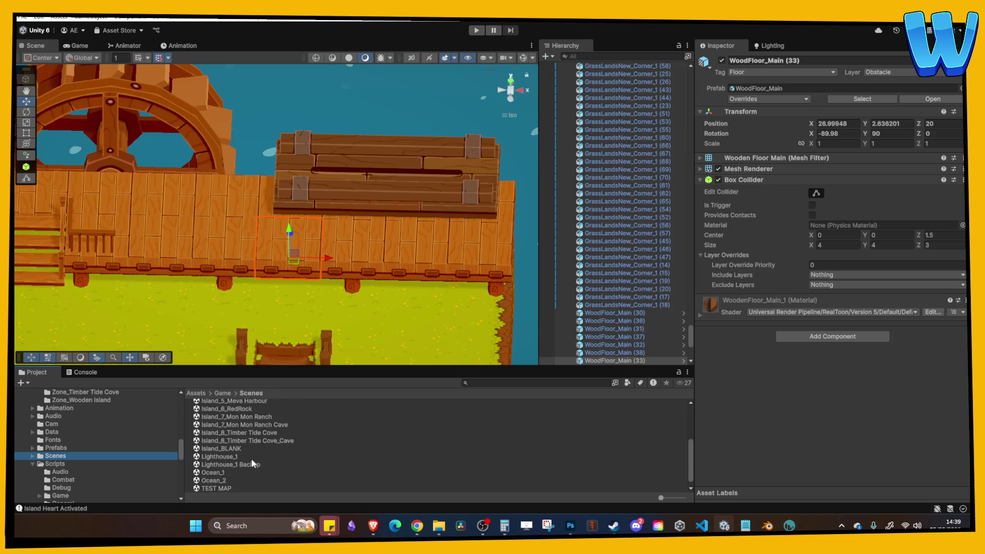
pyautogui.doubleClick(247, 417)
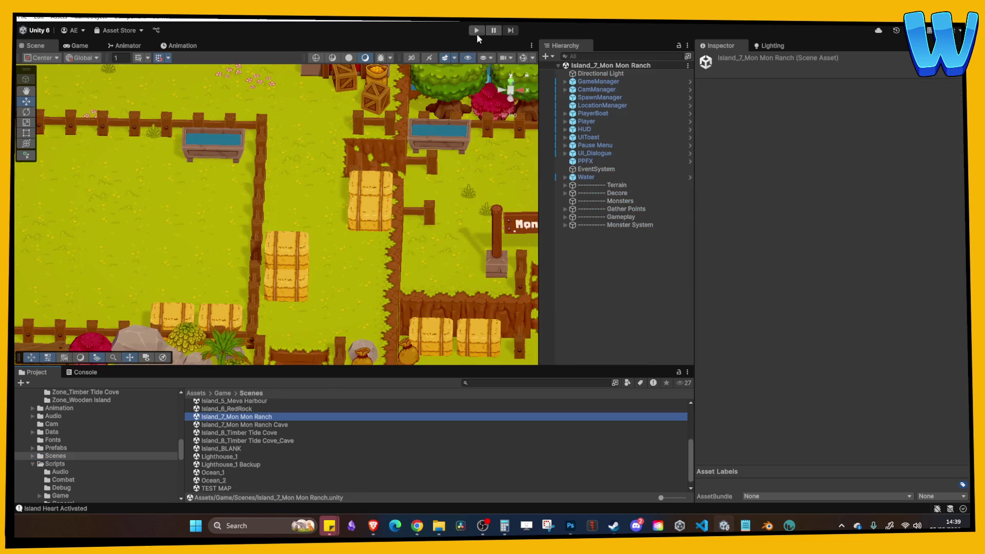
# Step: Start playing the ranch scene and maximize the Game view while walking right
pyautogui.click(476, 31)
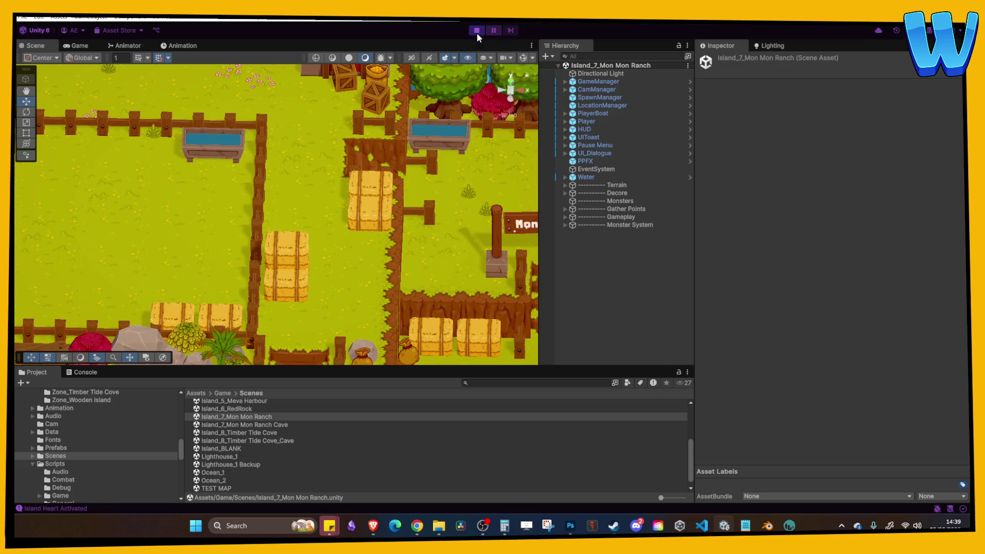
pyautogui.press('d')
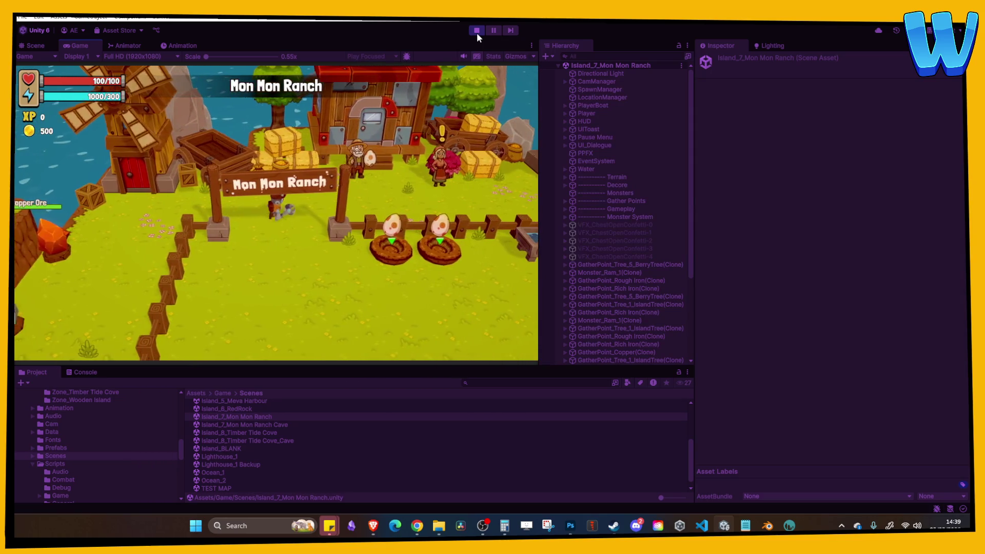
pyautogui.press('d')
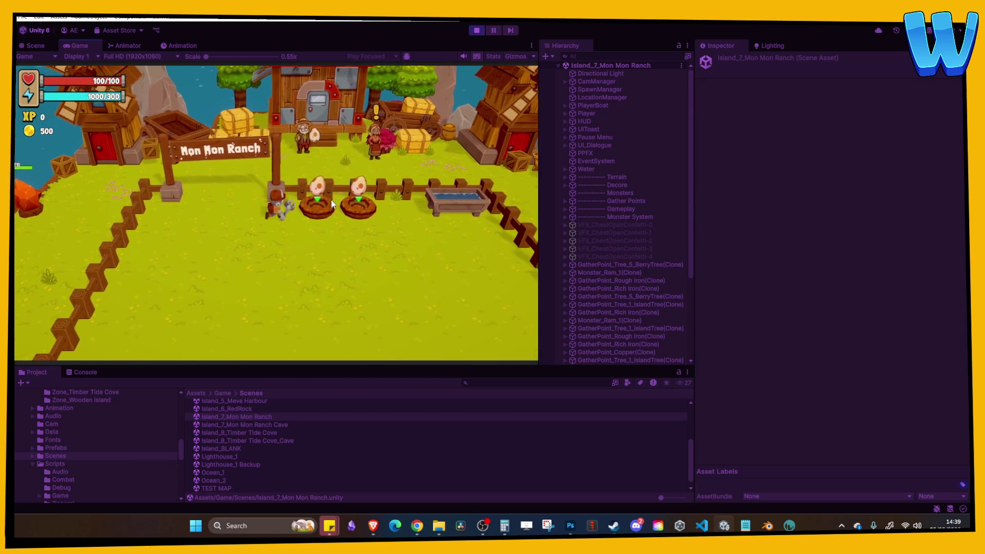
pyautogui.click(531, 46)
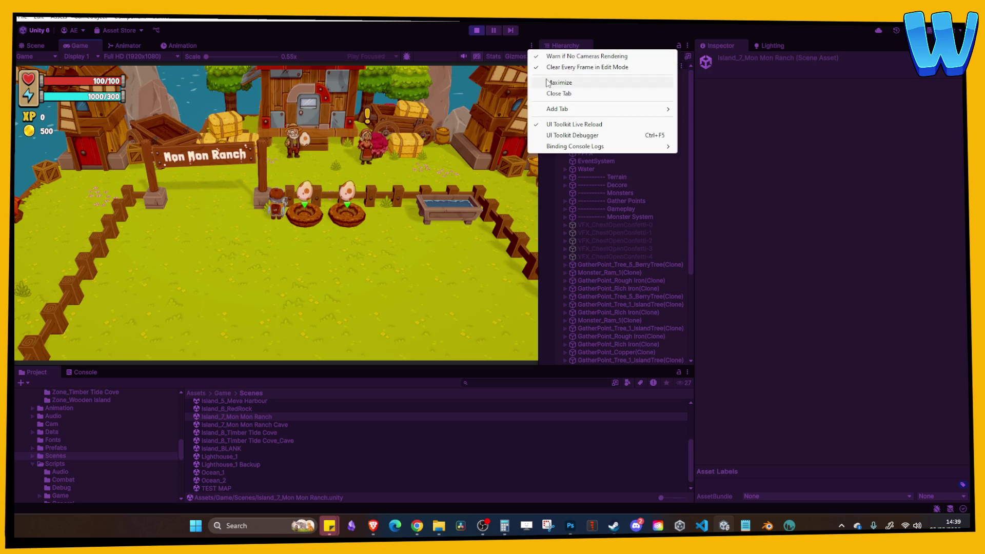
pyautogui.click(551, 83)
# Step: Walk past the nests and along the fence, stop playing, and reopen Island_8_Timber Tide Cove
pyautogui.press('d')
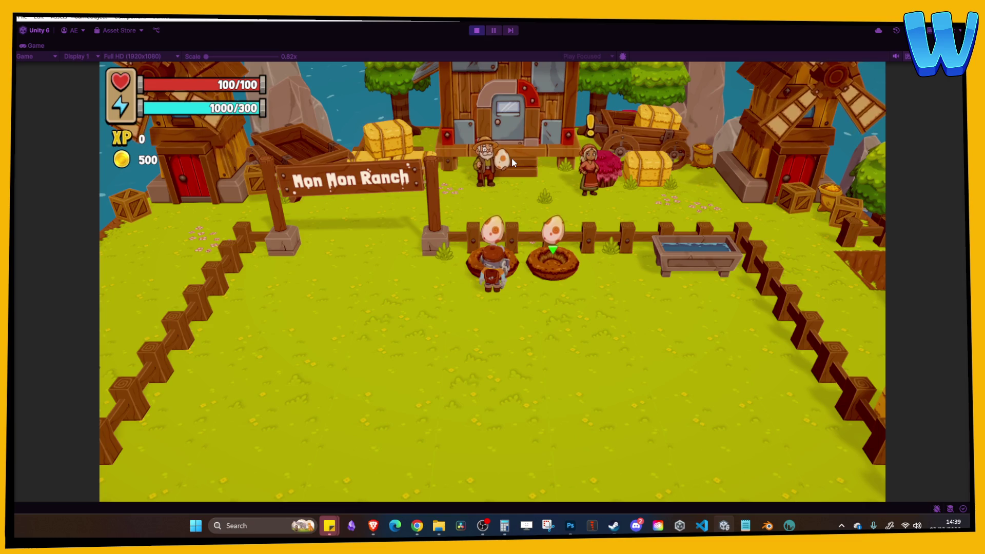
pyautogui.press('a')
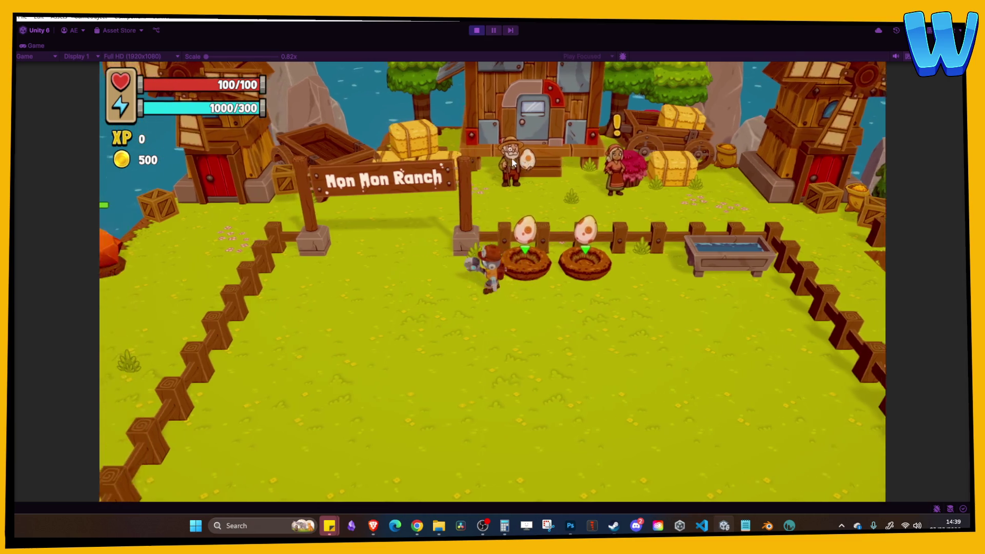
pyautogui.press('d')
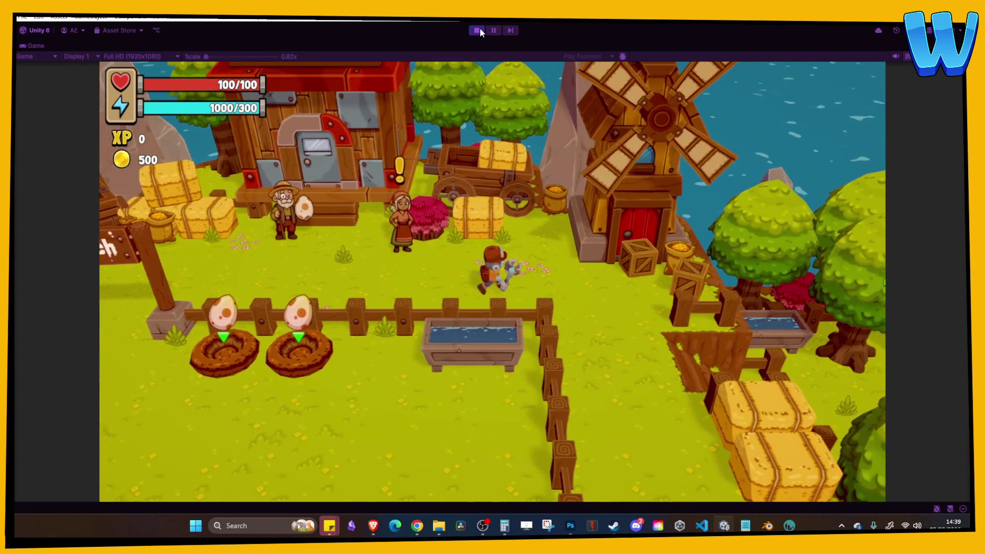
pyautogui.click(476, 30)
pyautogui.doubleClick(258, 432)
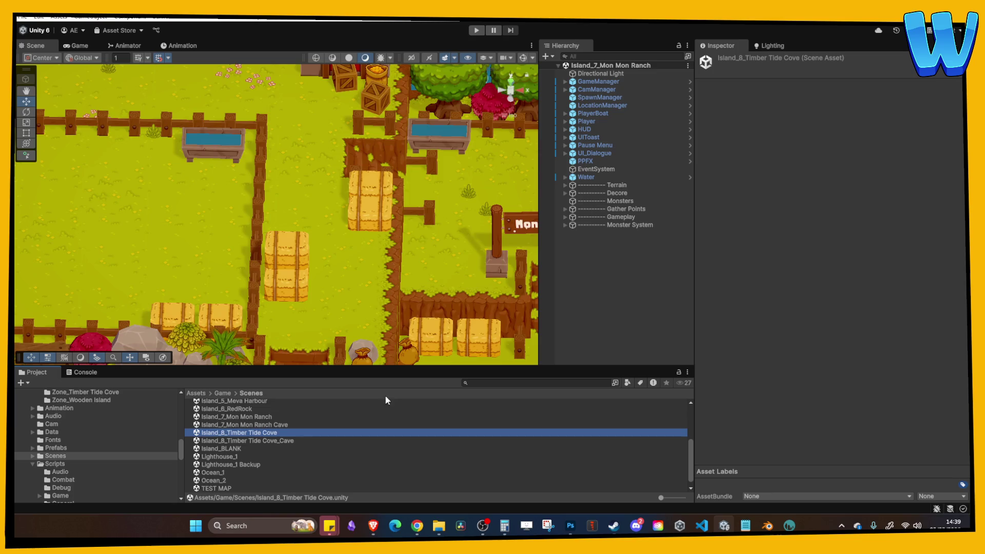
pyautogui.moveTo(410, 251)
pyautogui.mouseDown()
pyautogui.moveTo(337, 253)
pyautogui.moveTo(318, 236)
pyautogui.moveTo(303, 180)
pyautogui.moveTo(306, 271)
pyautogui.moveTo(342, 277)
pyautogui.mouseUp()
pyautogui.click(313, 282)
pyautogui.click(344, 244)
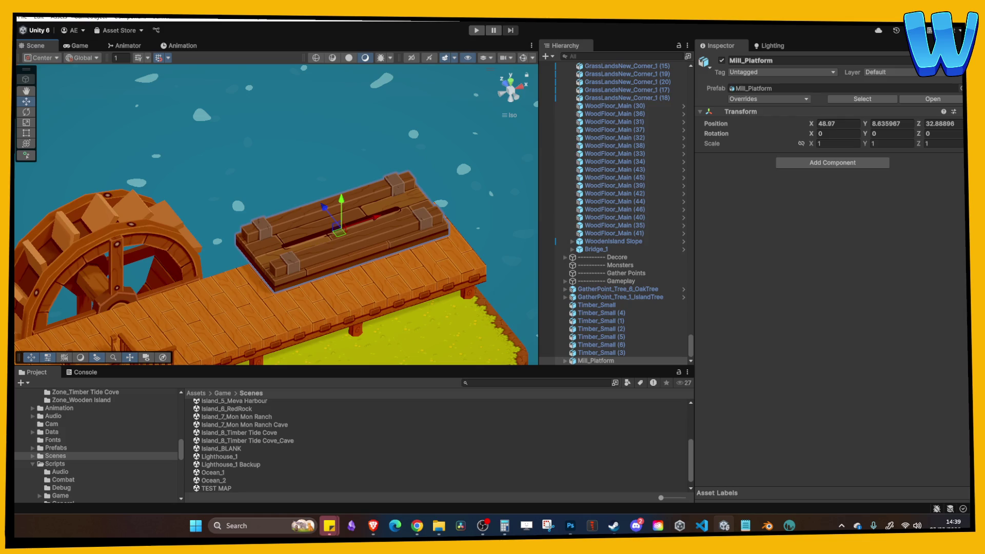
pyautogui.moveTo(339, 244); pyautogui.dragTo(315, 250)
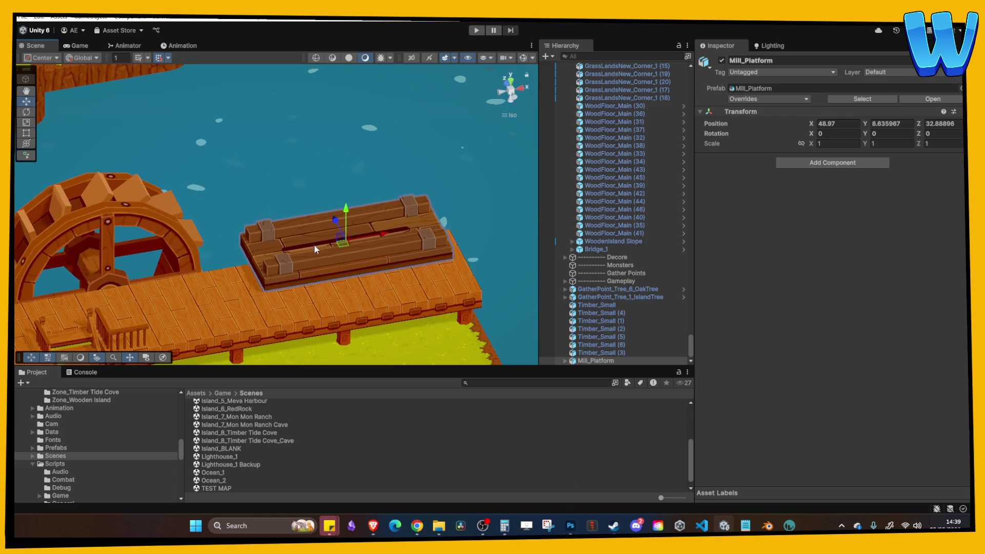
pyautogui.moveTo(389, 275); pyautogui.dragTo(358, 278)
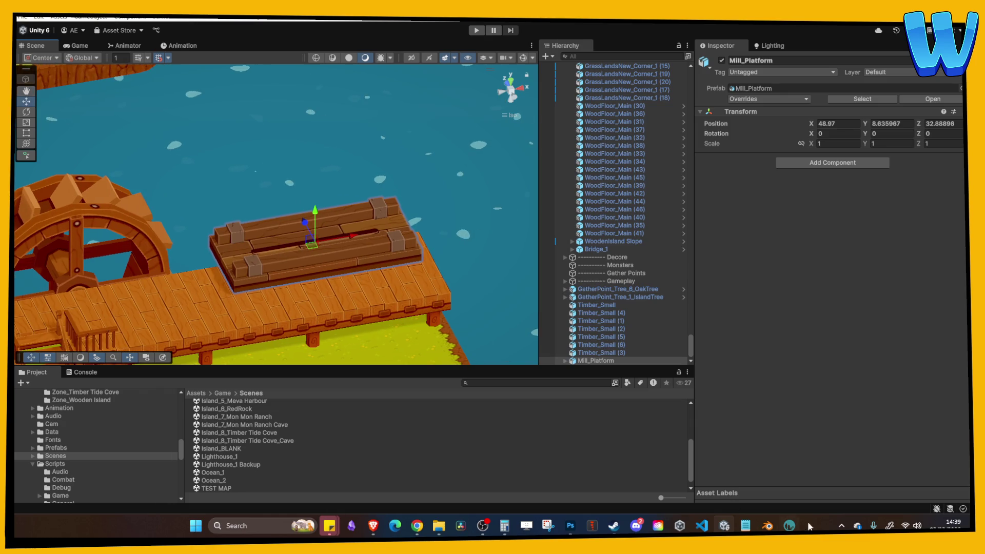
pyautogui.click(768, 525)
pyautogui.click(534, 327)
pyautogui.hotkey('ctrl', 's')
pyautogui.rightClick(534, 328)
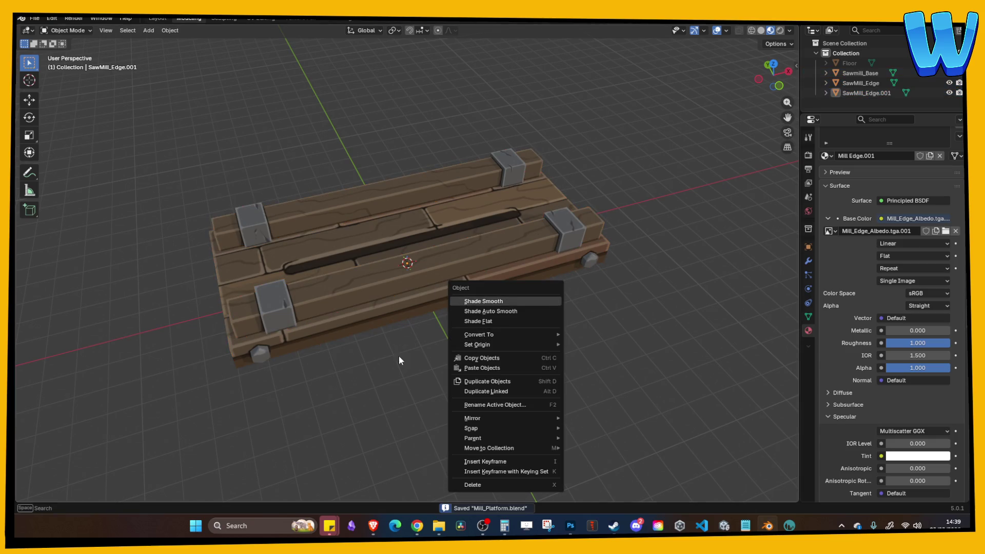
pyautogui.scroll(-8, 389, 342)
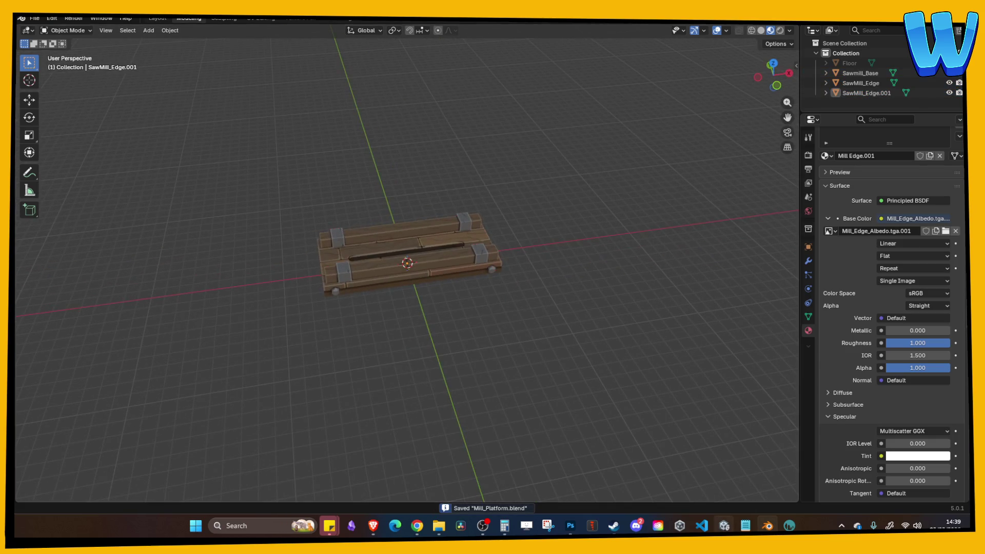
pyautogui.hotkey('alt', 'Tab')
pyautogui.scroll(-10, 331, 221)
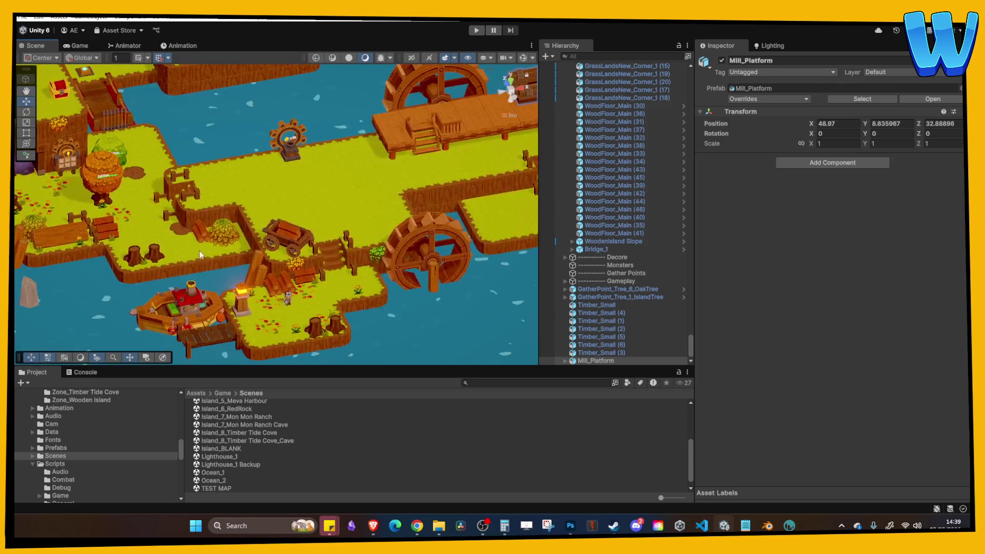
# Step: Duplicate three Timber_Large logs and move the copies over to the mill pier
pyautogui.click(130, 279)
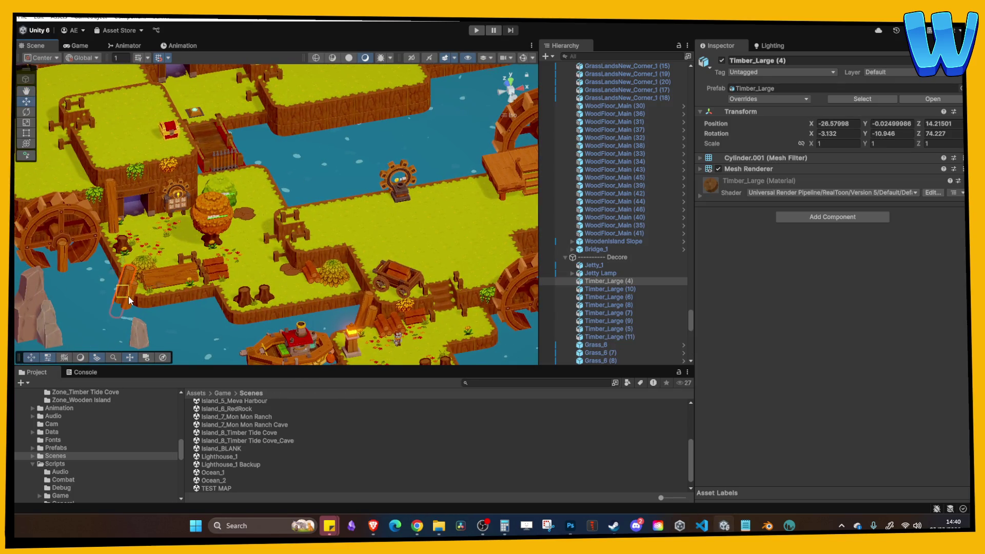
pyautogui.click(176, 273)
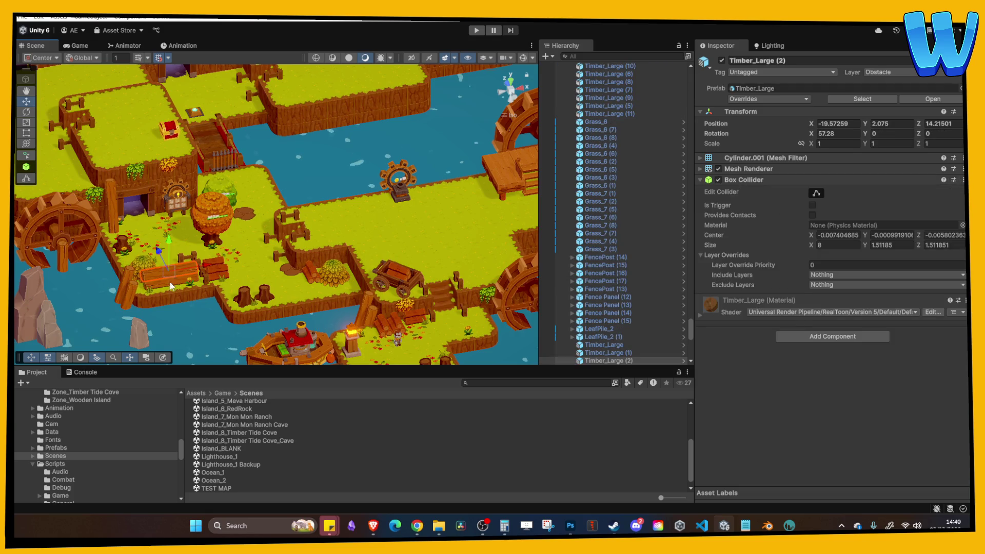
pyautogui.moveTo(176, 273)
pyautogui.mouseDown()
pyautogui.moveTo(233, 268)
pyautogui.moveTo(172, 288)
pyautogui.mouseUp()
pyautogui.keyDown('shift'); pyautogui.click(224, 282); pyautogui.keyUp('shift')
pyautogui.keyDown('shift'); pyautogui.click(172, 287); pyautogui.keyUp('shift')
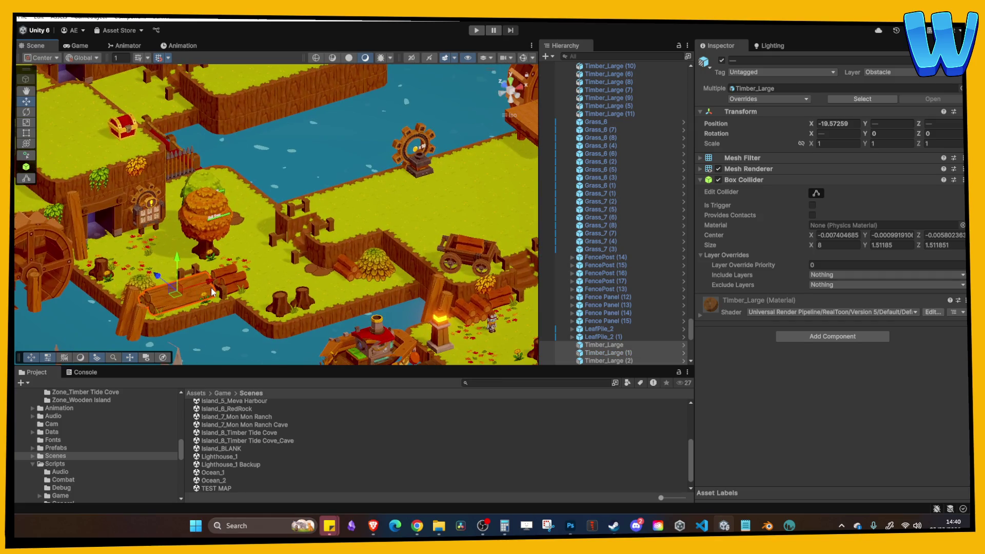
pyautogui.hotkey('ctrl', 'd')
pyautogui.press('f')
pyautogui.moveTo(271, 222)
pyautogui.mouseDown()
pyautogui.moveTo(272, 200)
pyautogui.moveTo(462, 177)
pyautogui.mouseUp()
pyautogui.press('f')
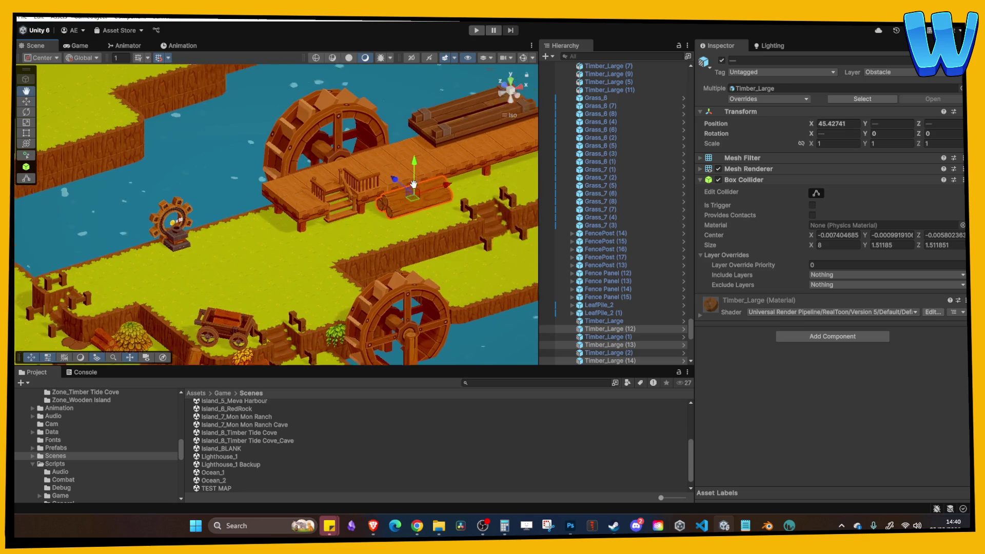
pyautogui.moveTo(312, 244)
pyautogui.mouseDown()
pyautogui.moveTo(420, 220)
pyautogui.moveTo(395, 271)
pyautogui.moveTo(307, 261)
pyautogui.moveTo(429, 284)
pyautogui.mouseUp()
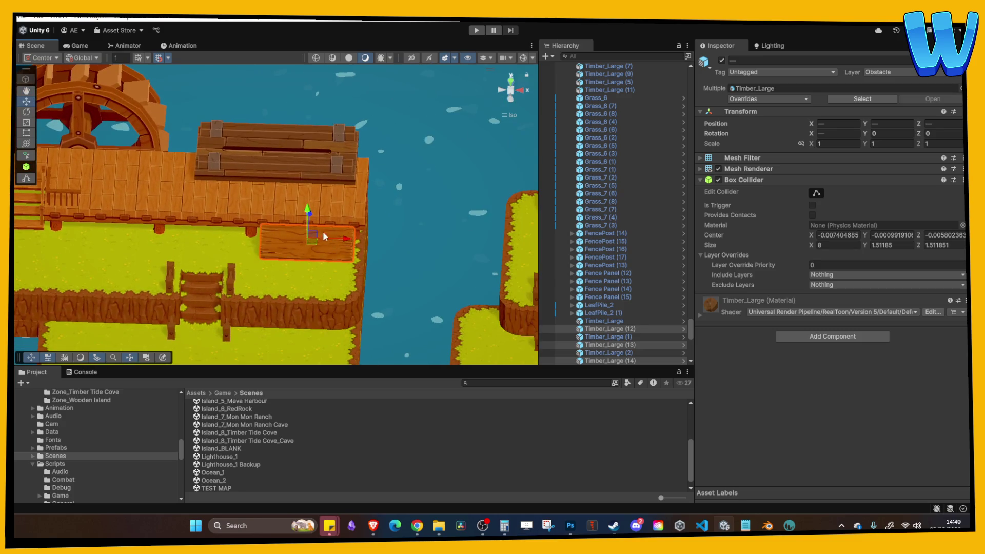
pyautogui.click(330, 249)
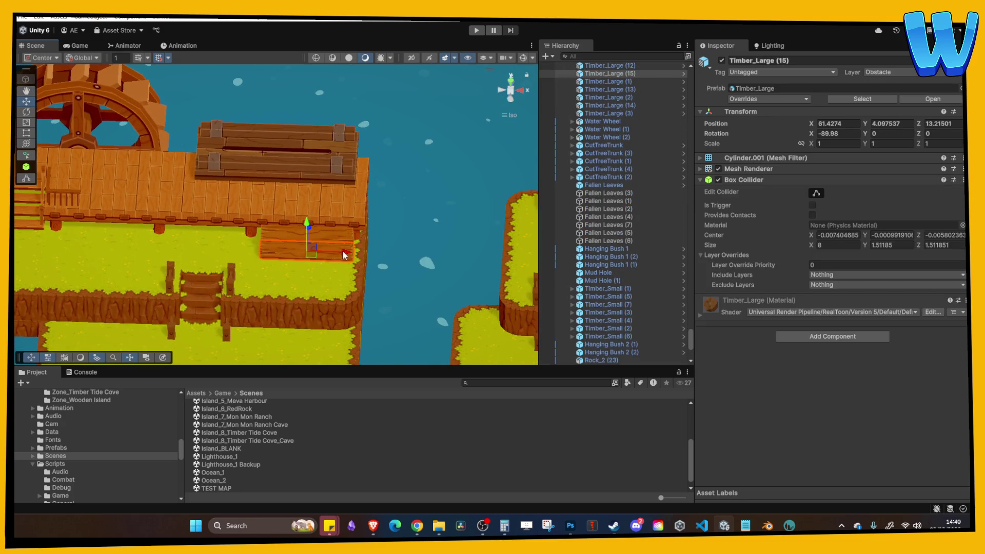
pyautogui.moveTo(310, 232)
pyautogui.mouseDown()
pyautogui.moveTo(311, 264)
pyautogui.moveTo(319, 257)
pyautogui.moveTo(334, 272)
pyautogui.moveTo(308, 255)
pyautogui.moveTo(352, 152)
pyautogui.moveTo(333, 94)
pyautogui.moveTo(343, 118)
pyautogui.moveTo(298, 220)
pyautogui.moveTo(241, 210)
pyautogui.moveTo(226, 220)
pyautogui.moveTo(177, 220)
pyautogui.moveTo(203, 199)
pyautogui.mouseUp()
# Step: Remove the right-hand Timber_Small (9) pile and shift Timber_Small (8) one unit along X
pyautogui.click(235, 275)
pyautogui.scroll(5, 358, 171)
pyautogui.moveTo(203, 199)
pyautogui.mouseDown()
pyautogui.moveTo(277, 200)
pyautogui.moveTo(233, 211)
pyautogui.moveTo(294, 186)
pyautogui.moveTo(300, 196)
pyautogui.mouseUp()
pyautogui.click(233, 210)
pyautogui.click(251, 198)
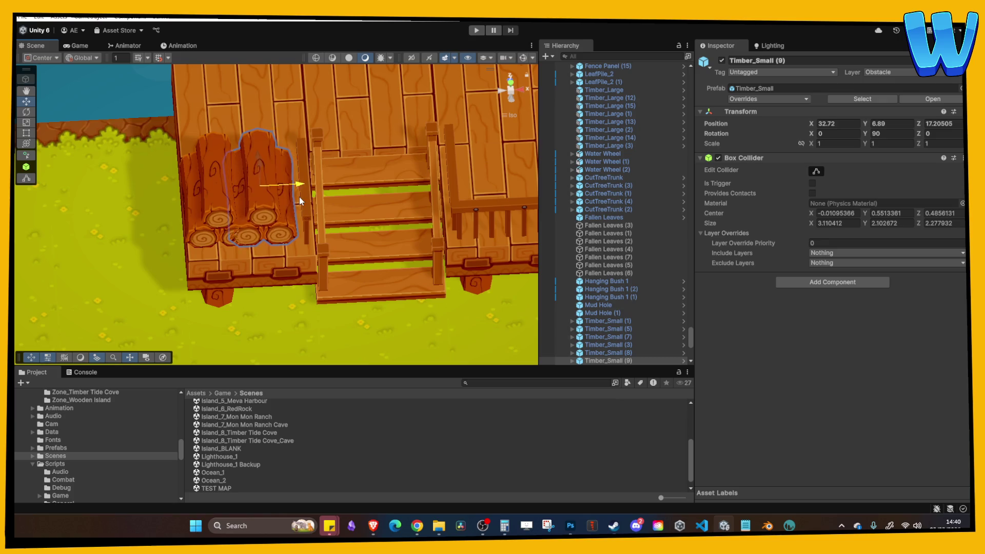
pyautogui.hotkey('ctrl', 'z')
pyautogui.hotkey('ctrl', 'z')
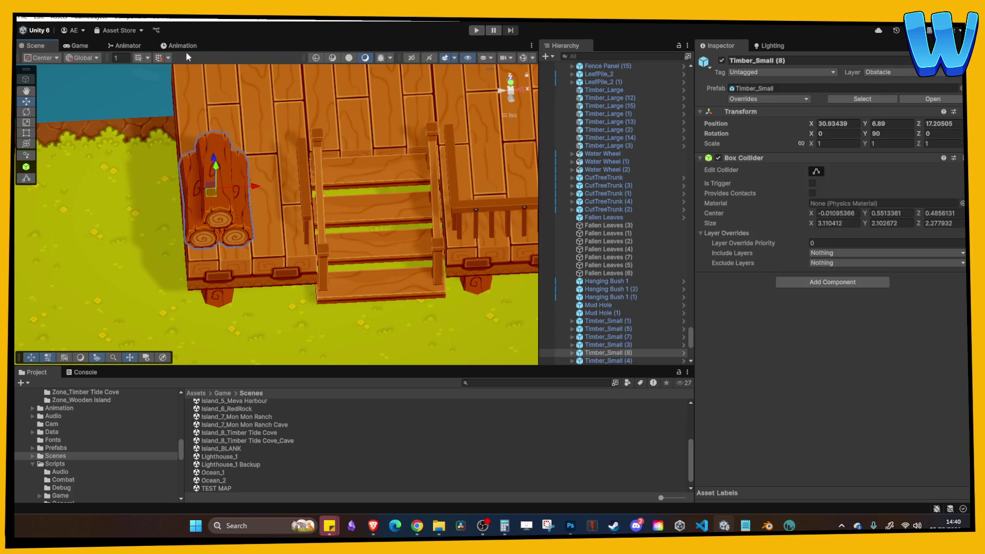
pyautogui.moveTo(255, 187); pyautogui.dragTo(275, 191)
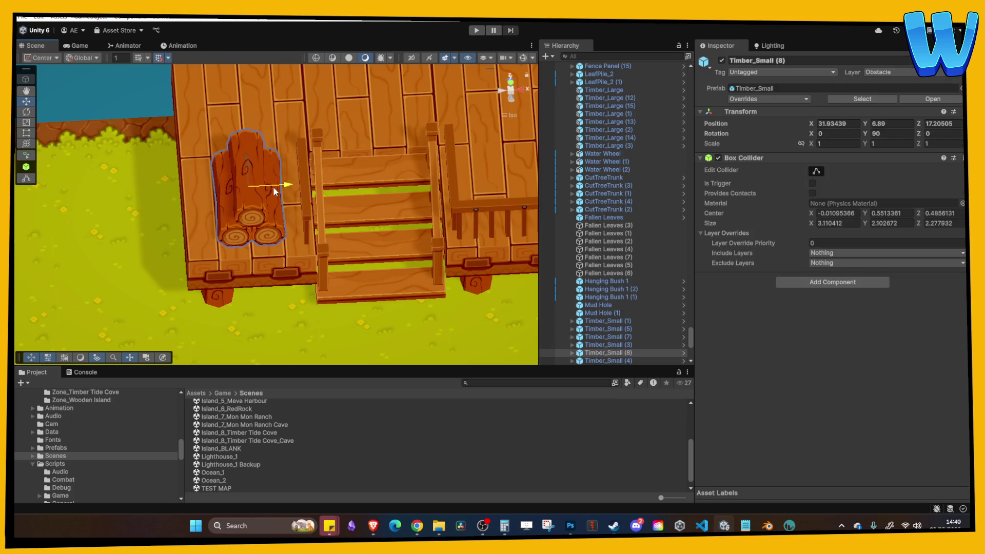
pyautogui.click(354, 202)
pyautogui.scroll(-2, 373, 158)
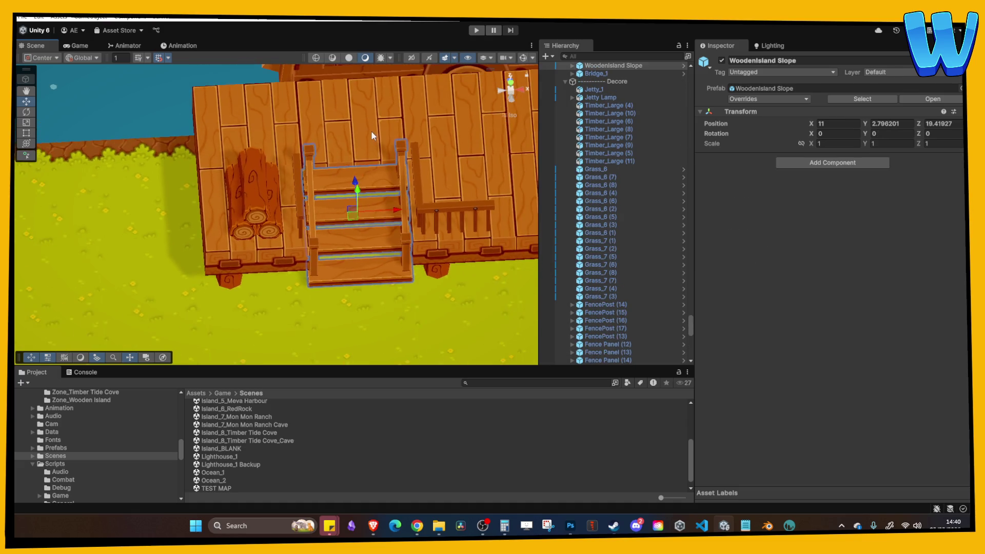
pyautogui.scroll(-3, 371, 131)
pyautogui.moveTo(334, 137)
pyautogui.mouseDown()
pyautogui.moveTo(226, 137)
pyautogui.moveTo(330, 201)
pyautogui.moveTo(247, 180)
pyautogui.mouseUp()
# Step: Move Timber_Large (16) onto the upper deck and rotate it to stand upright
pyautogui.press('w')
pyautogui.click(305, 273)
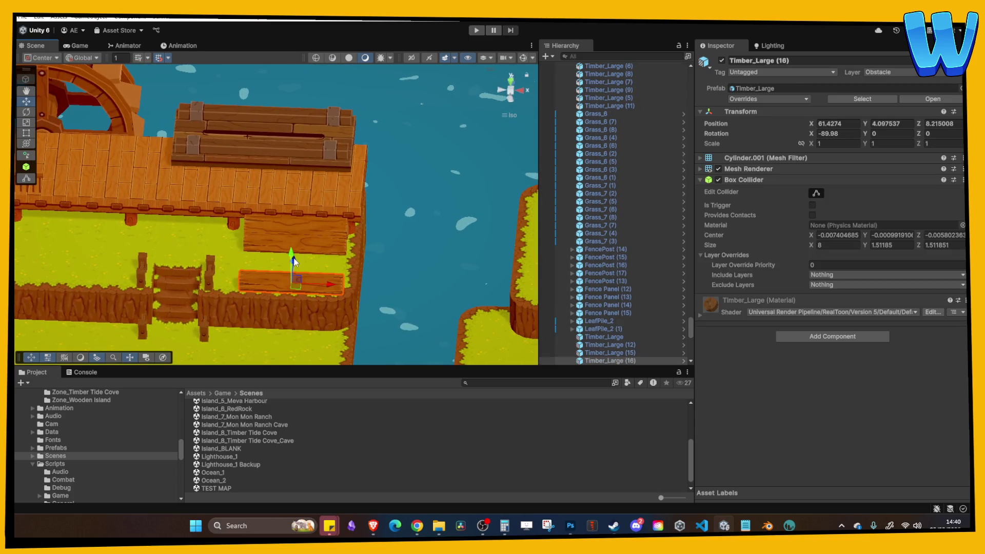
pyautogui.moveTo(294, 261); pyautogui.dragTo(327, 124)
pyautogui.click(896, 135)
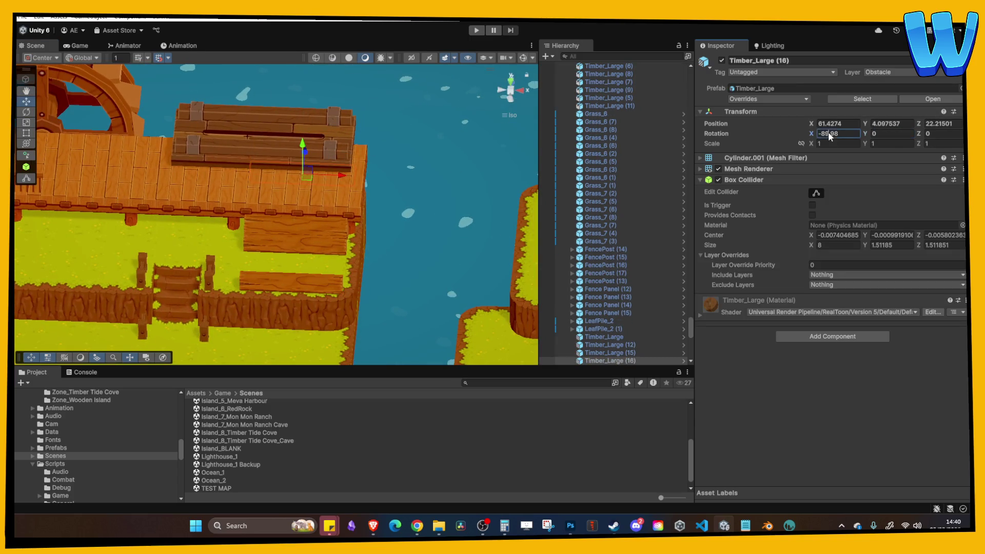
pyautogui.write('0')
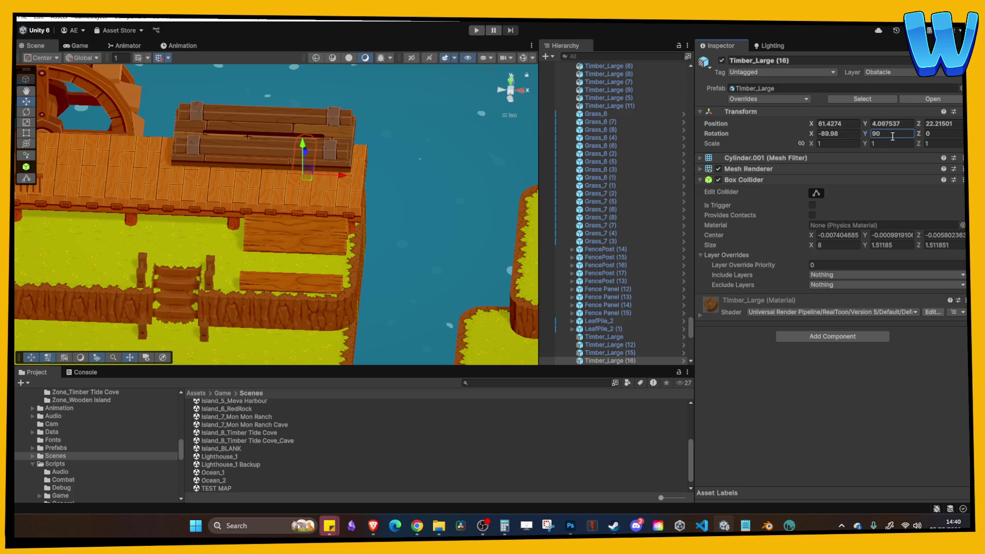
pyautogui.write('0')
pyautogui.click(926, 133)
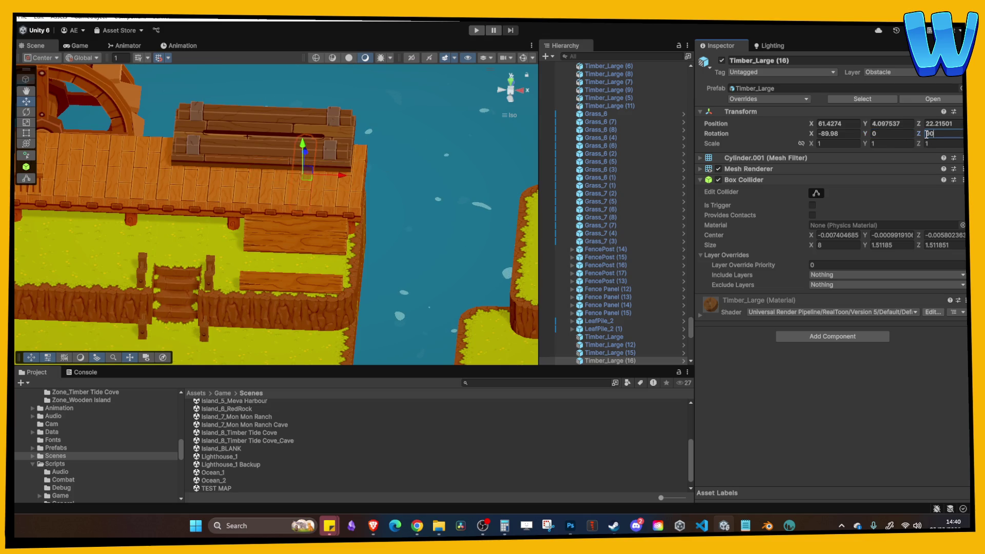
pyautogui.press('e')
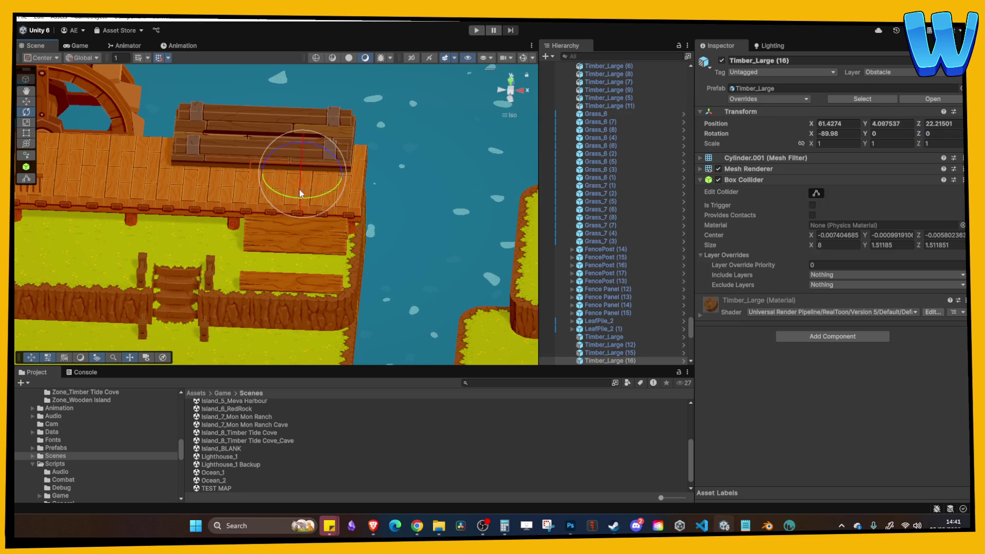
pyautogui.click(19, 101)
pyautogui.moveTo(279, 185); pyautogui.dragTo(432, 197)
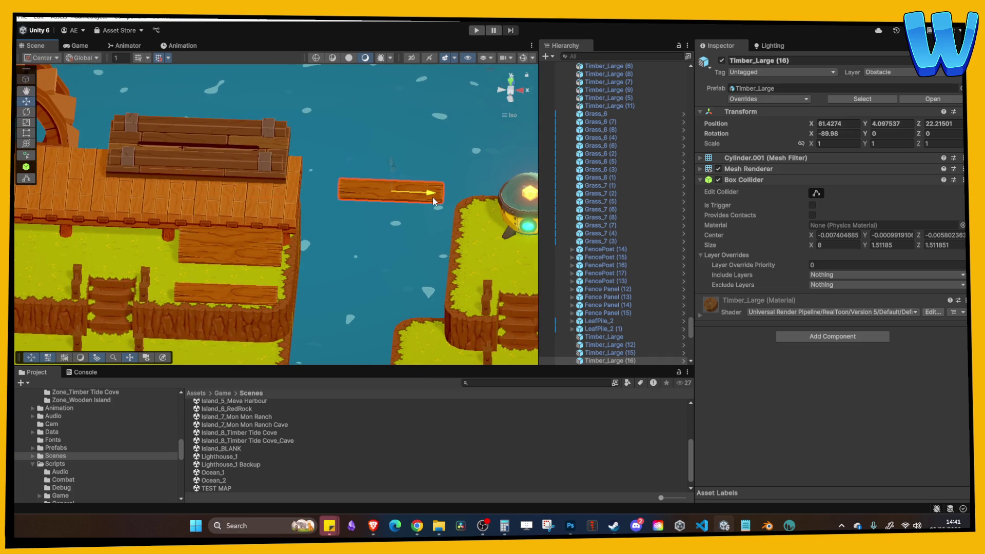
pyautogui.press('e')
pyautogui.moveTo(185, 131)
pyautogui.mouseDown()
pyautogui.moveTo(294, 168)
pyautogui.moveTo(149, 178)
pyautogui.moveTo(174, 185)
pyautogui.mouseUp()
pyautogui.moveTo(354, 256)
pyautogui.mouseDown()
pyautogui.moveTo(359, 331)
pyautogui.moveTo(358, 306)
pyautogui.mouseUp()
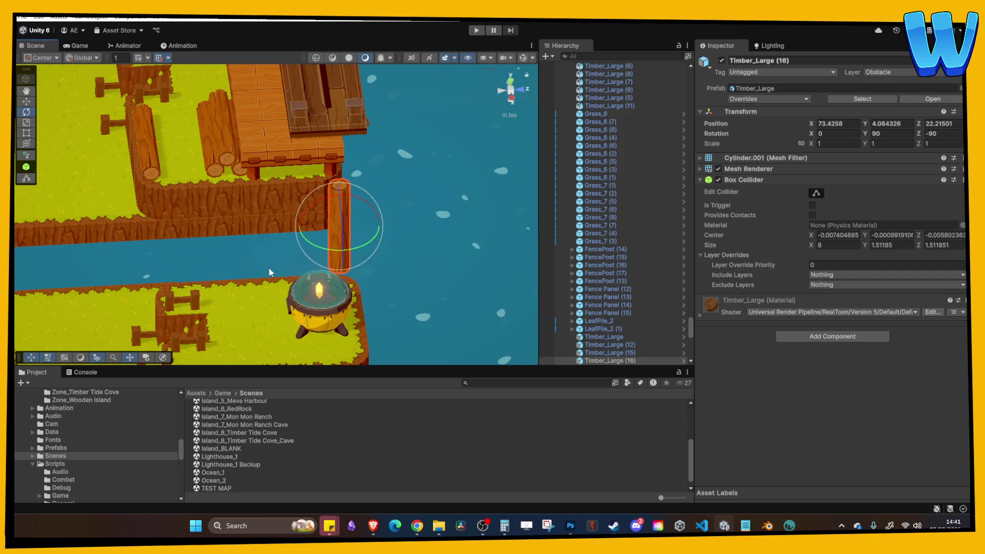
pyautogui.moveTo(269, 267); pyautogui.dragTo(411, 248)
pyautogui.scroll(-2, 411, 248)
# Step: Set the post's Y rotation to 90 and place it at the pier's back edge
pyautogui.press('w')
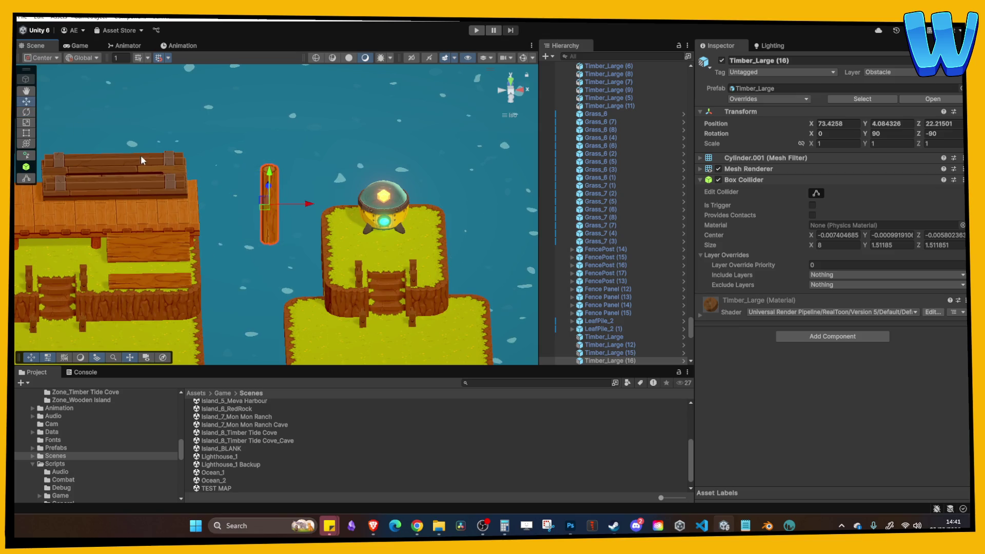
pyautogui.scroll(2, 310, 201)
pyautogui.moveTo(310, 201)
pyautogui.mouseDown()
pyautogui.moveTo(371, 222)
pyautogui.moveTo(242, 201)
pyautogui.mouseUp()
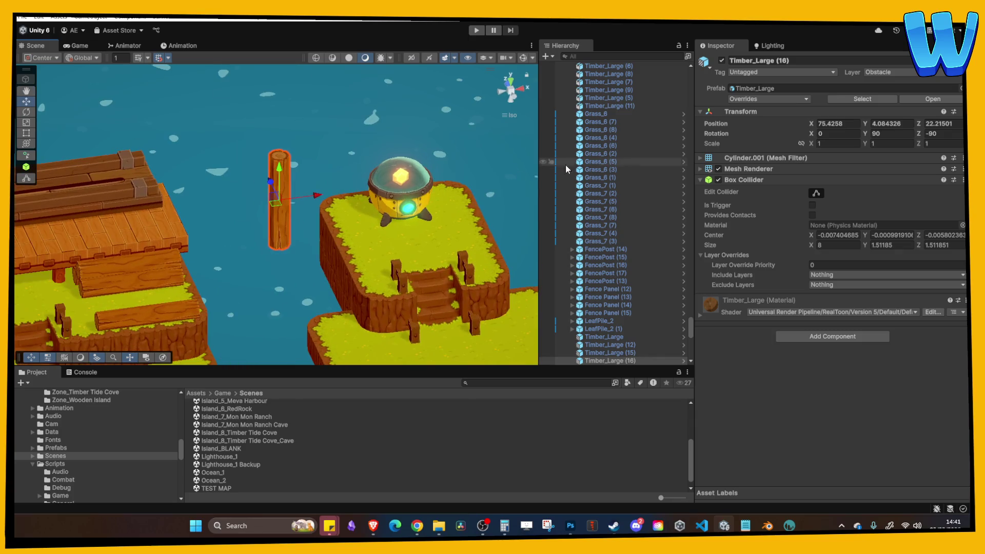
pyautogui.click(868, 135)
pyautogui.write('90')
pyautogui.press('Return')
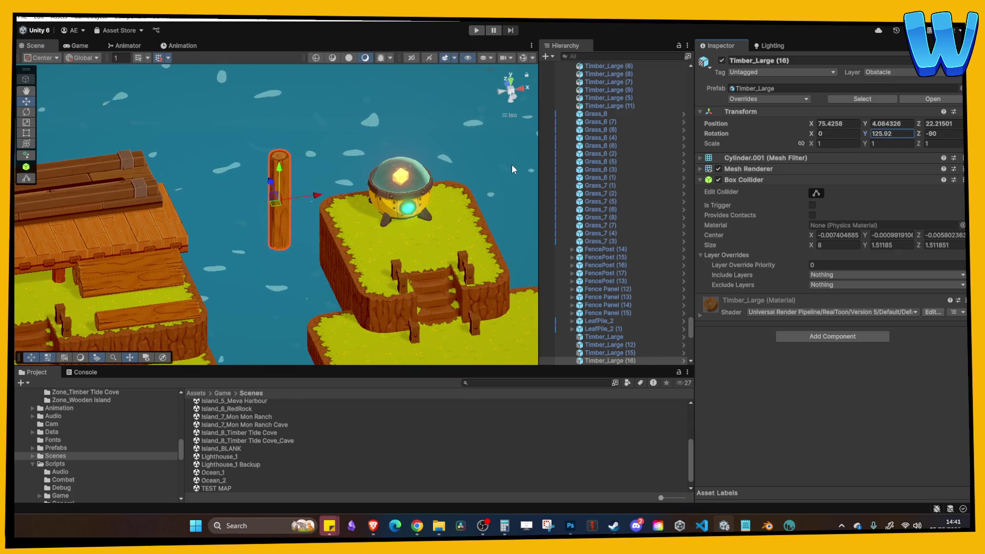
pyautogui.moveTo(317, 195); pyautogui.dragTo(77, 221)
pyautogui.press('f')
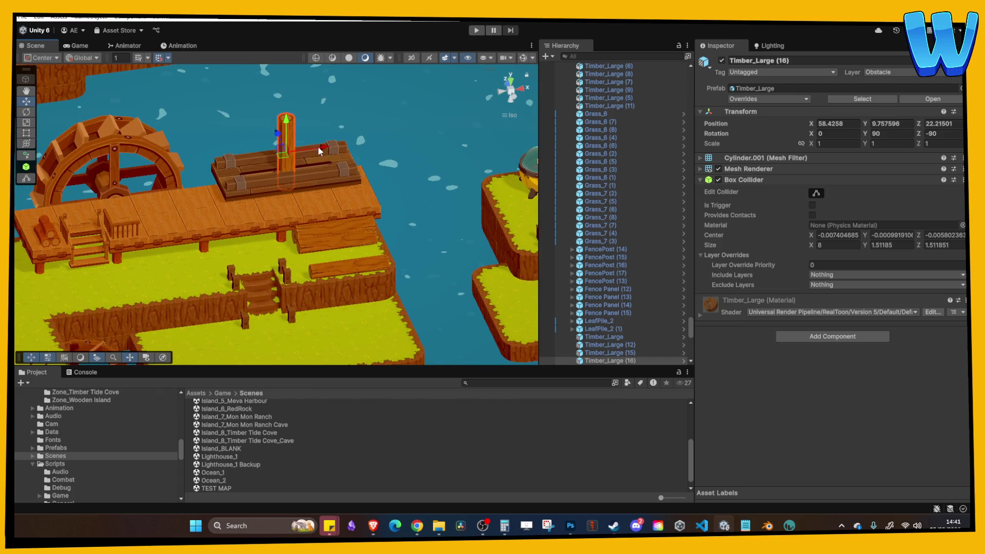
pyautogui.moveTo(318, 147)
pyautogui.mouseDown()
pyautogui.moveTo(215, 168)
pyautogui.moveTo(183, 140)
pyautogui.mouseUp()
pyautogui.press('f')
# Step: Hide Mill_Platform to expose the floor planks beneath it
pyautogui.click(261, 203)
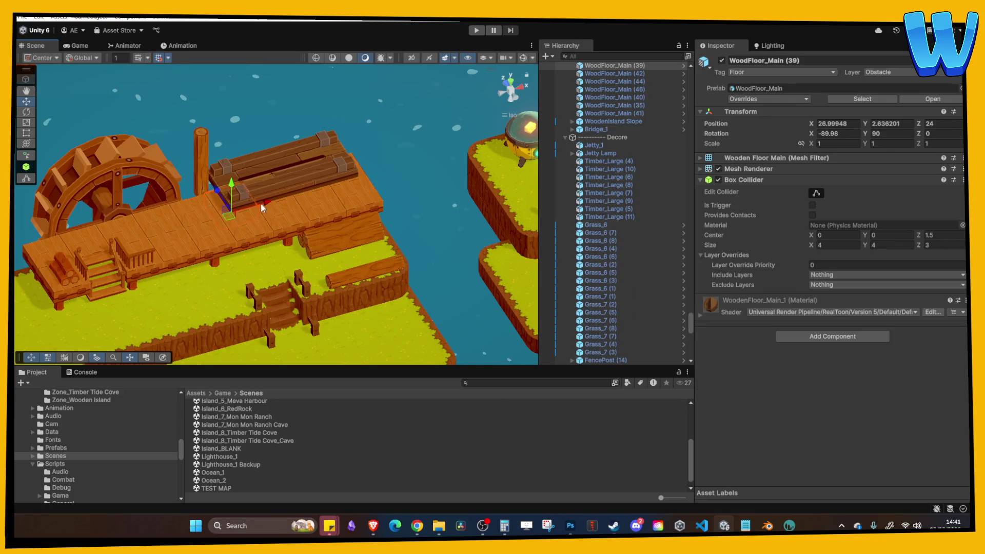
pyautogui.keyDown('alt'); pyautogui.moveTo(260, 203); pyautogui.dragTo(265, 258); pyautogui.keyUp('alt')
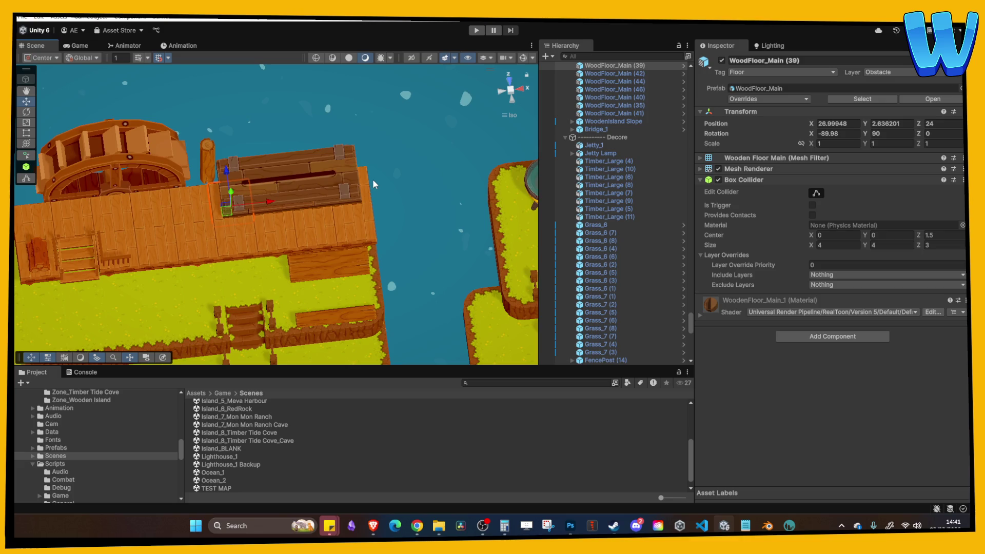
pyautogui.click(313, 181)
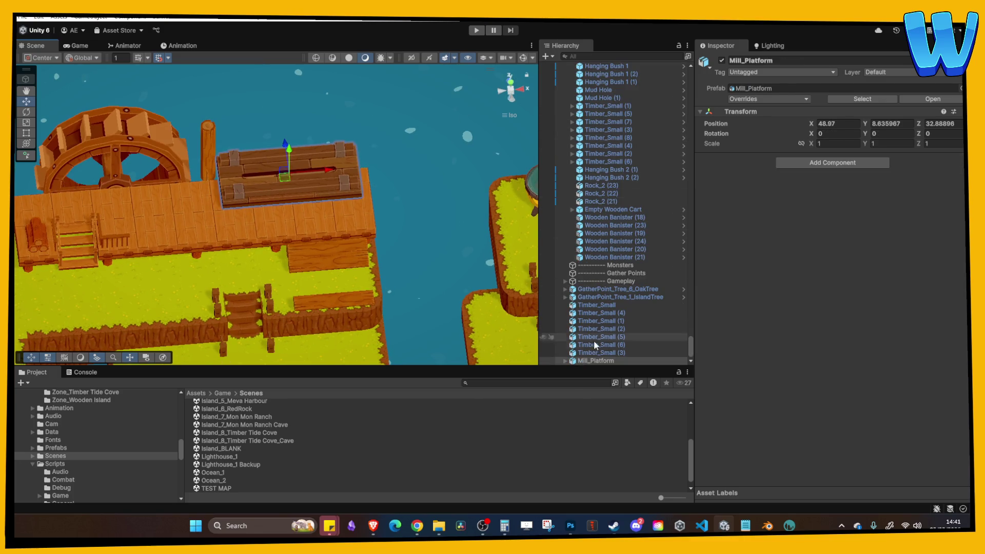
pyautogui.click(543, 360)
# Step: Duplicate two floor planks further up the pier, then make Mill_Platform visible again
pyautogui.click(275, 186)
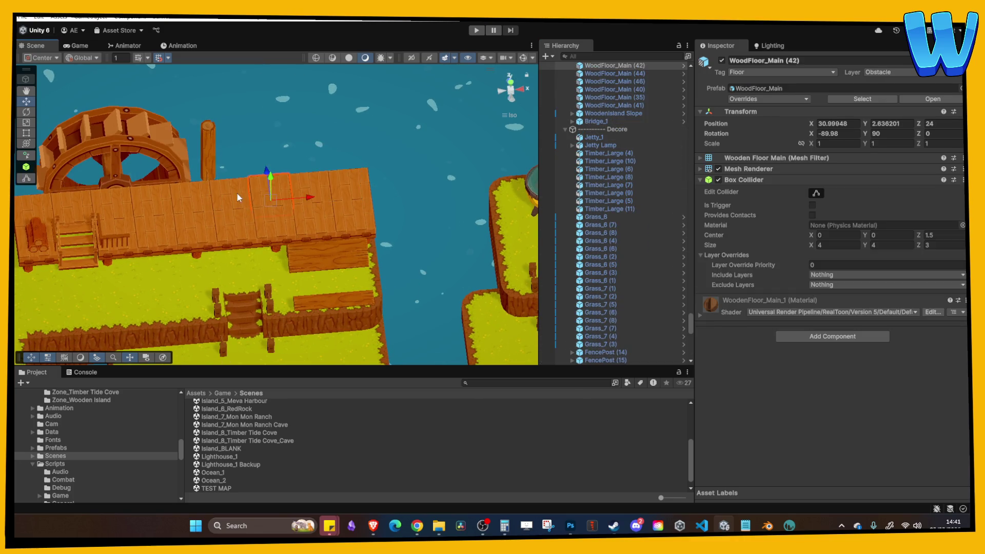
pyautogui.keyDown('shift'); pyautogui.click(308, 186); pyautogui.keyUp('shift')
pyautogui.hotkey('ctrl', 'd')
pyautogui.moveTo(266, 170)
pyautogui.mouseDown()
pyautogui.moveTo(286, 127)
pyautogui.moveTo(288, 146)
pyautogui.mouseUp()
pyautogui.scroll(-10, 615, 231)
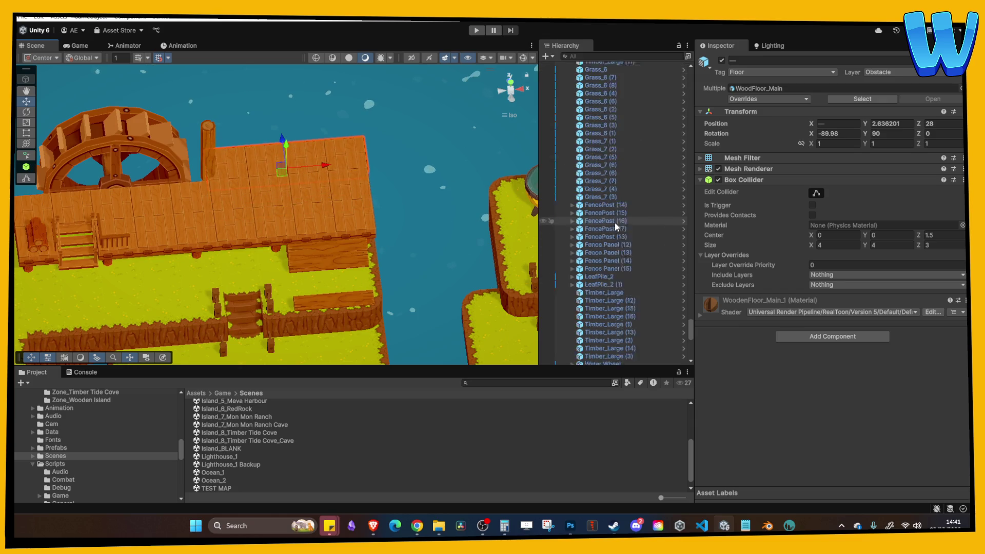
pyautogui.scroll(-5, 611, 290)
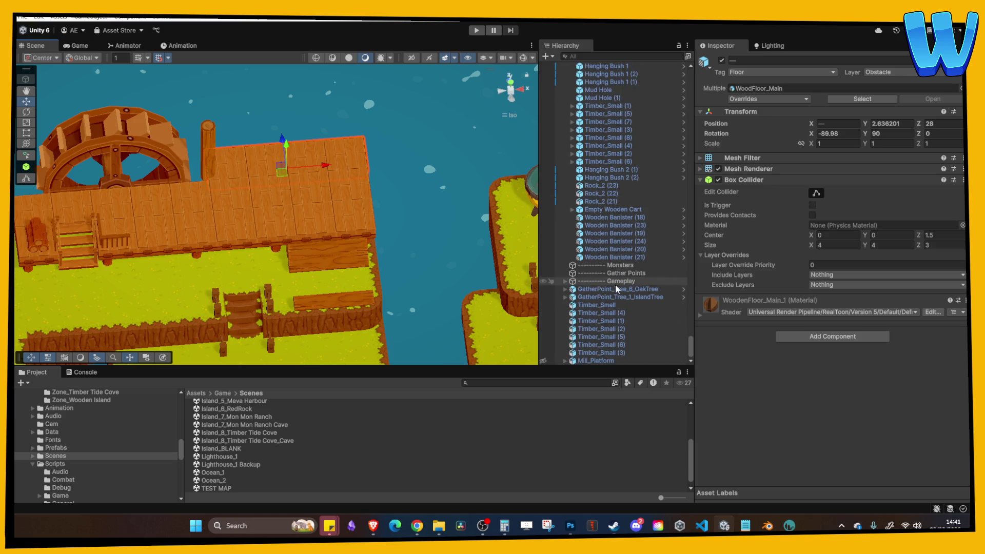
pyautogui.click(544, 360)
pyautogui.scroll(3, 408, 276)
pyautogui.click(329, 199)
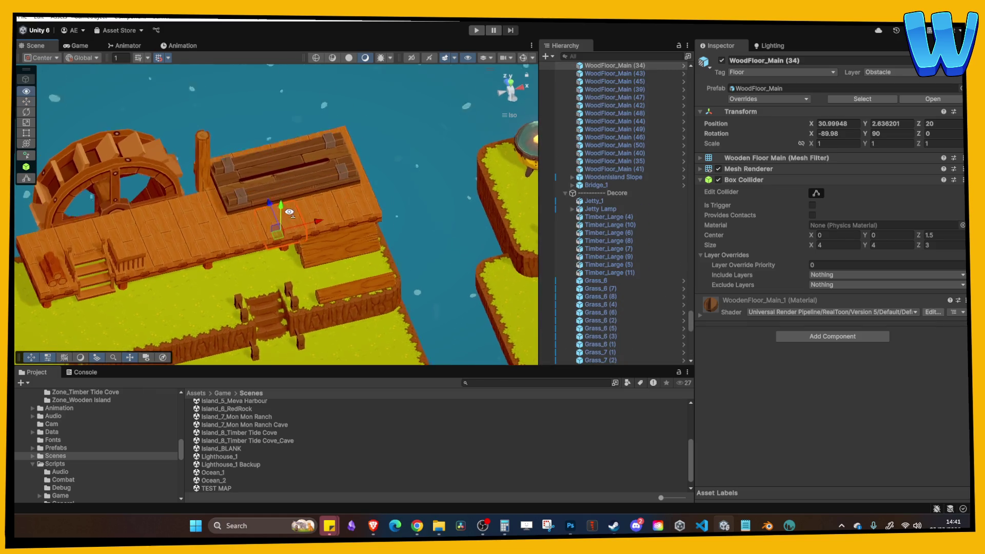
# Step: Shift Timber_Large (16) 2 units along Z and duplicate it as Timber_Large (17) at the far corner
pyautogui.click(208, 161)
pyautogui.moveTo(177, 170)
pyautogui.mouseDown()
pyautogui.moveTo(163, 156)
pyautogui.moveTo(235, 149)
pyautogui.moveTo(248, 138)
pyautogui.moveTo(401, 128)
pyautogui.mouseUp()
pyautogui.hotkey('ctrl', 'd')
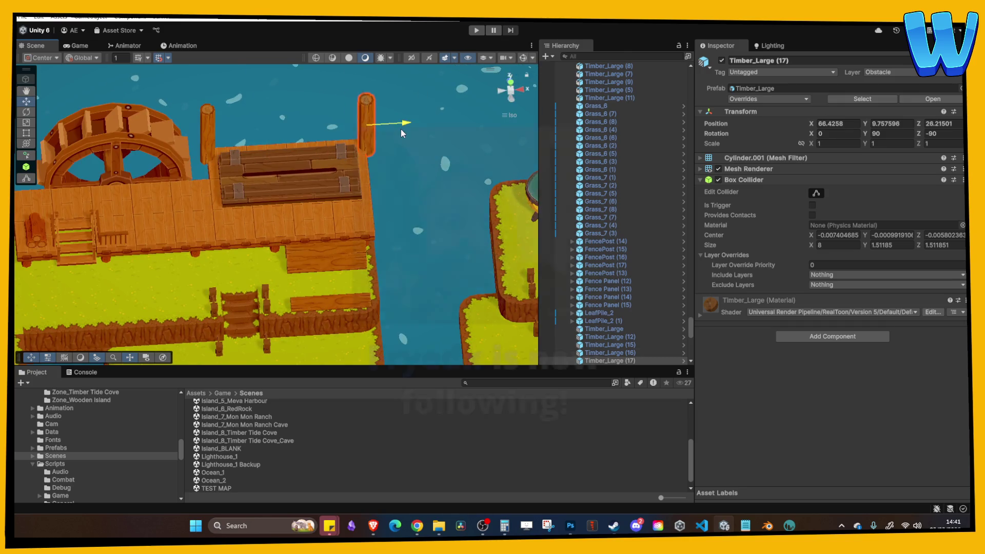
pyautogui.scroll(3, 401, 129)
pyautogui.scroll(-2, 276, 213)
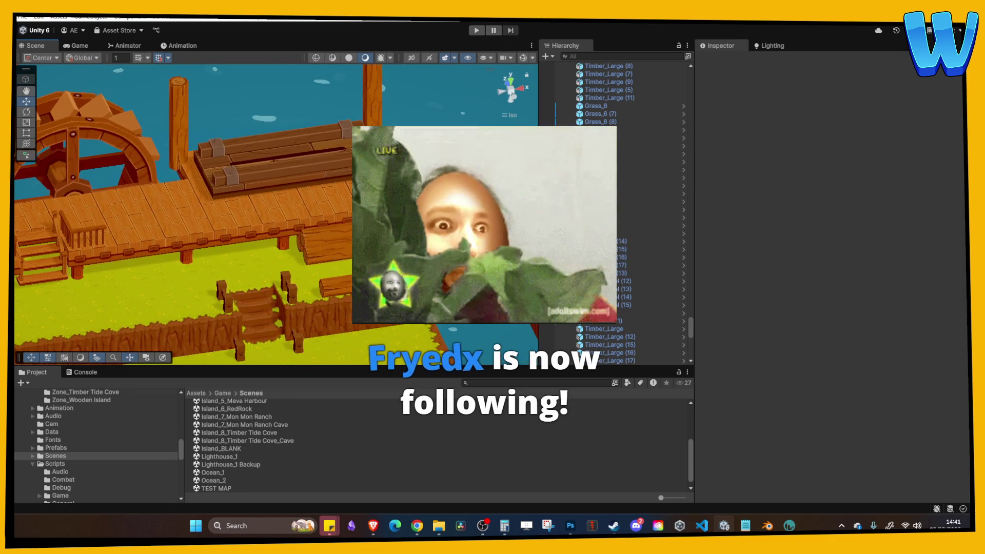
pyautogui.scroll(-2, 276, 213)
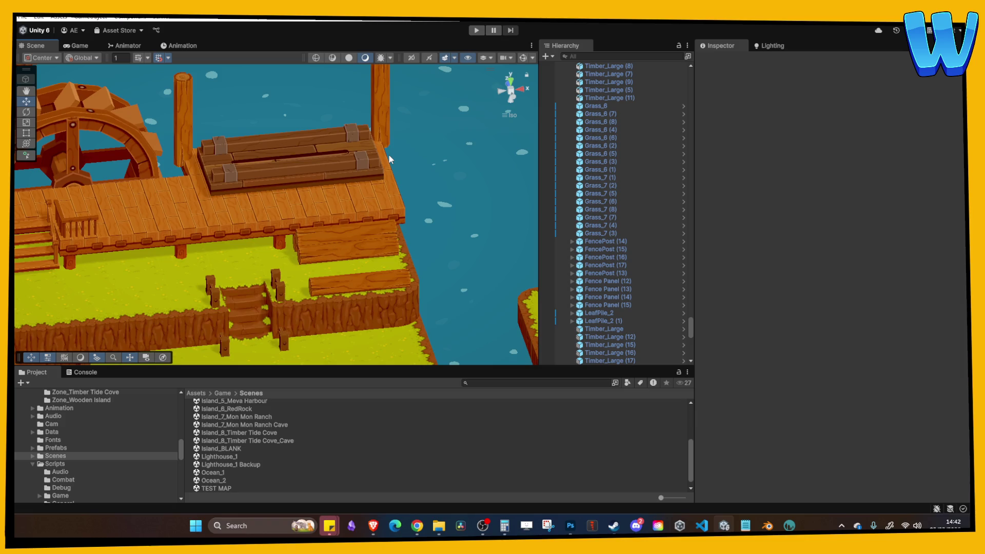
pyautogui.scroll(5, 383, 155)
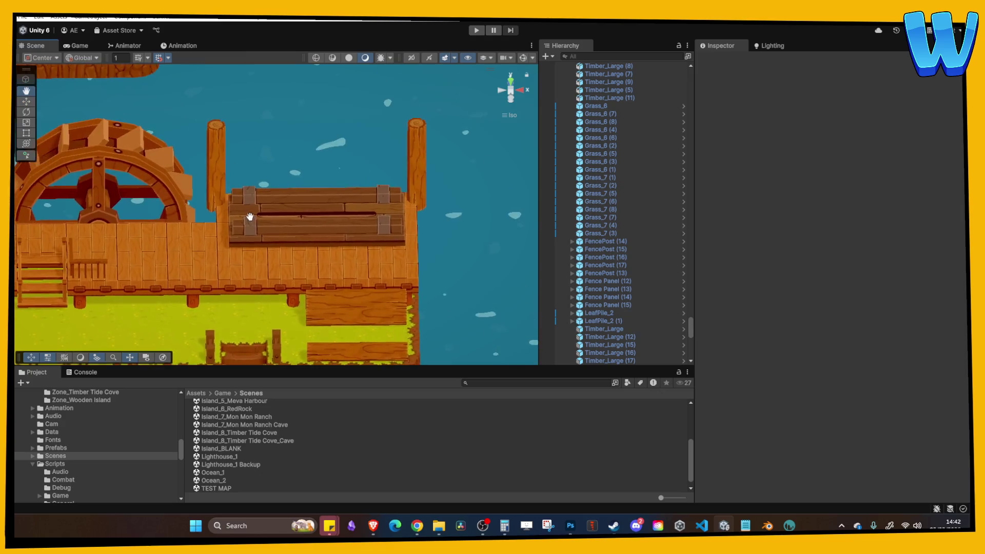
pyautogui.click(199, 193)
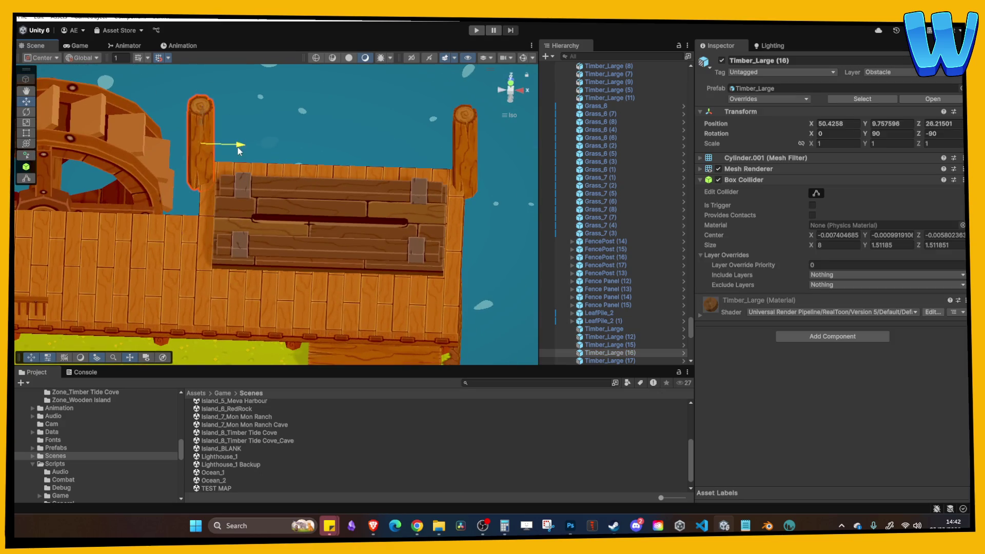
pyautogui.click(469, 162)
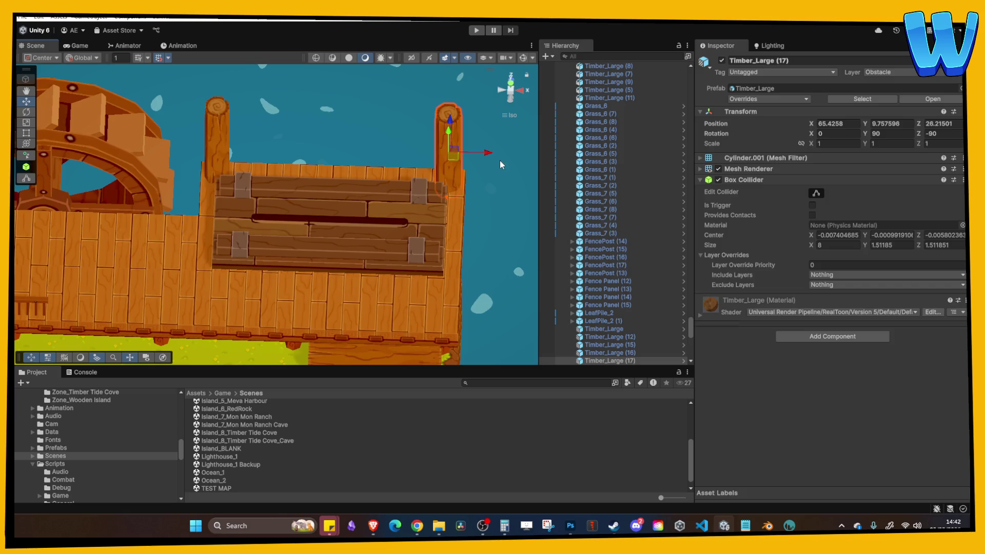
pyautogui.click(499, 160)
pyautogui.moveTo(500, 160)
pyautogui.mouseDown()
pyautogui.moveTo(430, 137)
pyautogui.moveTo(362, 148)
pyautogui.moveTo(330, 178)
pyautogui.moveTo(198, 161)
pyautogui.mouseUp()
pyautogui.moveTo(327, 104); pyautogui.dragTo(362, 112)
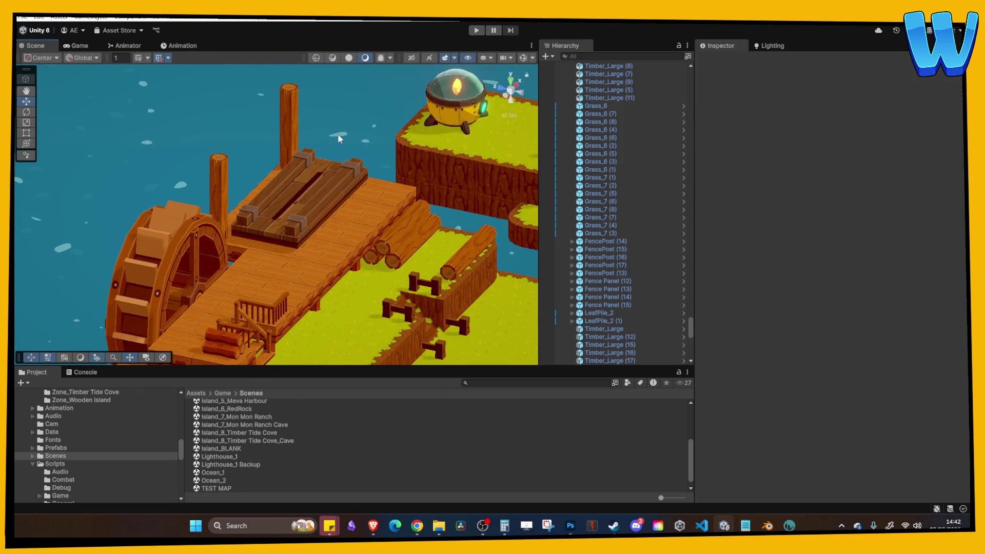
# Step: Collapse the Decore and Terrain groups in the Hierarchy
pyautogui.scroll(3, 339, 139)
pyautogui.scroll(-10, 674, 312)
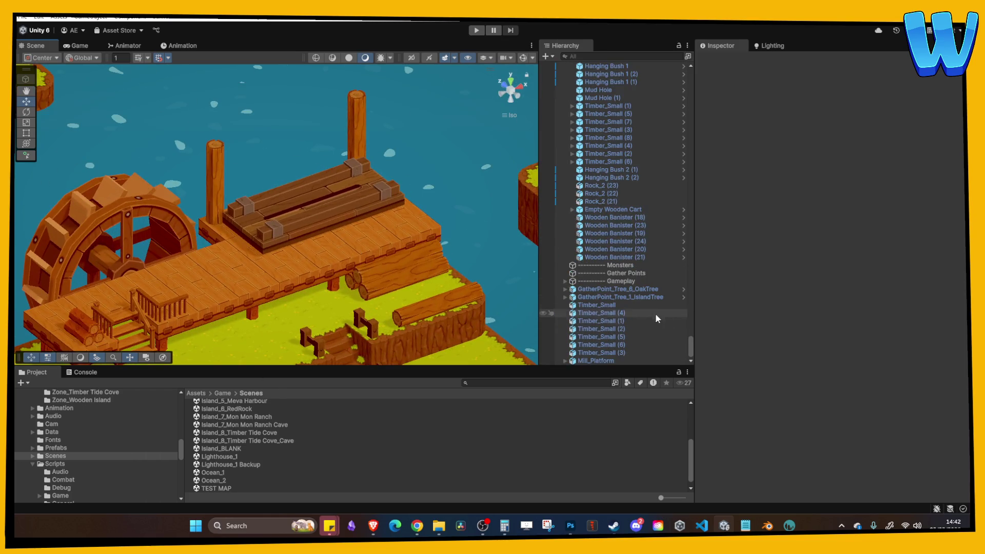
pyautogui.click(627, 250)
pyautogui.press('Left')
pyautogui.press('Left')
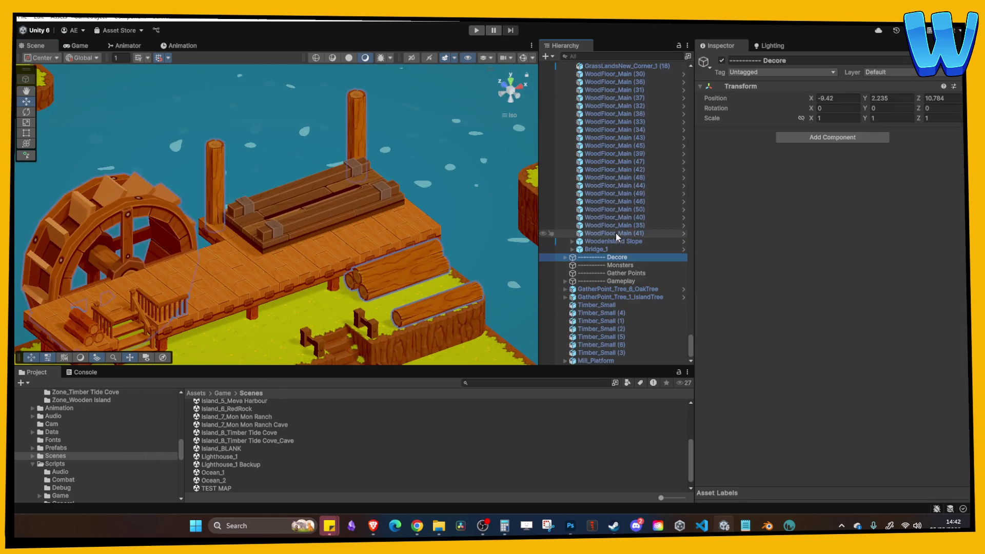
pyautogui.scroll(10, 616, 205)
pyautogui.click(612, 183)
pyautogui.press('Left')
# Step: Select Timber_Small through Timber_Small (3) and drag them into the Decore group
pyautogui.click(605, 226)
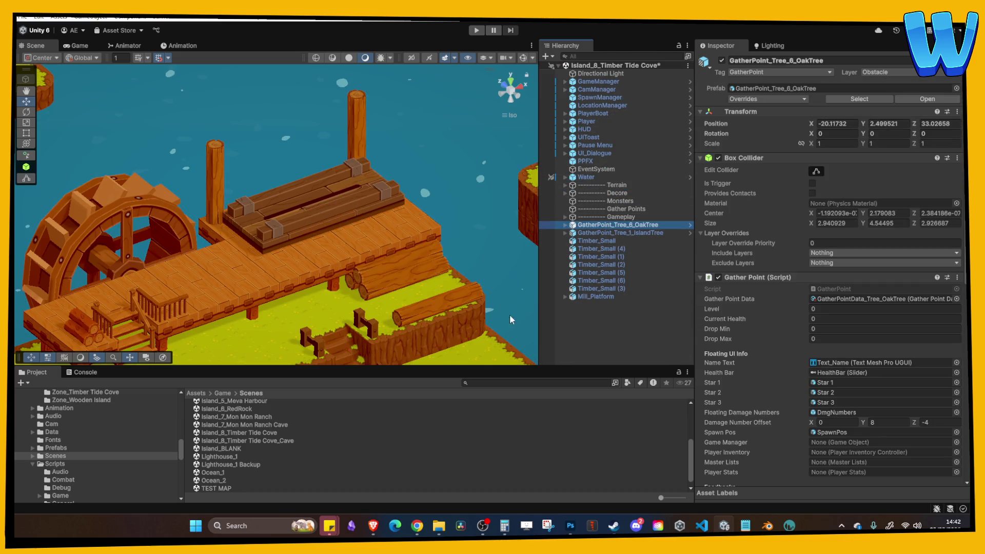
pyautogui.click(599, 315)
pyautogui.click(611, 224)
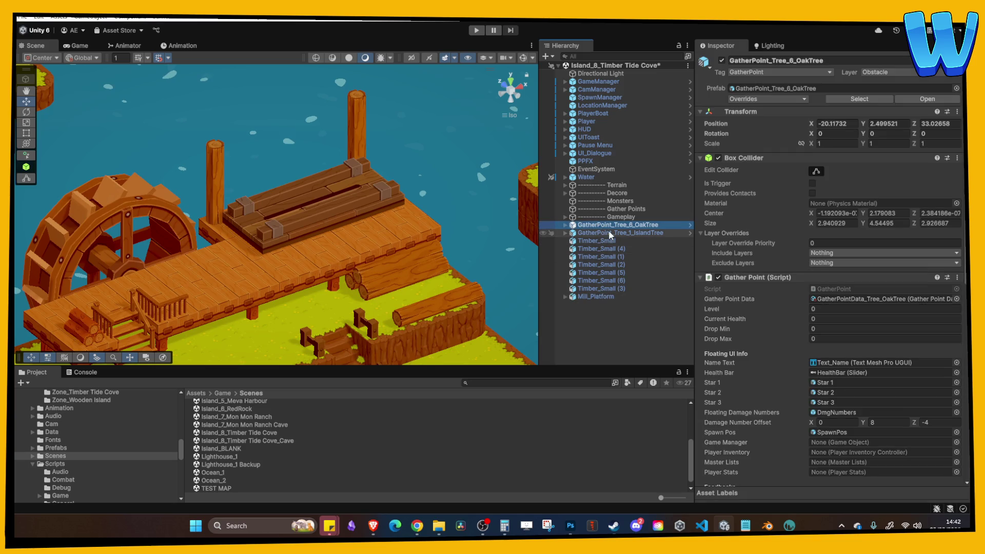
pyautogui.keyDown('ctrl'); pyautogui.click(610, 234); pyautogui.keyUp('ctrl')
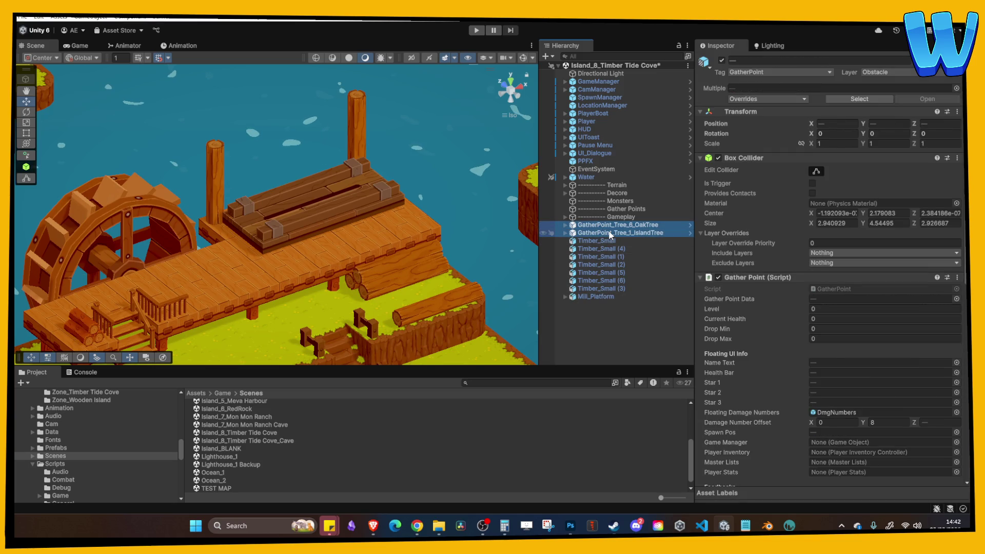
pyautogui.click(608, 239)
pyautogui.keyDown('shift'); pyautogui.click(609, 287); pyautogui.keyUp('shift')
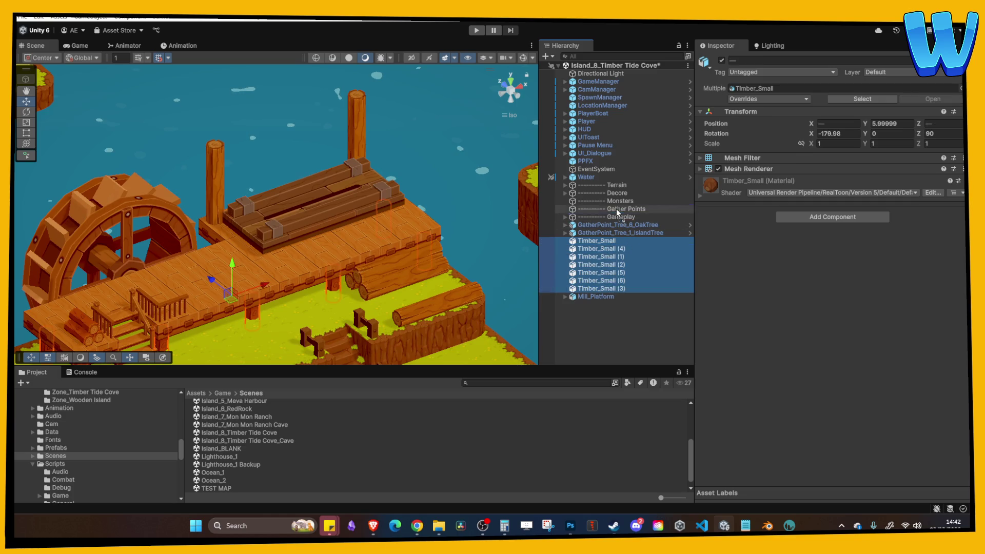
pyautogui.moveTo(616, 208); pyautogui.dragTo(615, 191)
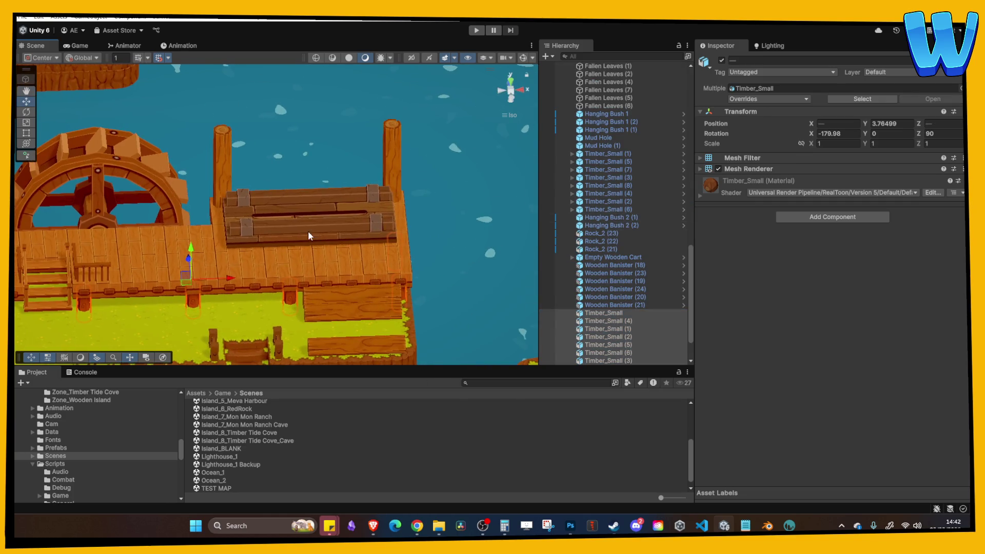
pyautogui.click(604, 306)
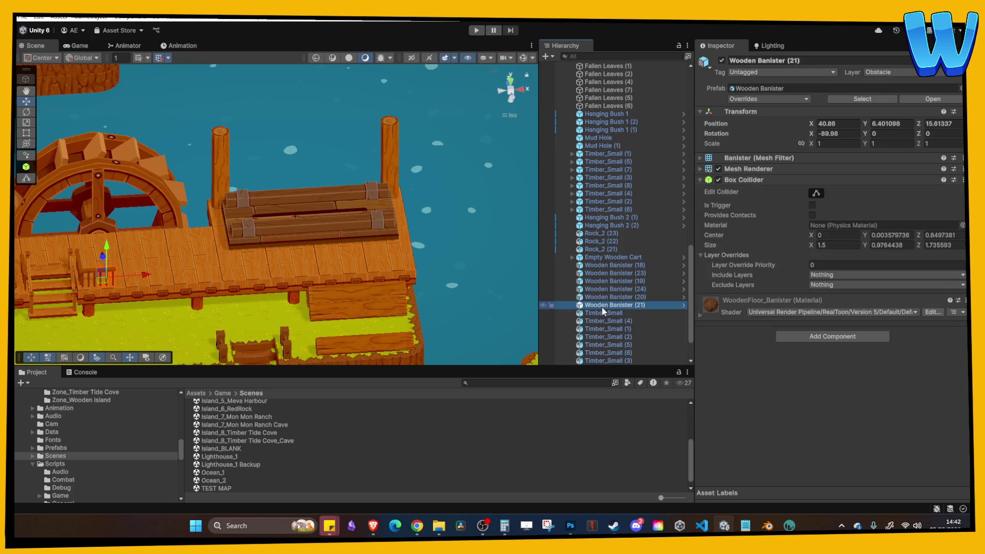
pyautogui.press('Left')
pyautogui.rightClick(602, 316)
# Step: Move Mill_Platform into the Gameplay group in the Hierarchy
pyautogui.click(577, 272)
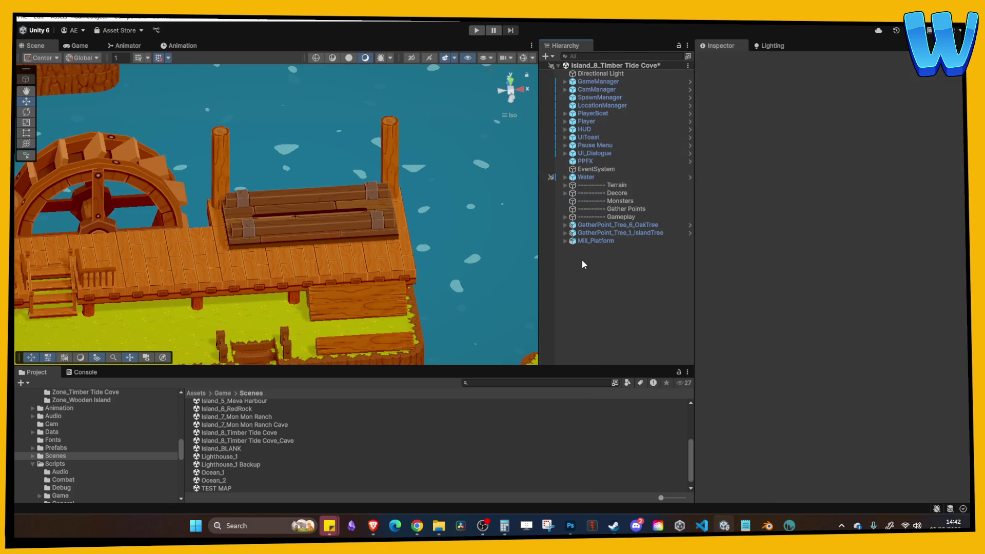
pyautogui.moveTo(595, 241); pyautogui.dragTo(631, 217)
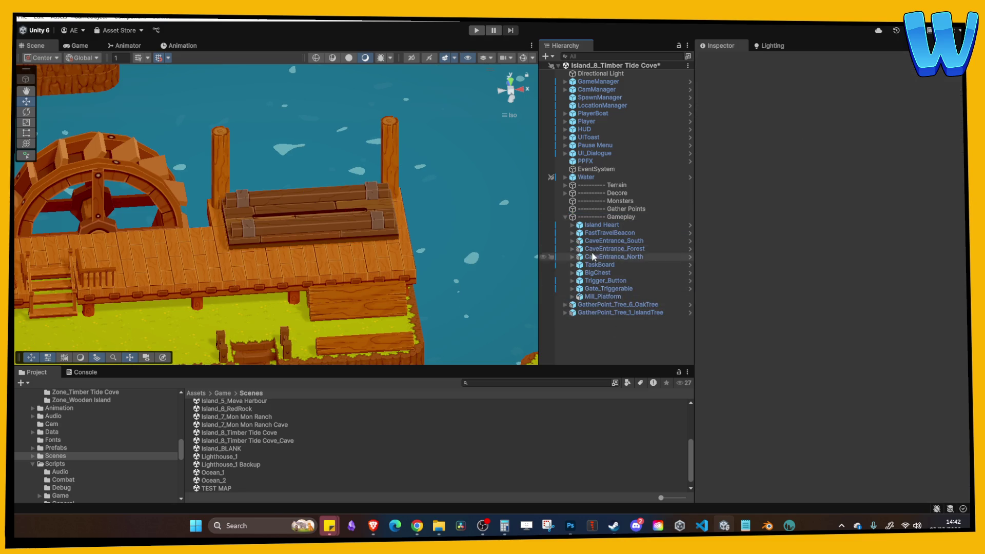
pyautogui.click(565, 216)
# Step: Create a new Cube, raise it above the dock and stretch it into a flat slab
pyautogui.rightClick(618, 308)
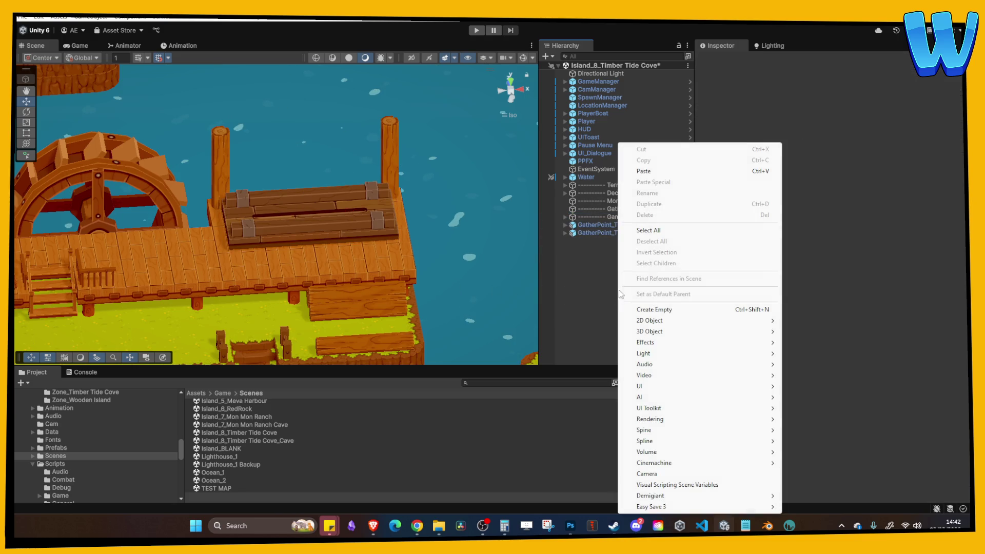
pyautogui.moveTo(771, 338)
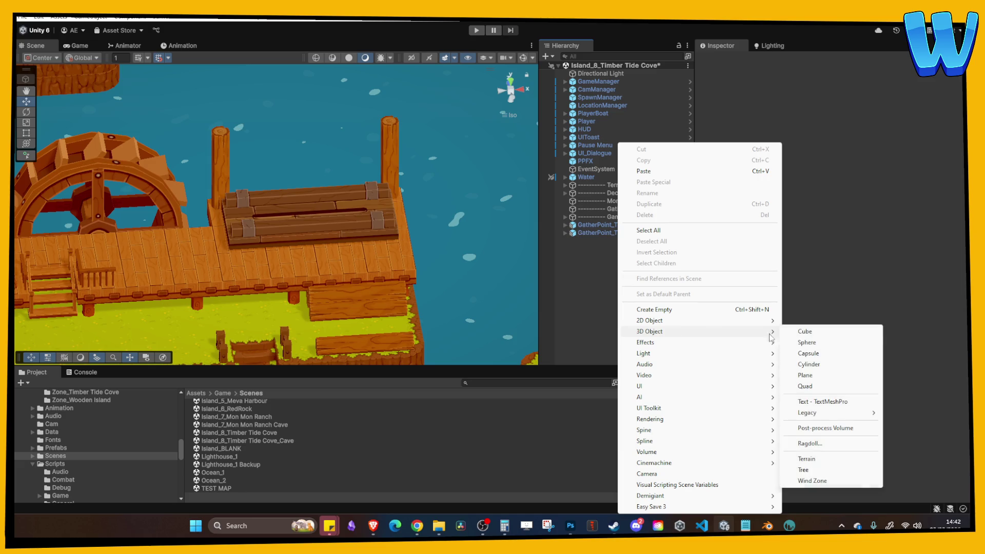
pyautogui.click(805, 331)
pyautogui.rightClick(360, 272)
pyautogui.moveTo(277, 191); pyautogui.dragTo(277, 113)
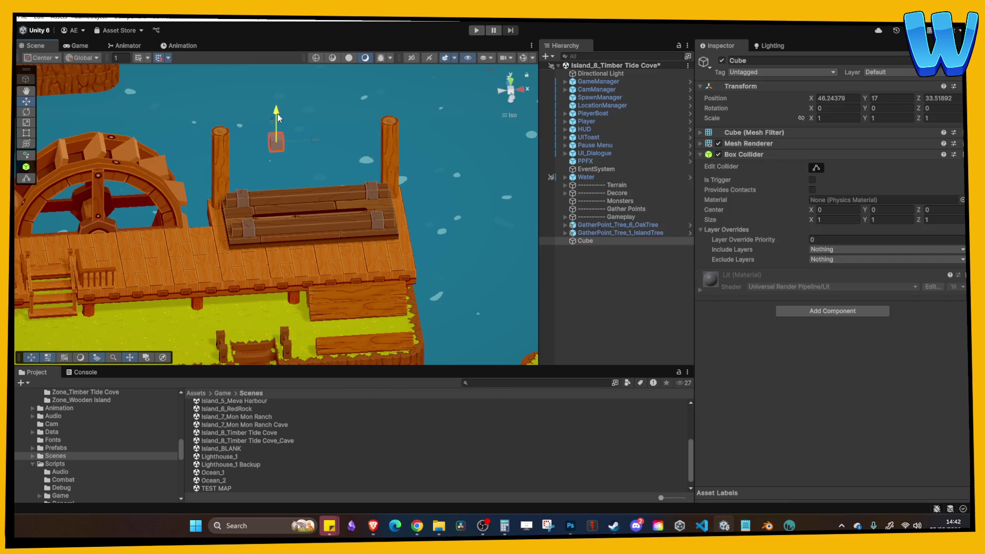
pyautogui.scroll(2, 164, 120)
pyautogui.click(26, 132)
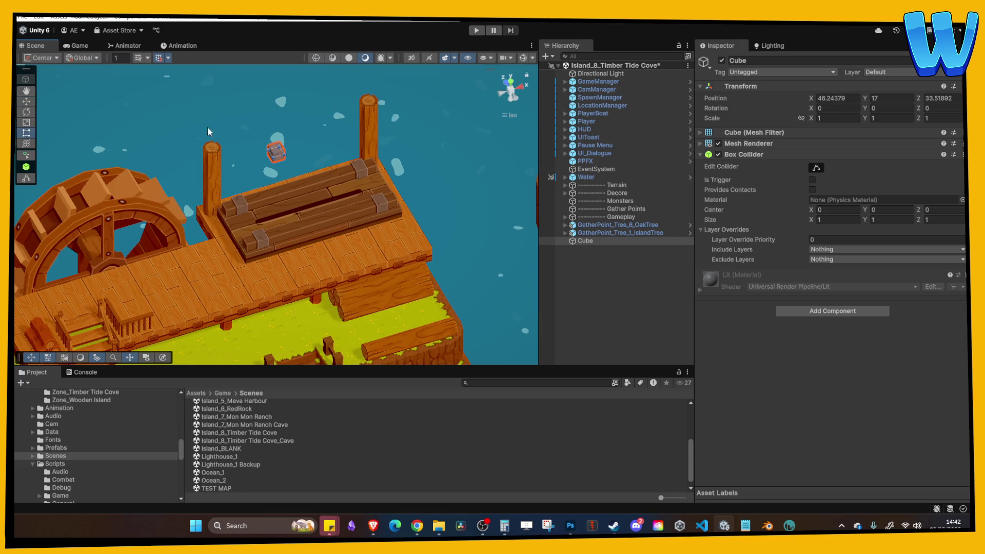
pyautogui.moveTo(283, 147); pyautogui.dragTo(395, 117)
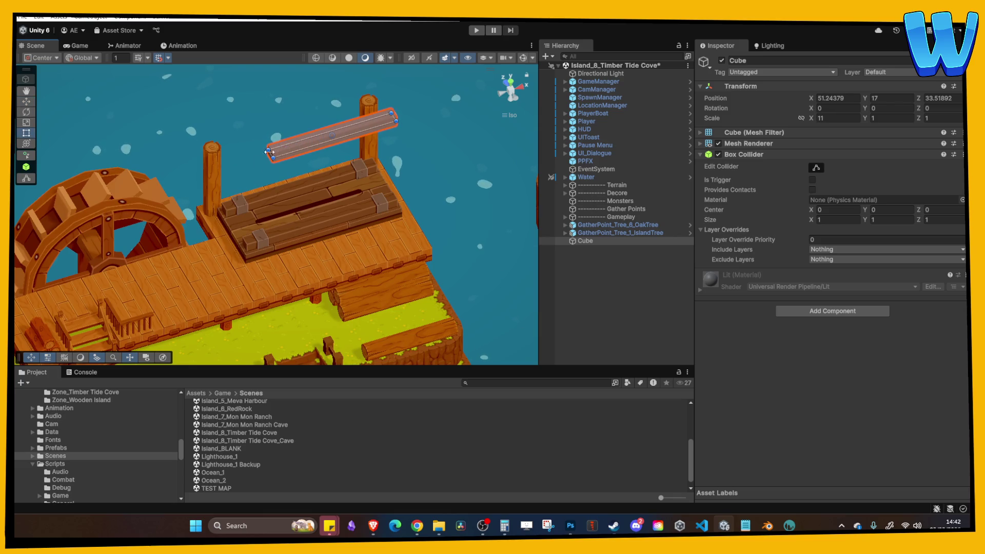
pyautogui.moveTo(272, 153)
pyautogui.mouseDown()
pyautogui.moveTo(222, 180)
pyautogui.moveTo(323, 176)
pyautogui.mouseUp()
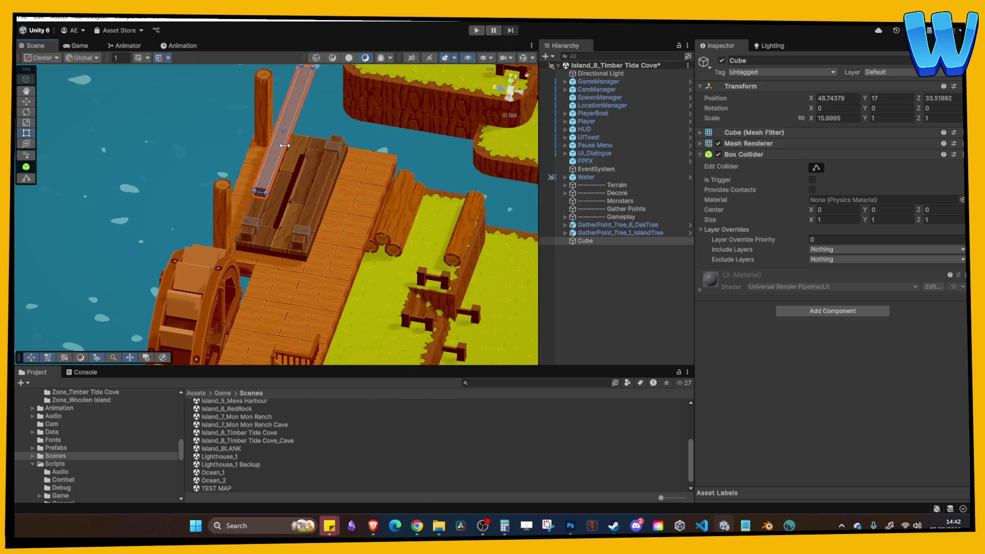
pyautogui.moveTo(288, 131); pyautogui.dragTo(354, 144)
pyautogui.moveTo(299, 187); pyautogui.dragTo(325, 186)
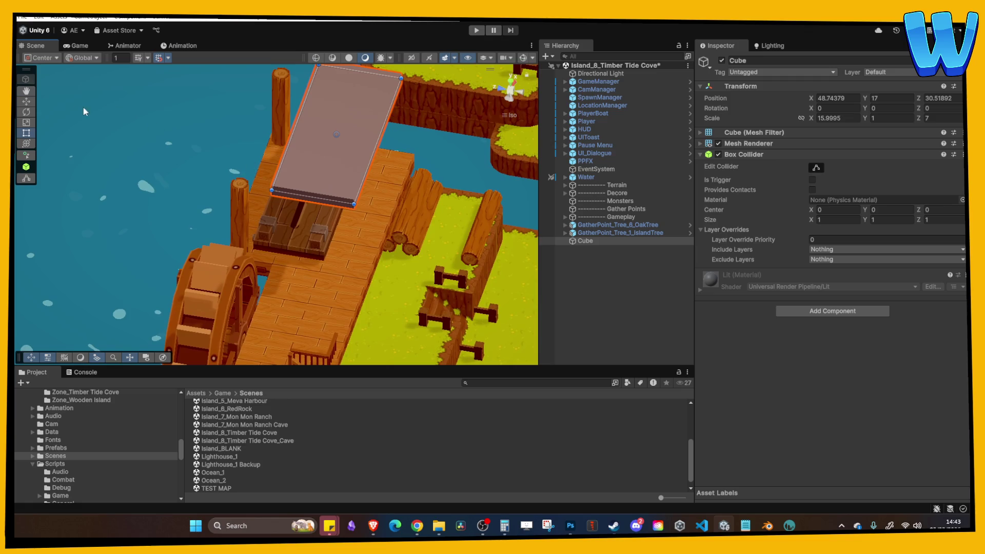
# Step: Move the slab over the dock, lower it one unit and widen it to cover the platform
pyautogui.press('w')
pyautogui.moveTo(300, 130); pyautogui.dragTo(223, 119)
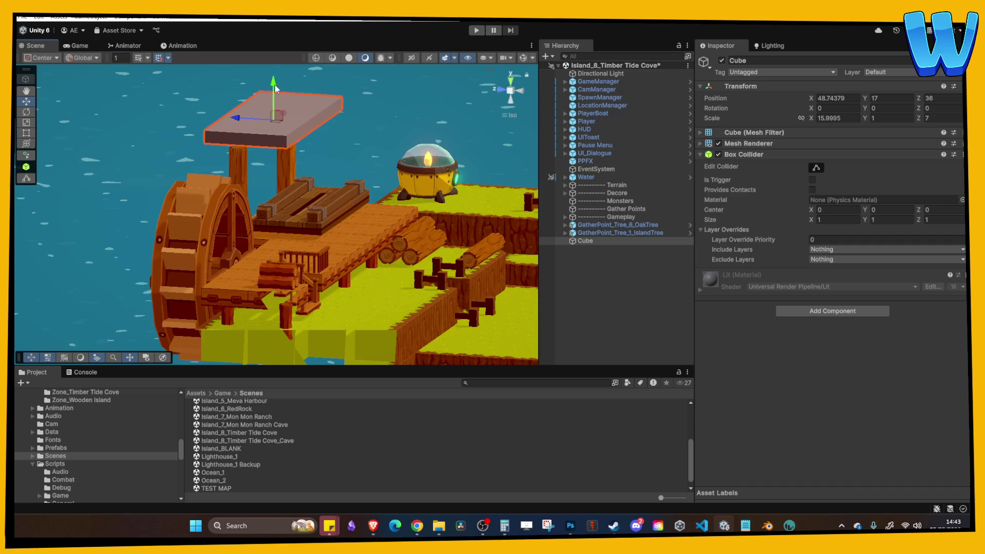
pyautogui.moveTo(275, 97)
pyautogui.mouseDown()
pyautogui.moveTo(271, 124)
pyautogui.moveTo(297, 152)
pyautogui.mouseUp()
pyautogui.scroll(3, 263, 122)
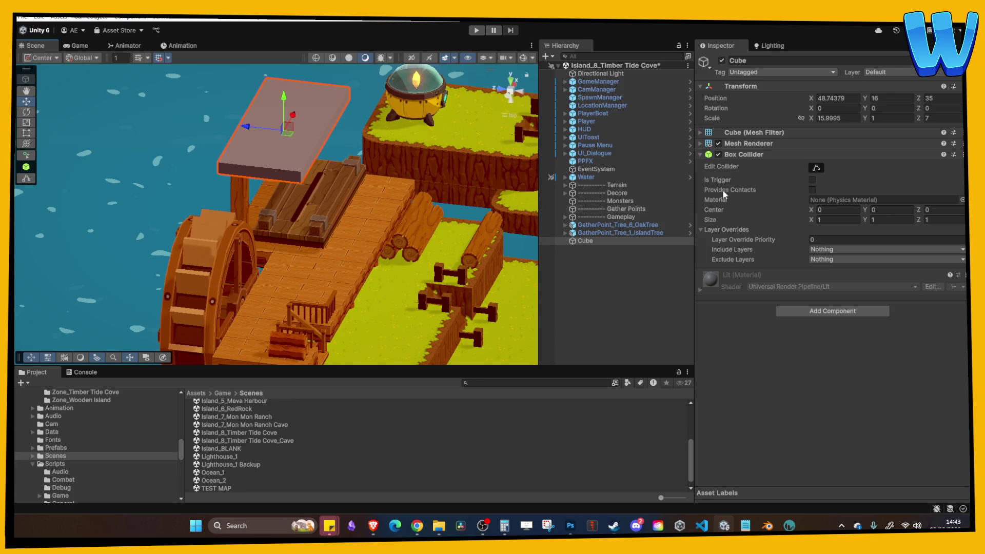
pyautogui.press('t')
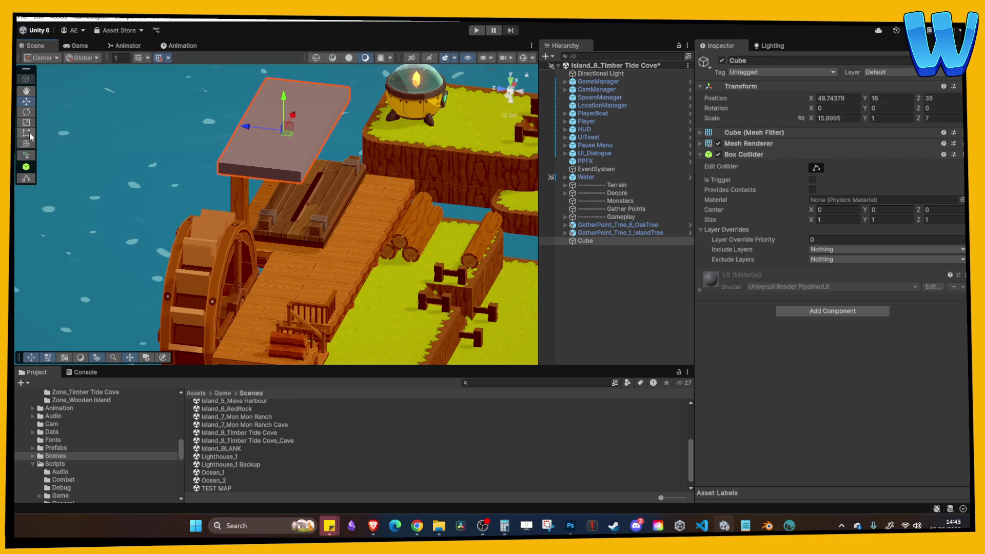
pyautogui.moveTo(329, 138)
pyautogui.mouseDown()
pyautogui.moveTo(352, 140)
pyautogui.moveTo(338, 139)
pyautogui.mouseUp()
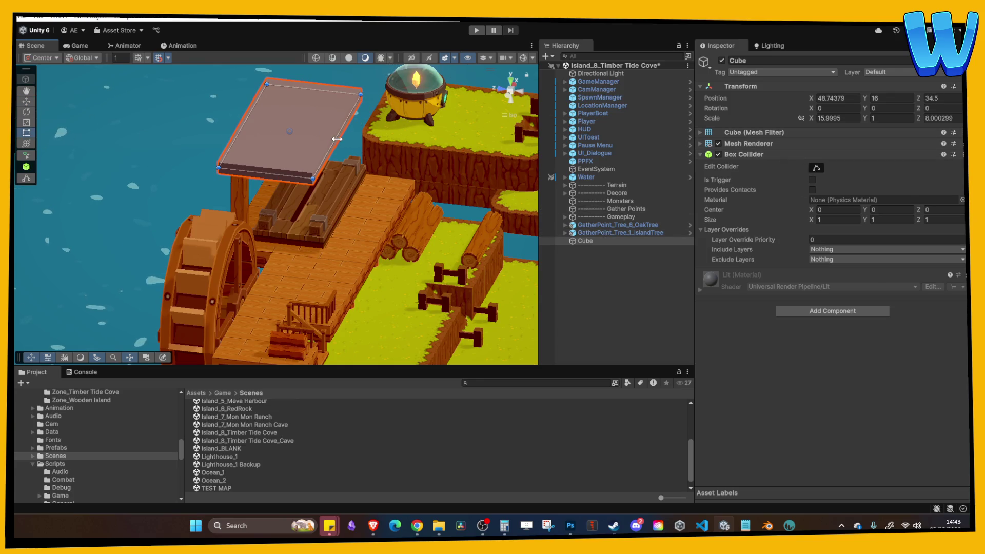
# Step: Narrow the roof slab's depth to about 8 and tilt it 15° around X
pyautogui.click(27, 101)
pyautogui.moveTo(173, 116); pyautogui.dragTo(307, 110)
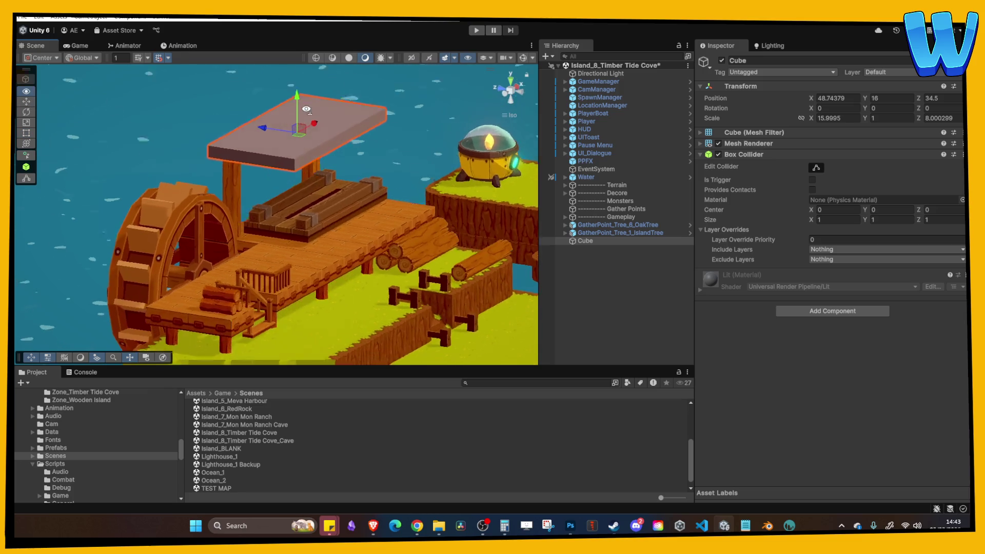
pyautogui.click(26, 112)
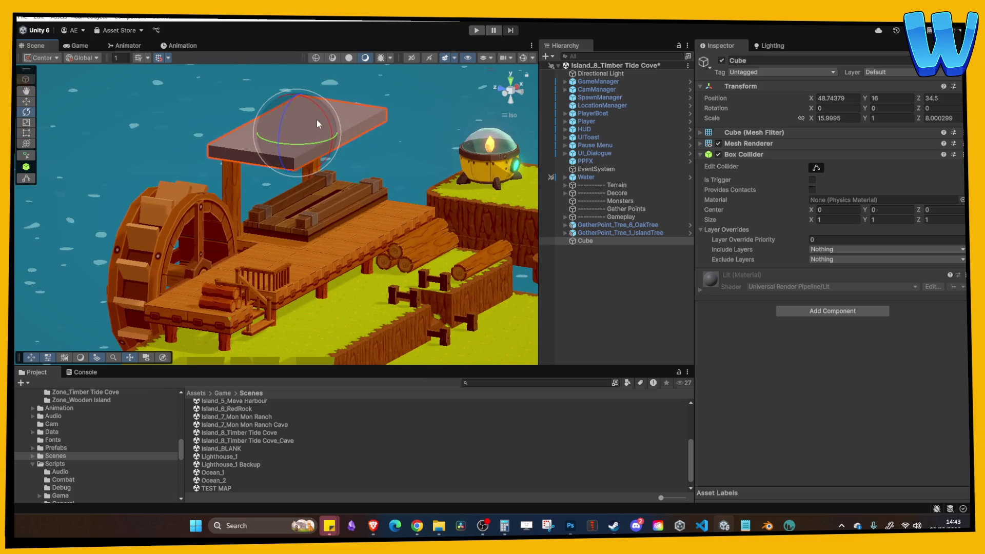
pyautogui.moveTo(307, 112); pyautogui.dragTo(305, 93)
pyautogui.hotkey('ctrl', 'z')
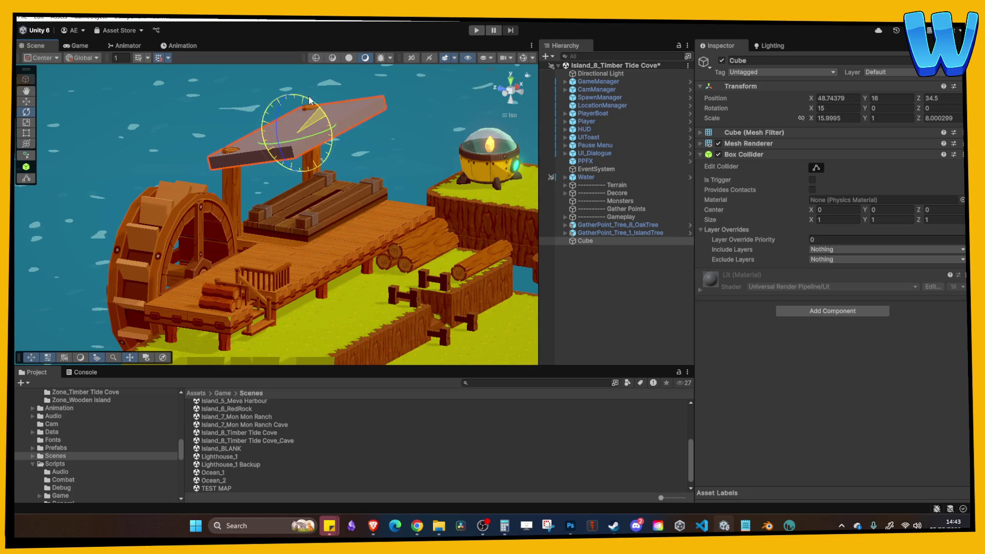
pyautogui.scroll(3, 288, 205)
pyautogui.click(256, 194)
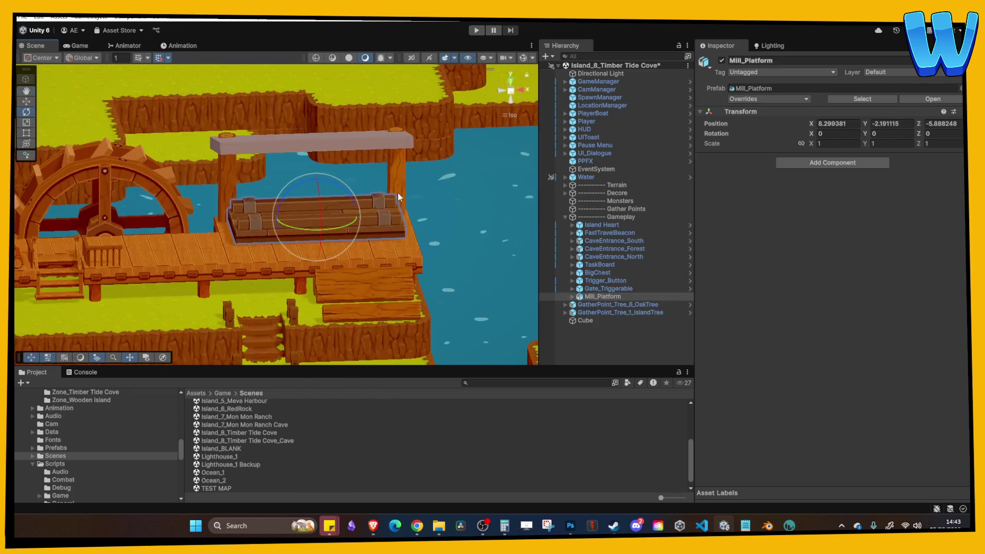
pyautogui.click(476, 30)
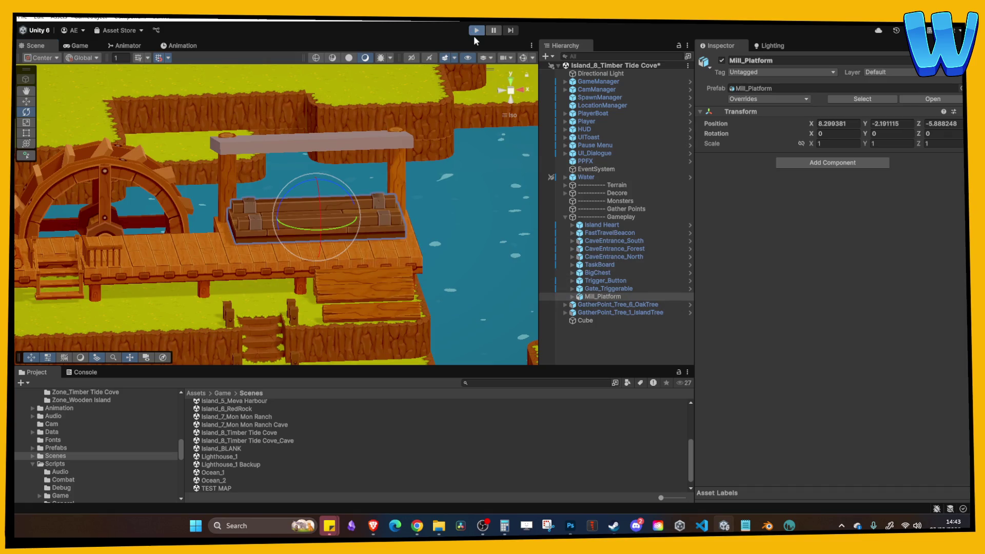
pyautogui.press('d')
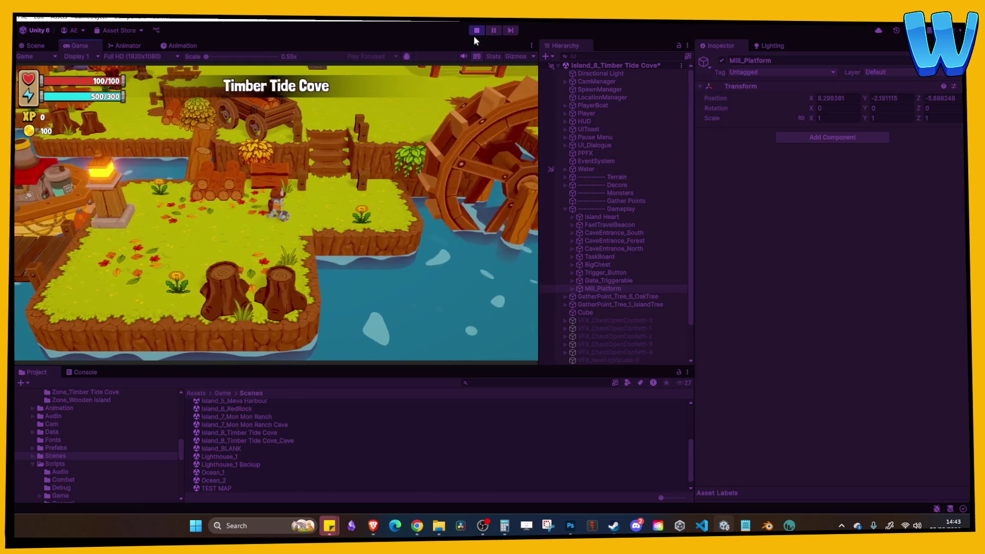
pyautogui.press('w')
pyautogui.press('w')
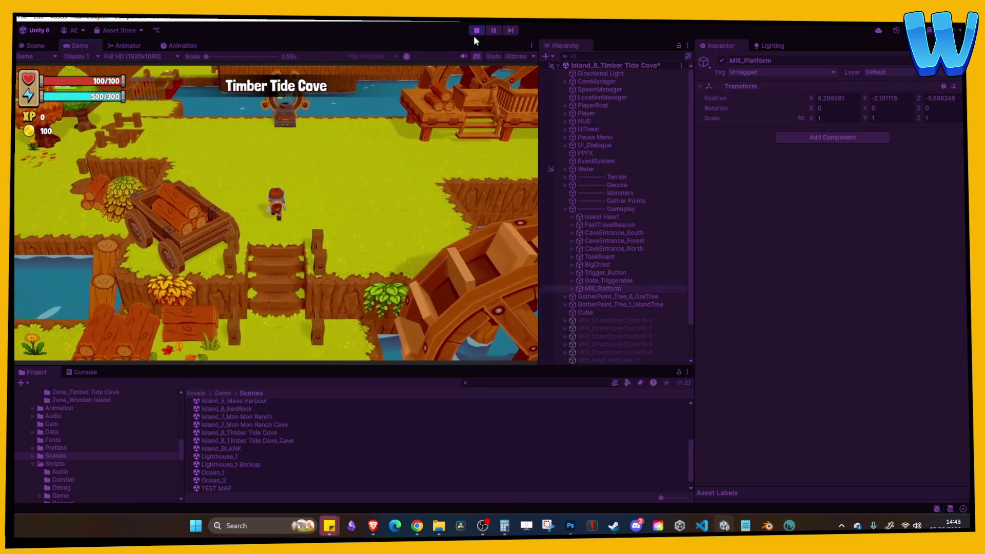
pyautogui.press('d')
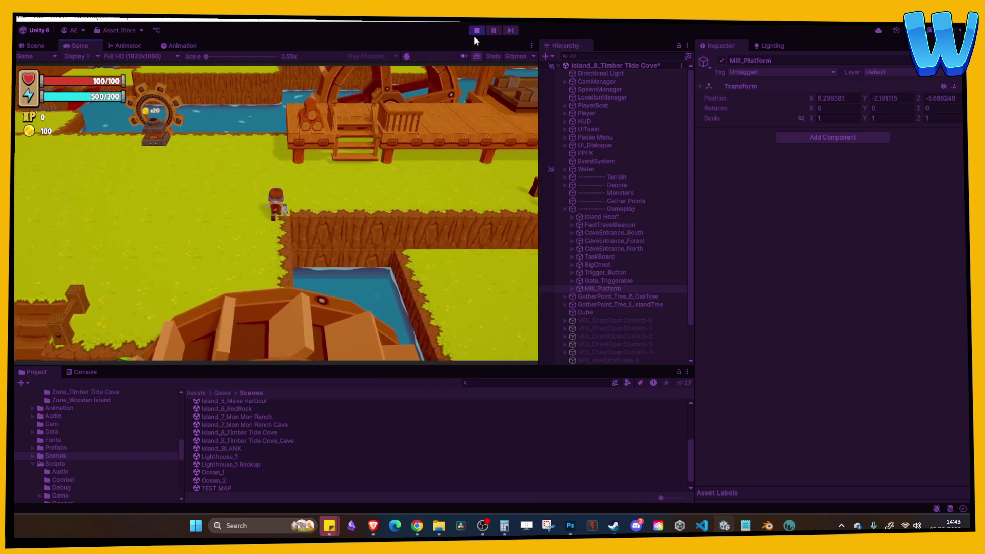
pyautogui.press('d')
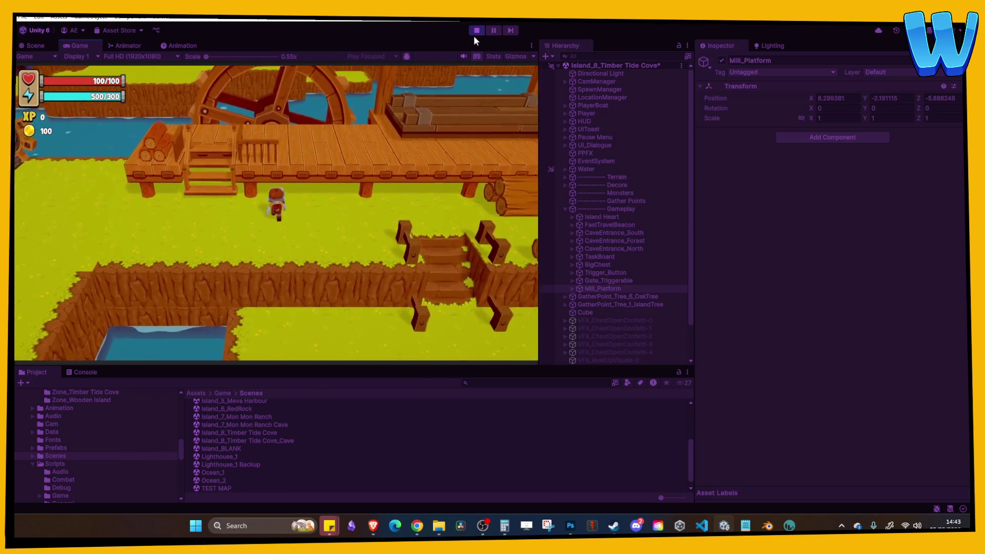
pyautogui.press('w')
pyautogui.press('a')
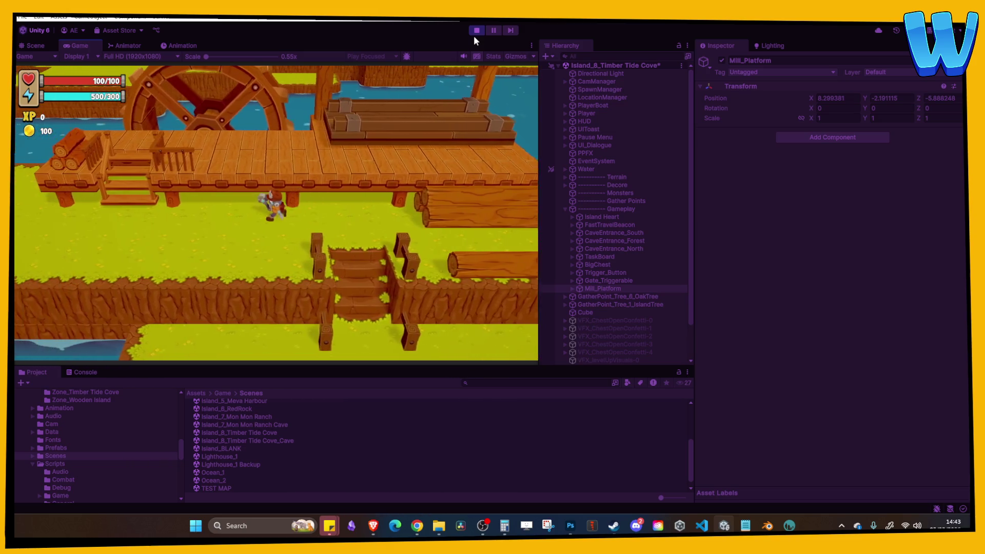
pyautogui.press('d')
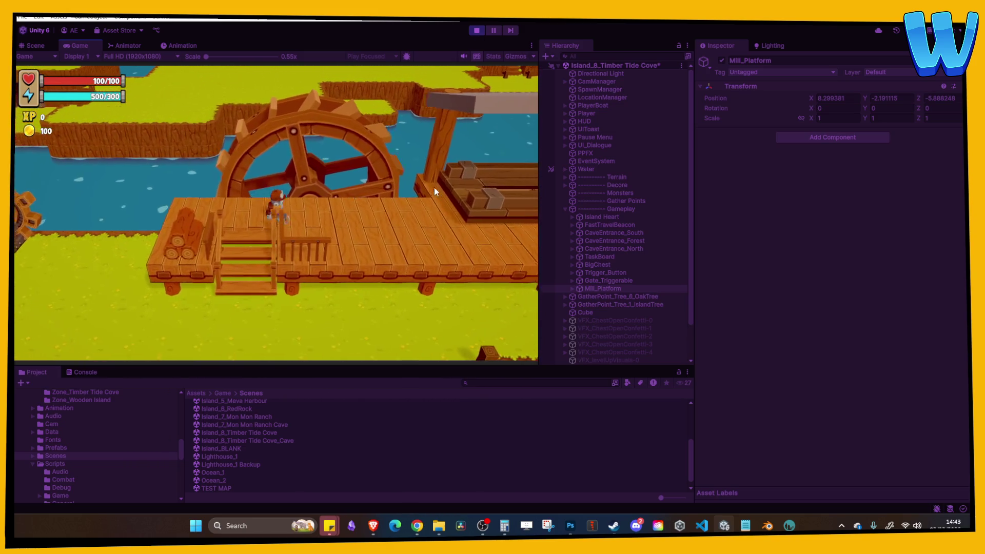
pyautogui.press('d')
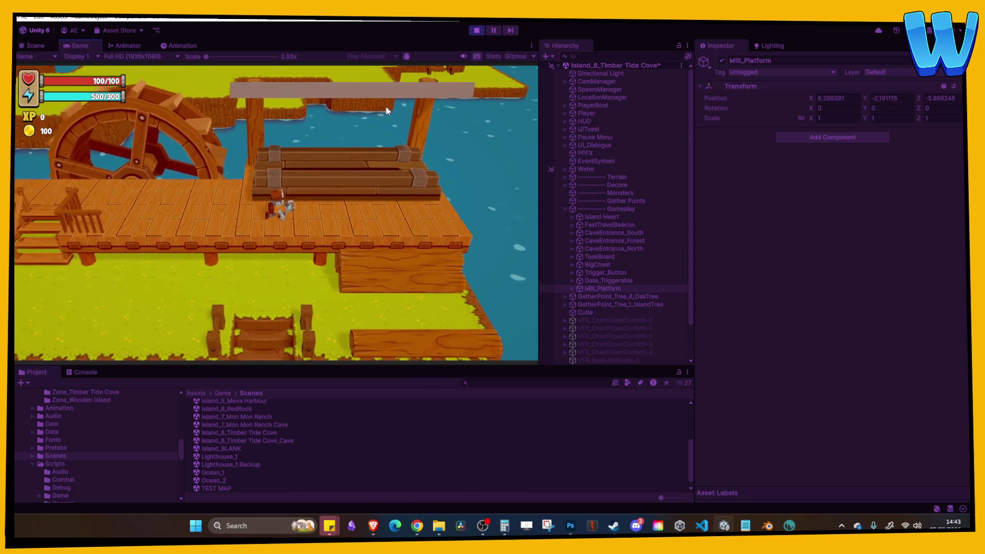
pyautogui.press('a')
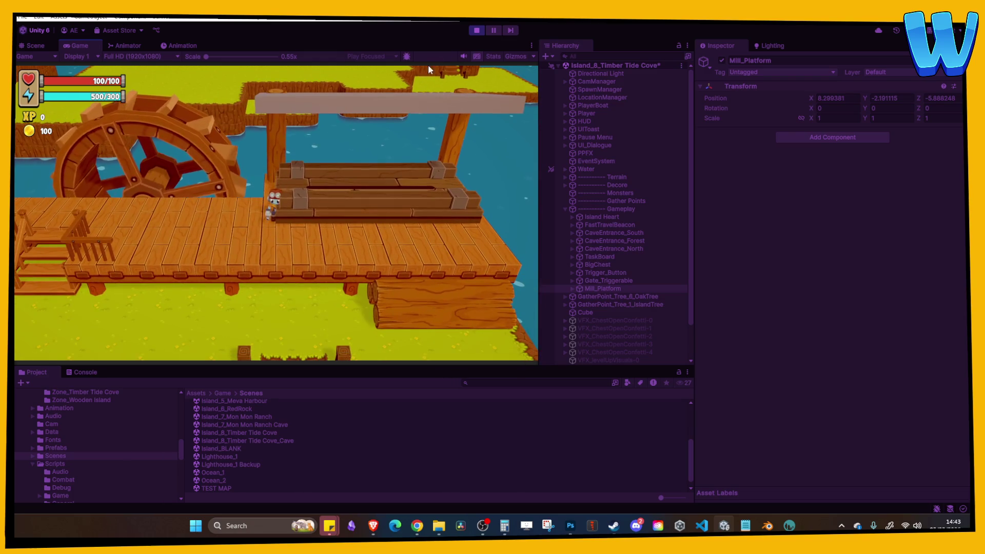
pyautogui.click(476, 30)
# Step: Drop the Cube roof to Position Y 15 and save the Timber Tide Cove scene
pyautogui.click(295, 150)
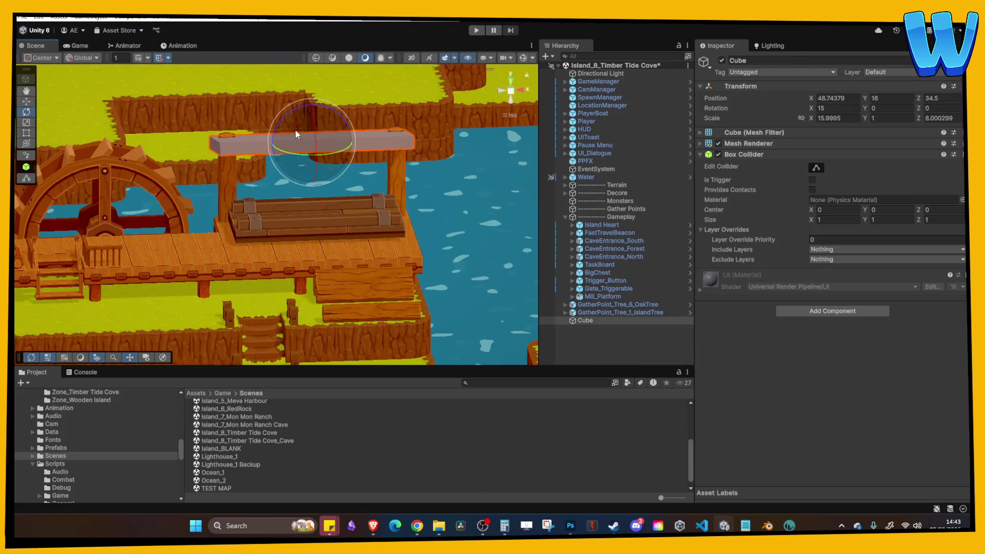
pyautogui.press('w')
pyautogui.moveTo(311, 111); pyautogui.dragTo(311, 122)
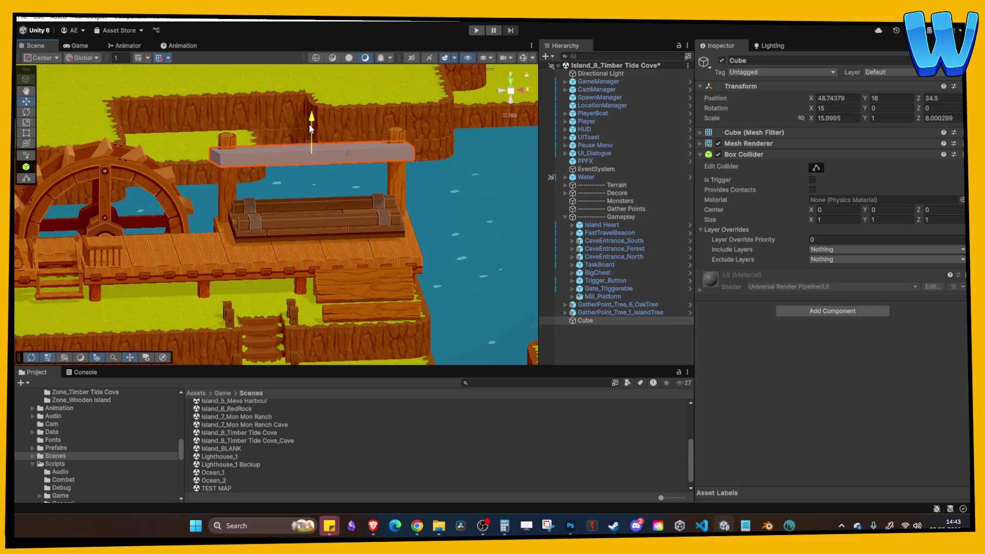
pyautogui.rightClick(363, 106)
pyautogui.click(391, 112)
pyautogui.moveTo(391, 112)
pyautogui.mouseDown()
pyautogui.moveTo(335, 188)
pyautogui.moveTo(357, 184)
pyautogui.mouseUp()
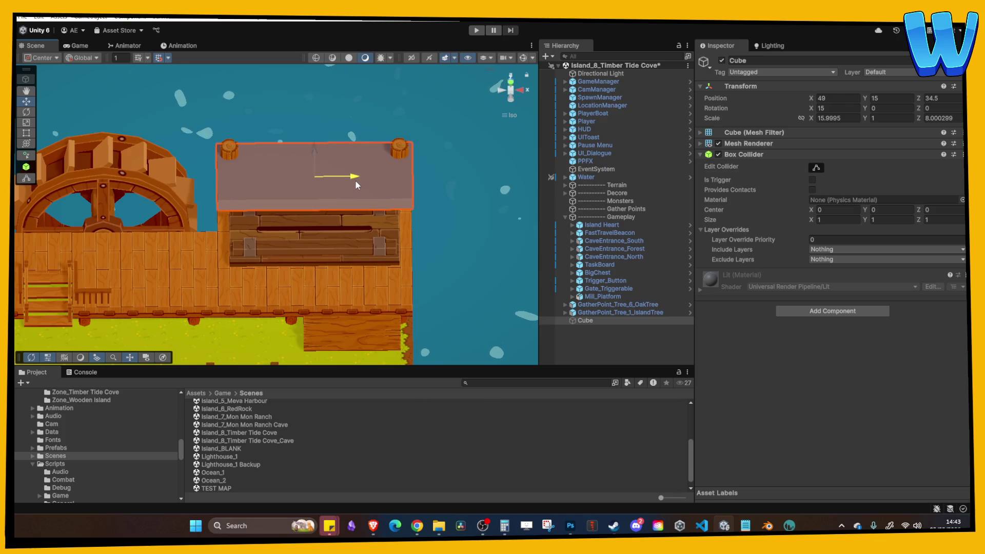
pyautogui.click(360, 115)
pyautogui.moveTo(361, 115); pyautogui.dragTo(487, 46)
pyautogui.scroll(-2, 240, 212)
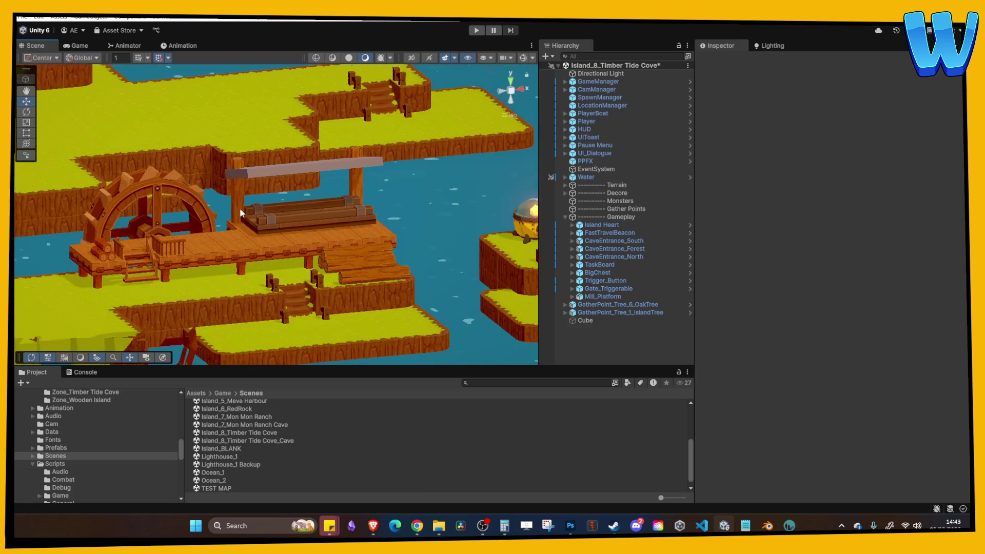
pyautogui.scroll(2, 233, 215)
pyautogui.hotkey('ctrl', 's')
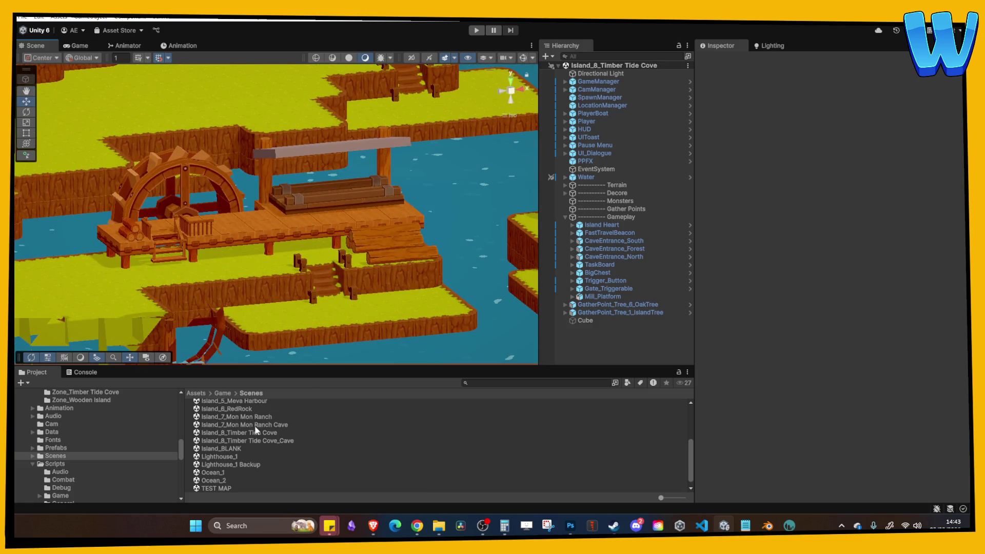
pyautogui.scroll(2, 251, 421)
# Step: Open Island_5_Meva Harbour, enter Play mode and walk the character down the dock toward the wooden platform
pyautogui.doubleClick(254, 430)
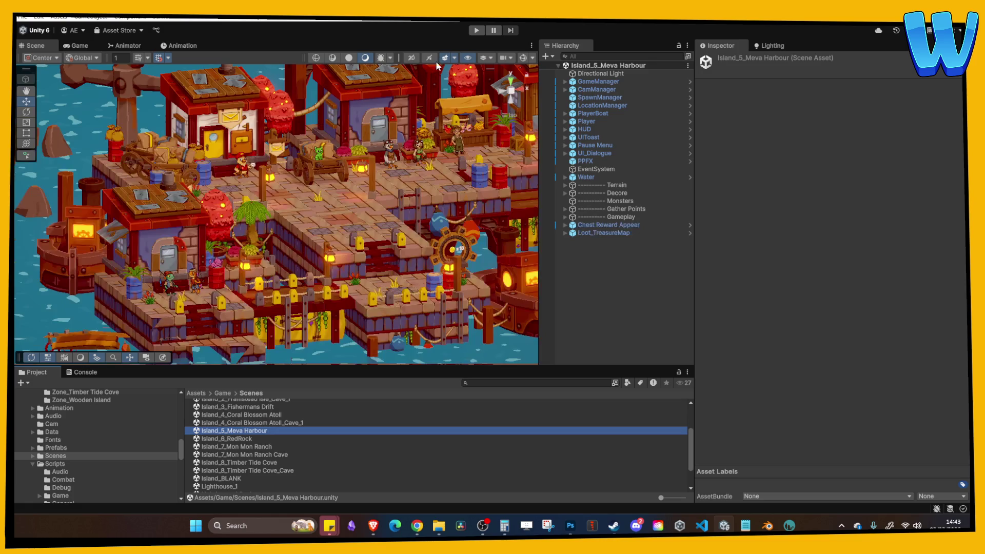
pyautogui.click(475, 32)
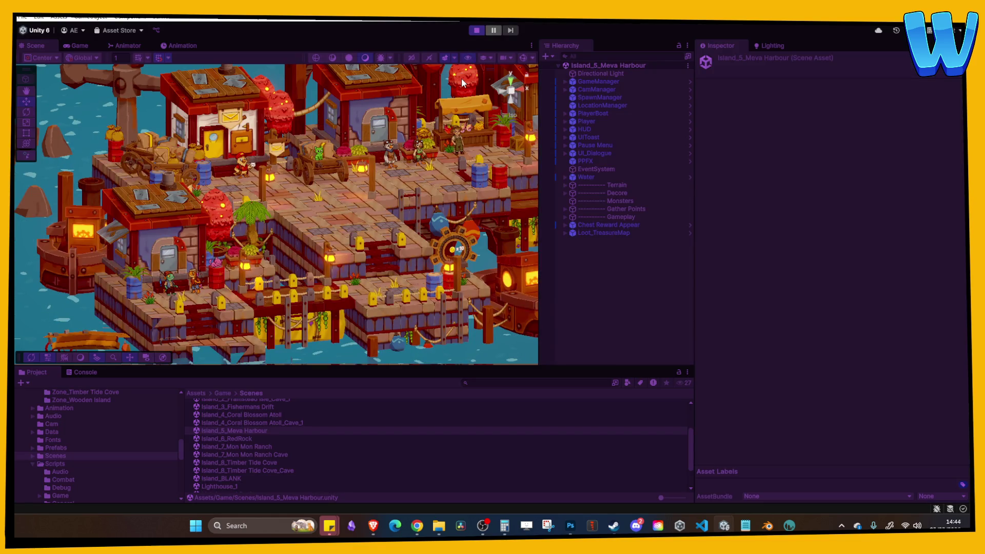
pyautogui.press('a')
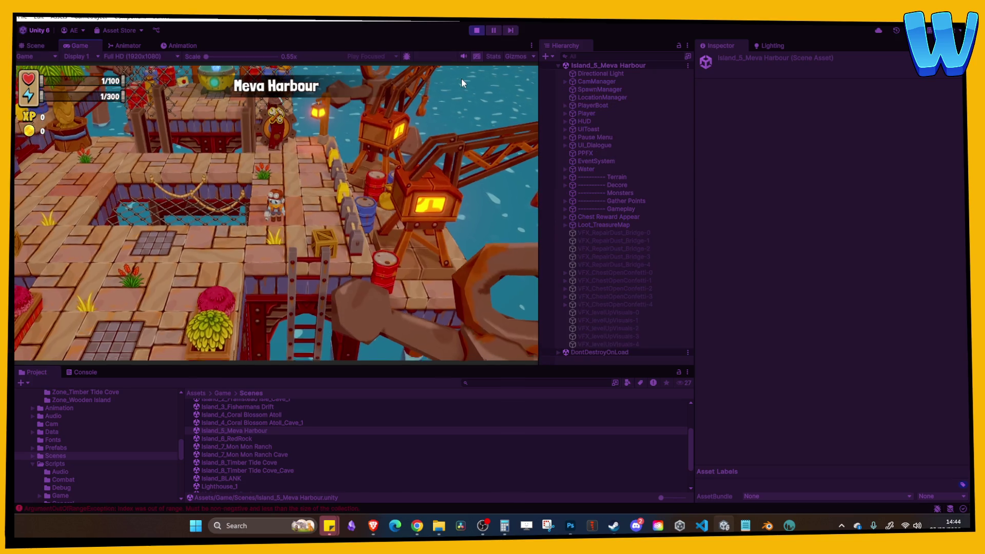
pyautogui.press('s')
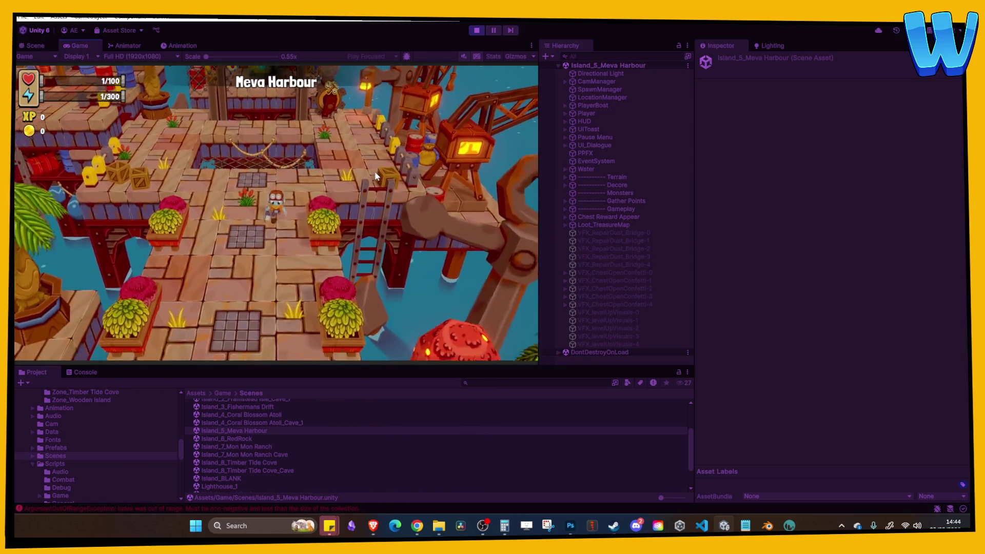
pyautogui.press('s')
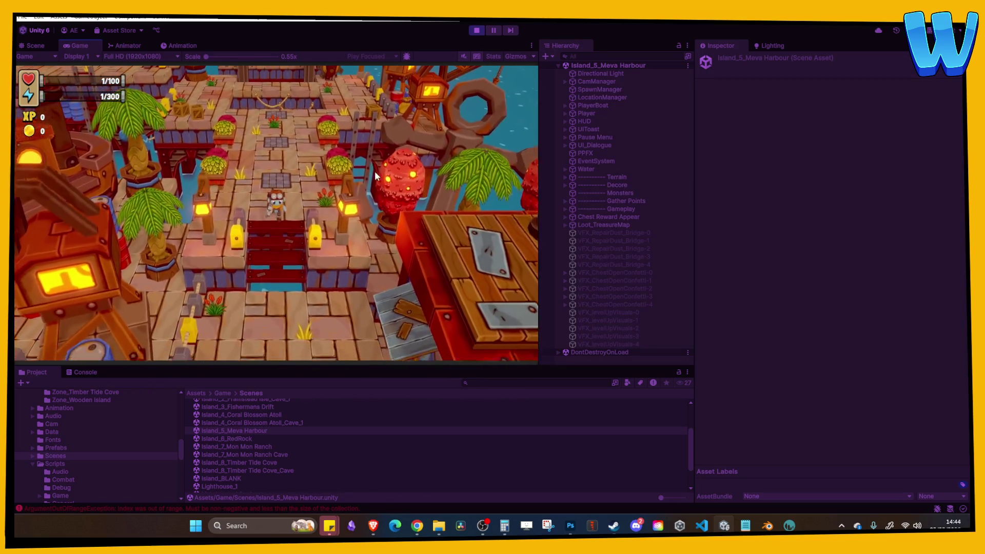
pyautogui.press('s')
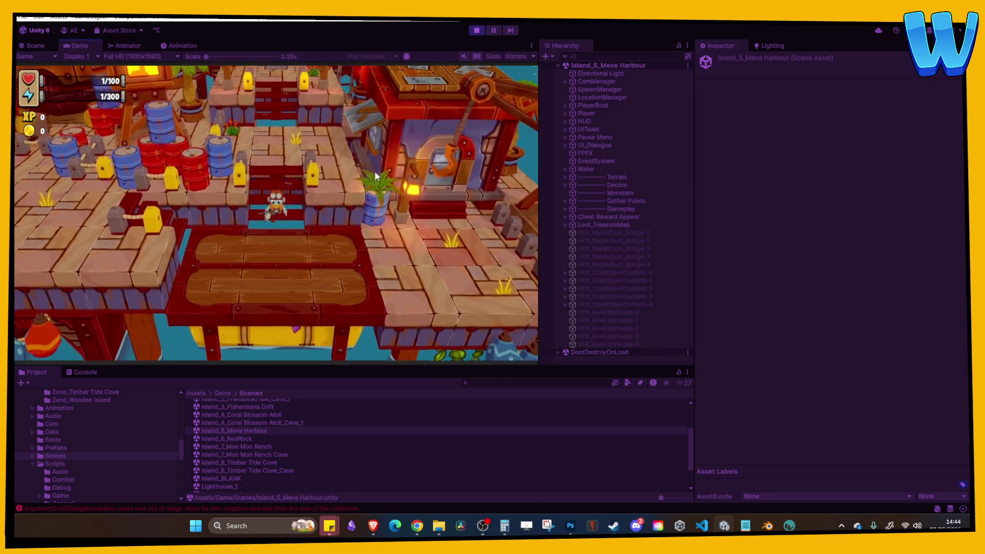
# Step: Maximize the Game view and walk up through the town square past the walrus and rabbit
pyautogui.click(532, 45)
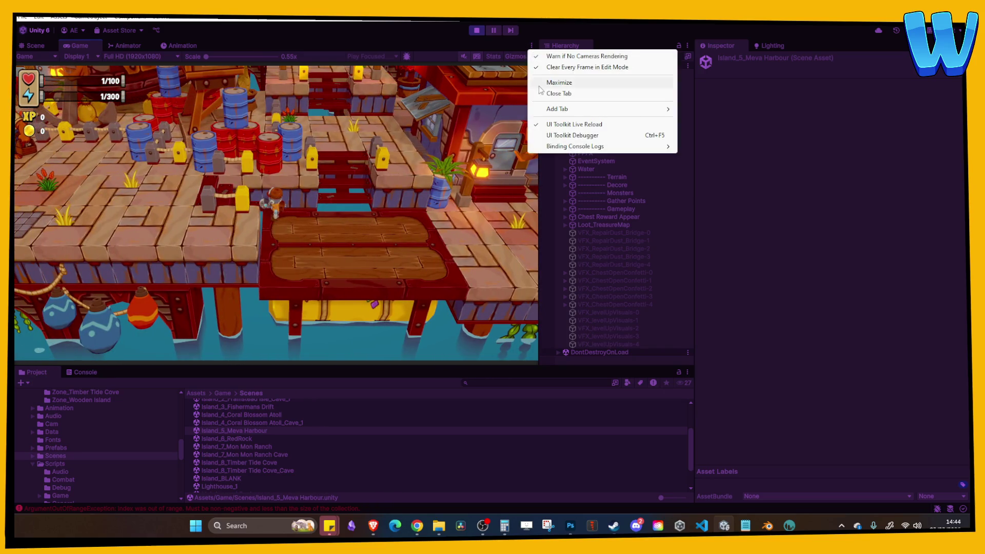
pyautogui.click(544, 82)
pyautogui.press('w')
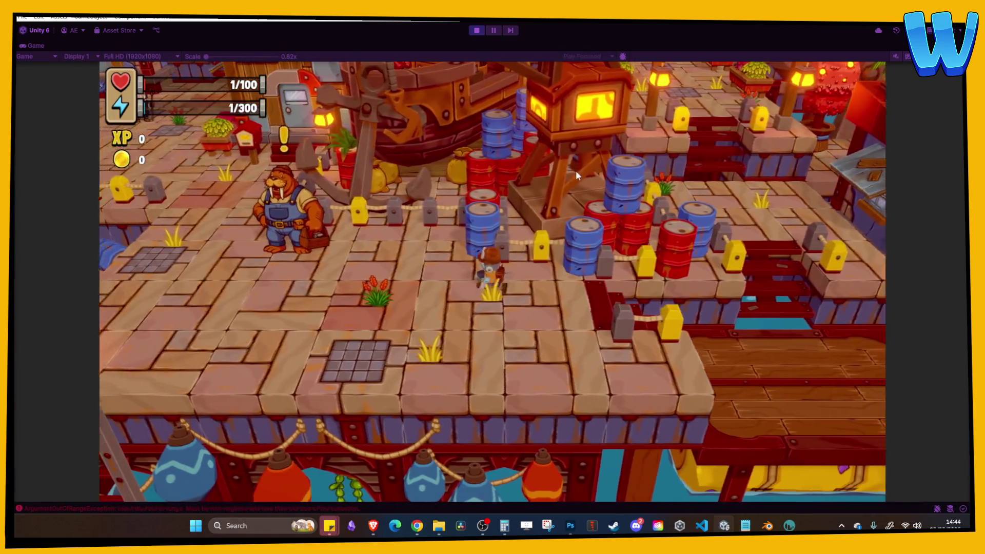
pyautogui.press('w')
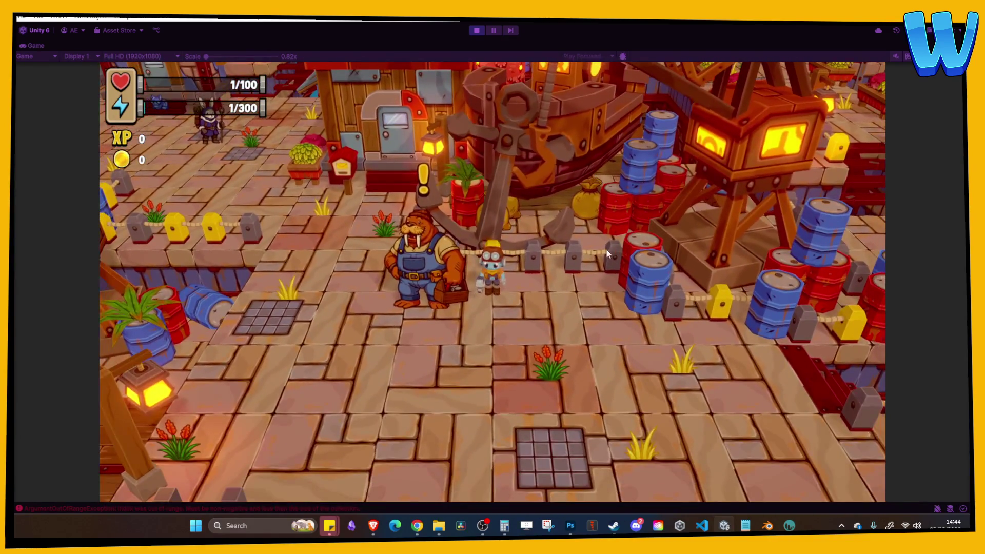
pyautogui.press('a')
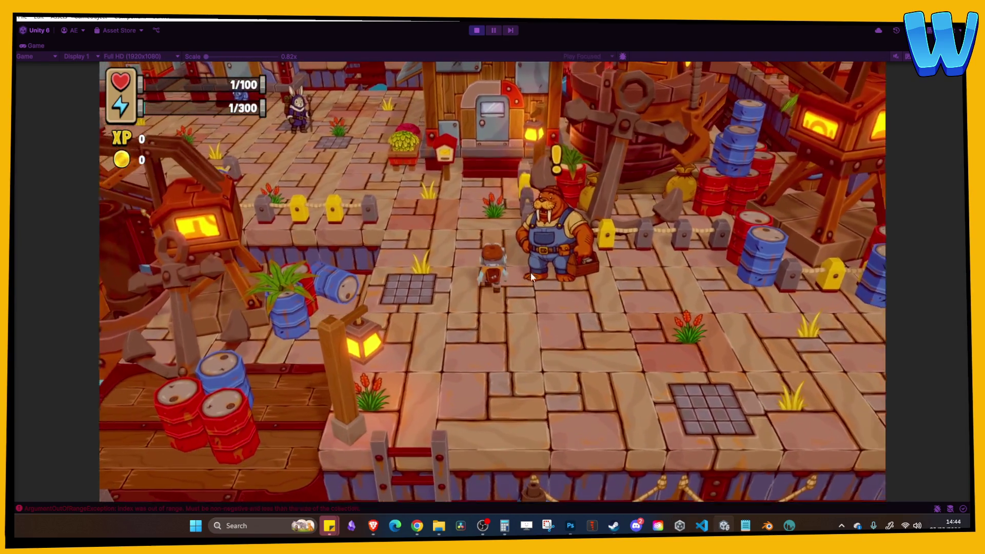
pyautogui.press('w')
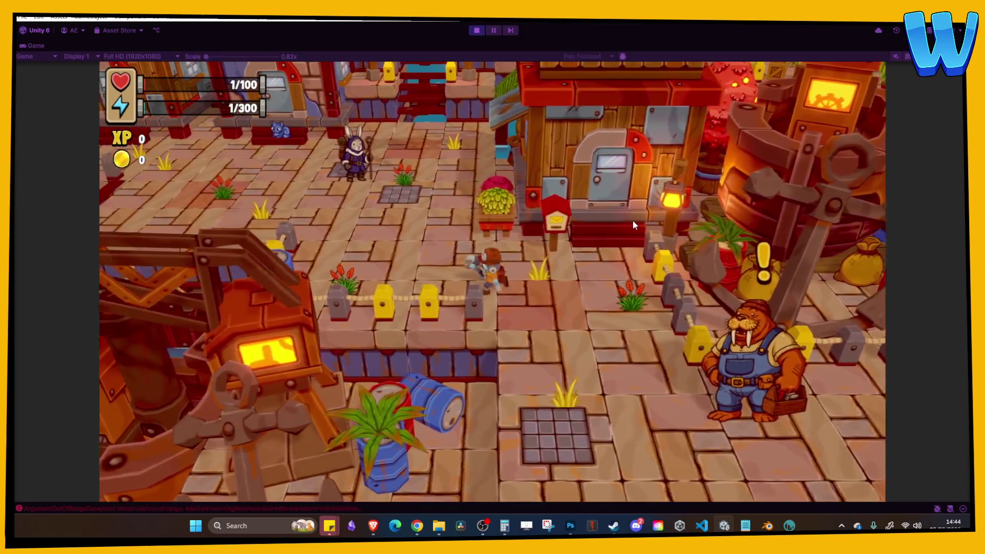
pyautogui.press('w')
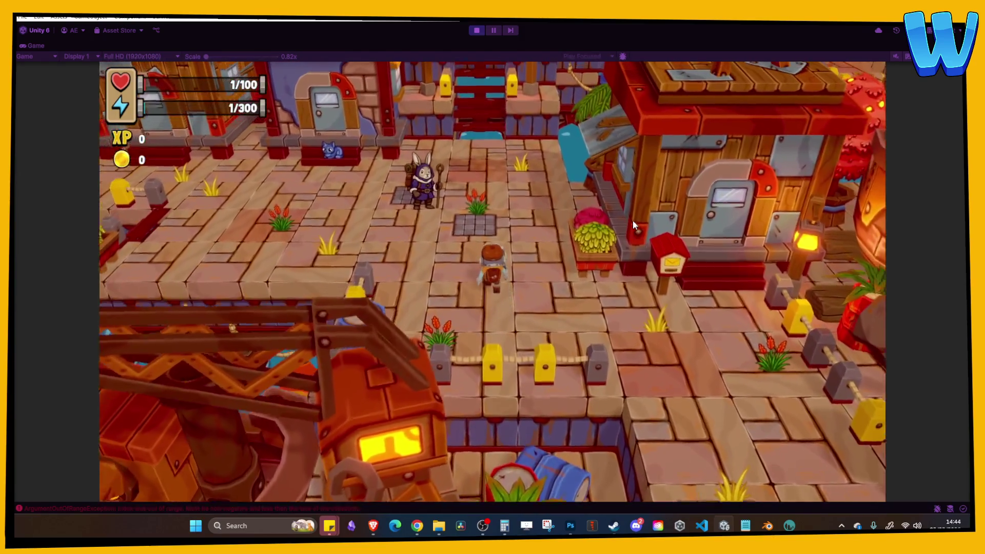
pyautogui.press('a')
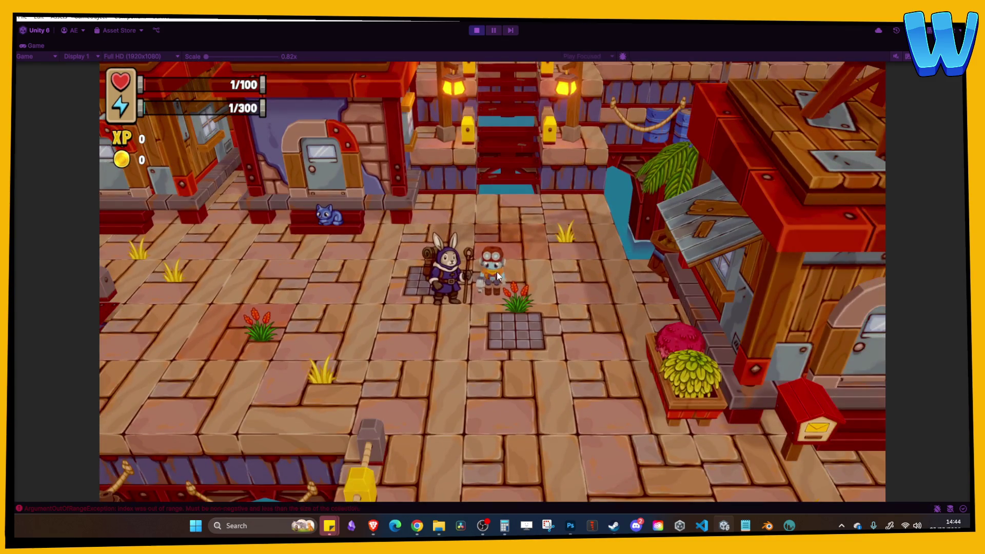
pyautogui.press('a')
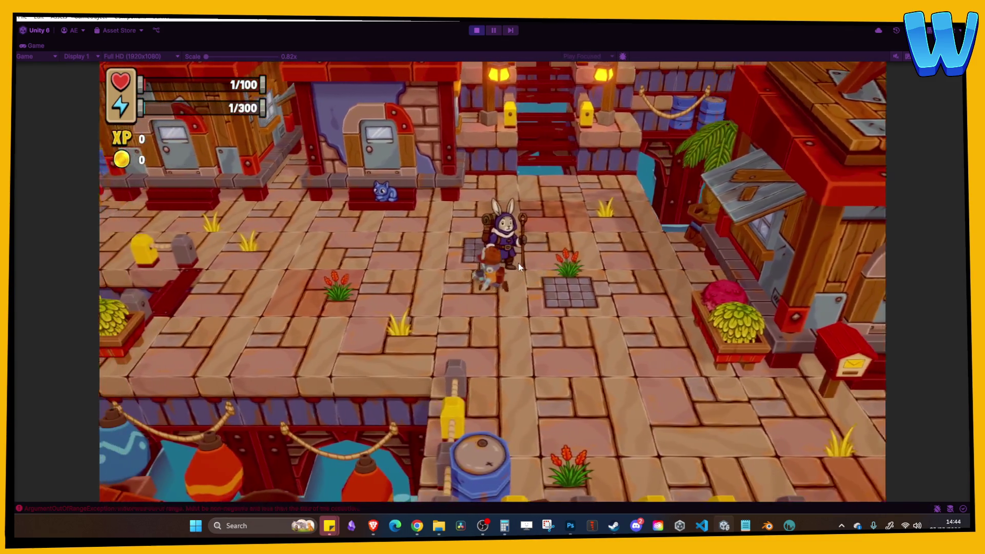
# Step: Walk past the flower box, talk to the owl, and continue down the dock past fast travel
pyautogui.press('a')
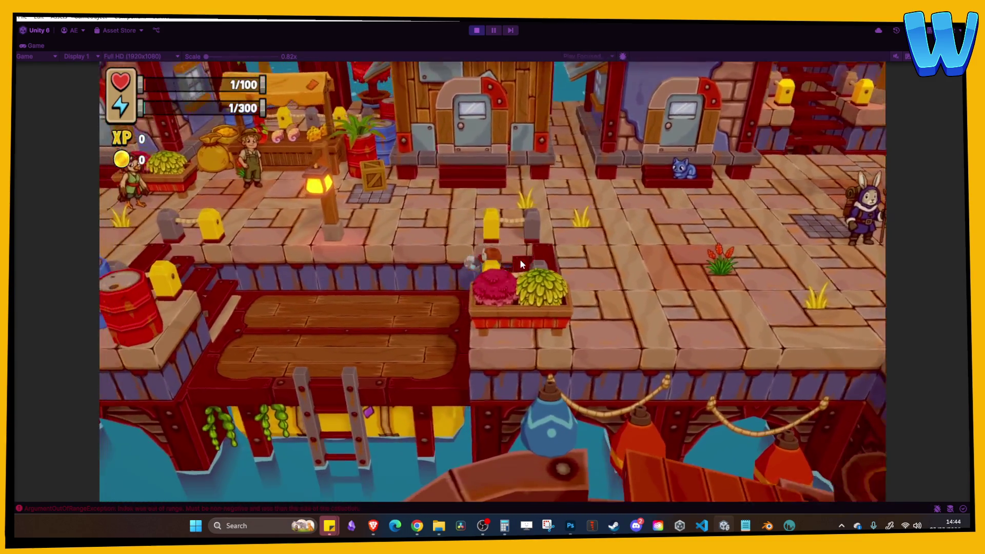
pyautogui.press('a')
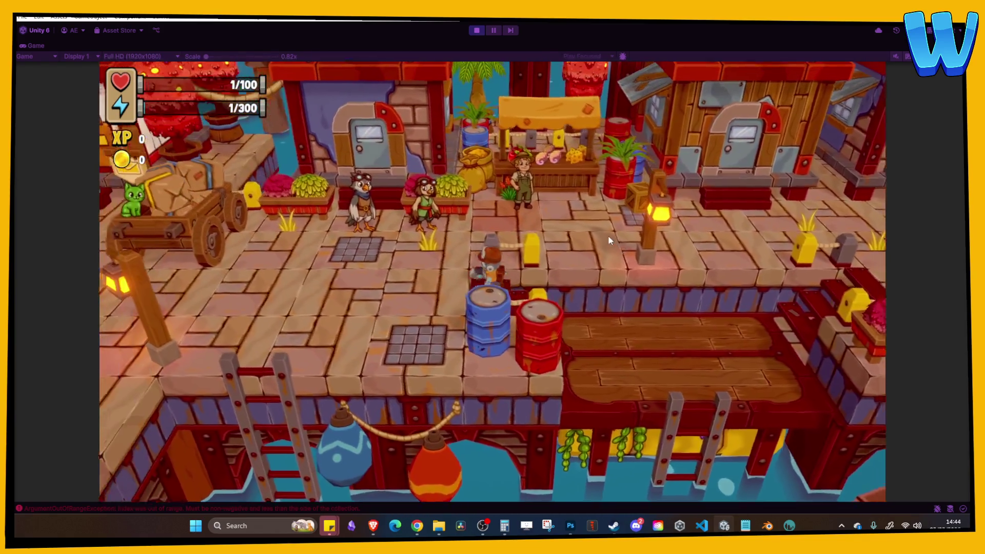
pyautogui.press('w')
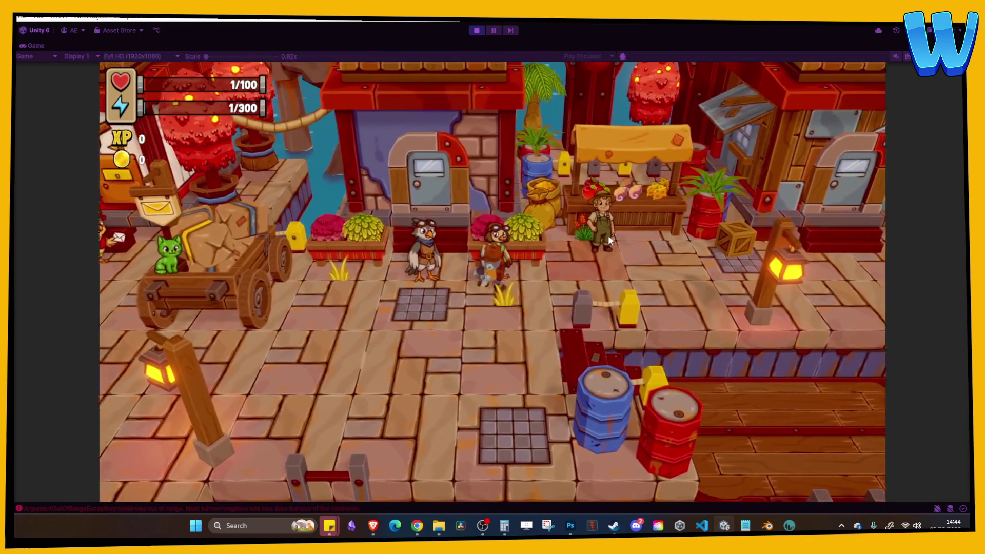
pyautogui.press('e')
pyautogui.press('a')
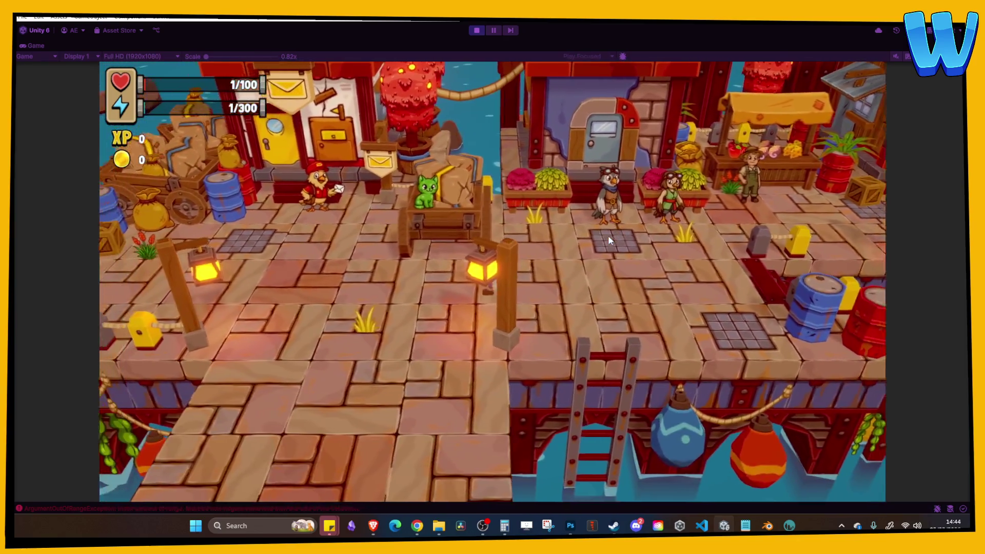
pyautogui.press('a')
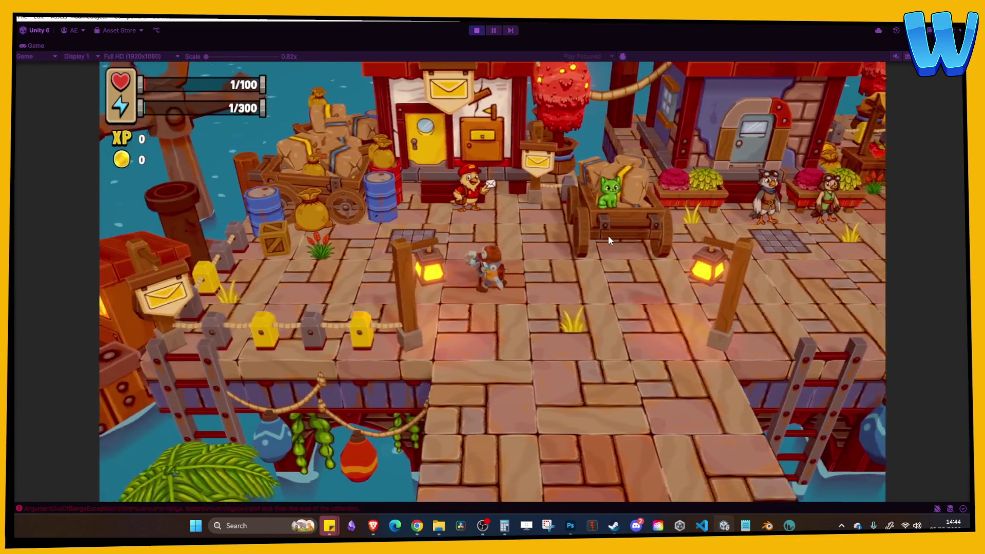
pyautogui.press('s')
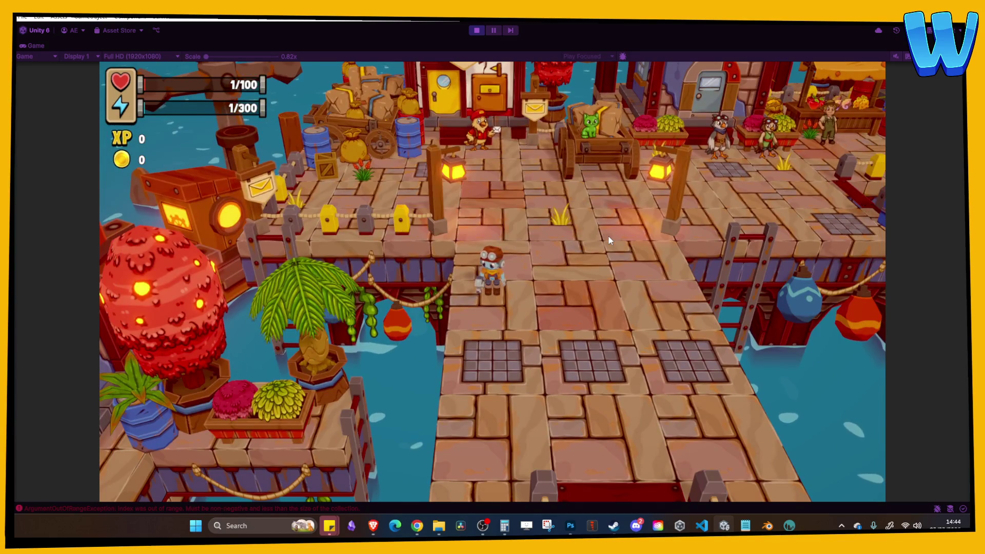
pyautogui.press('d')
# Step: Browse inventory items Iron Ore, Basic Pipe, Rough Twine and Sap, cycle to Tasks, then stop
pyautogui.press('i')
pyautogui.press('s')
pyautogui.press('s')
pyautogui.press('s')
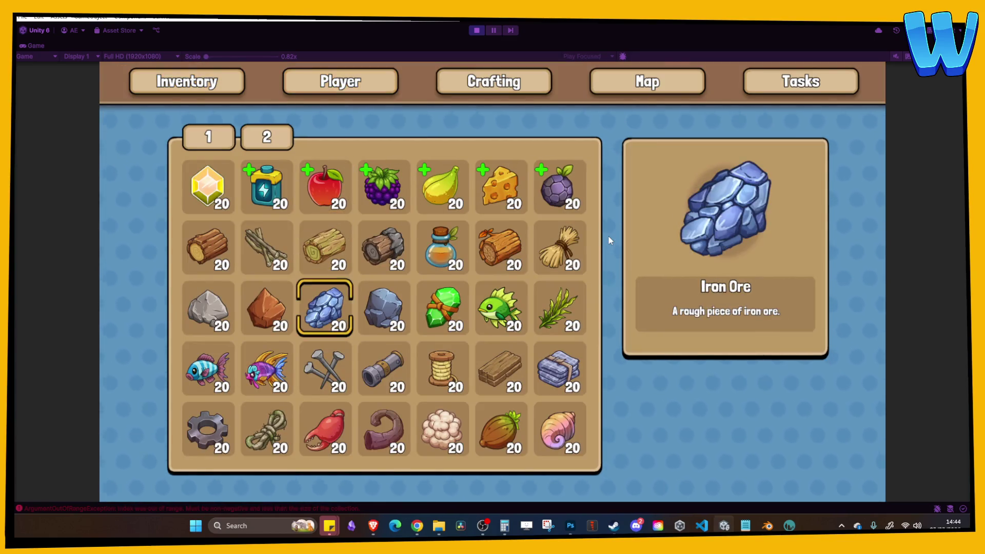
pyautogui.press('s')
pyautogui.press('d')
pyautogui.press('d')
pyautogui.press('w')
pyautogui.press('w')
pyautogui.press('e')
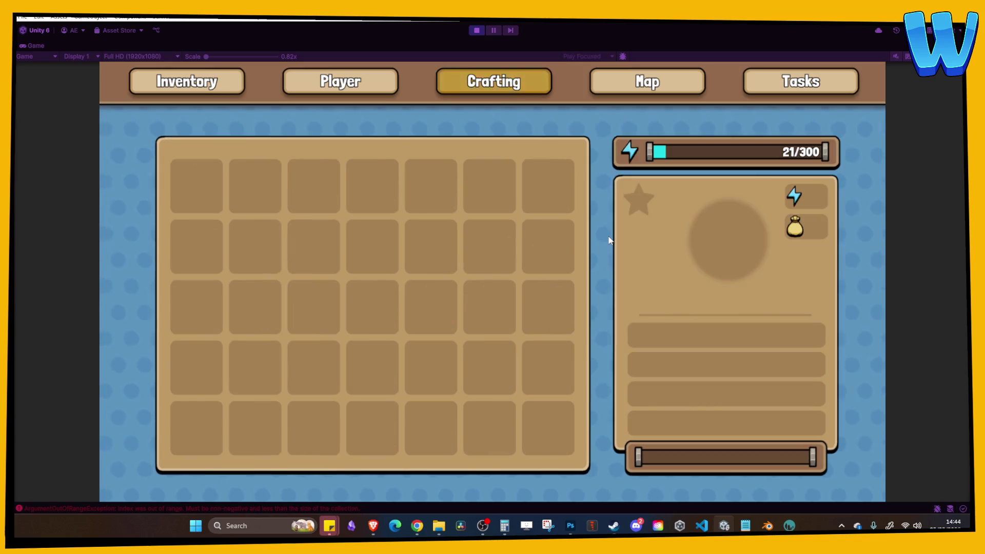
pyautogui.press('e')
pyautogui.press('e')
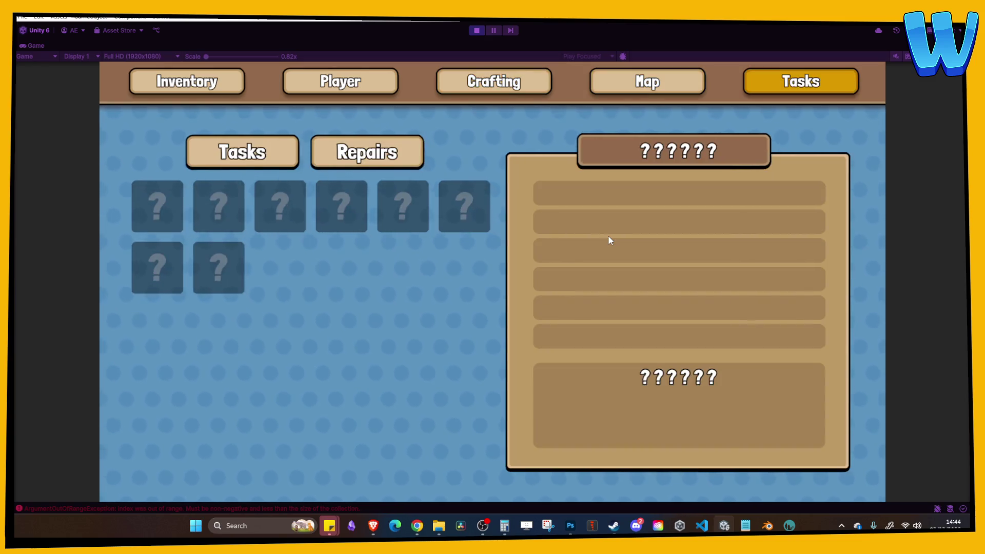
pyautogui.click(477, 30)
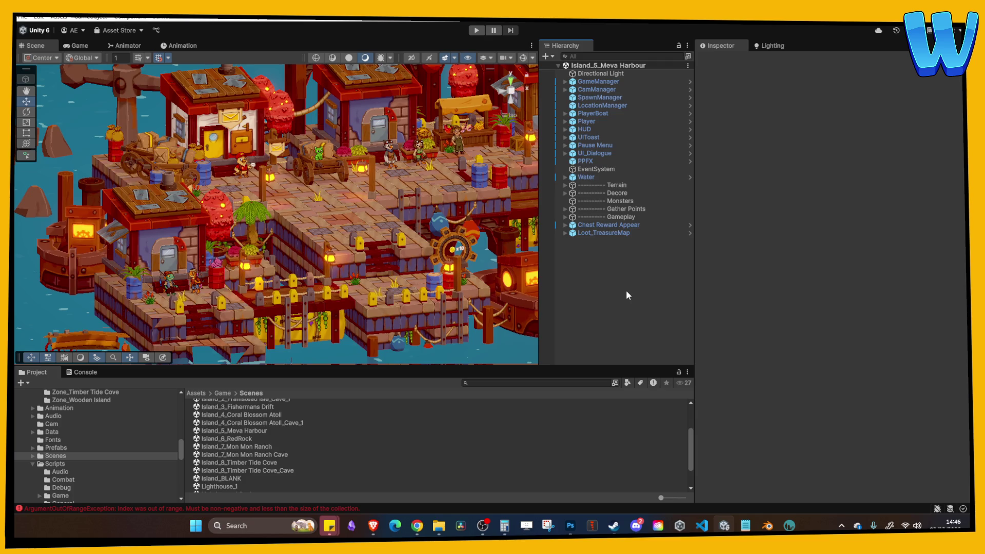
# Step: Zoom in and out over Meva Harbour and pan across the harbour to the docks
pyautogui.scroll(5, 103, 194)
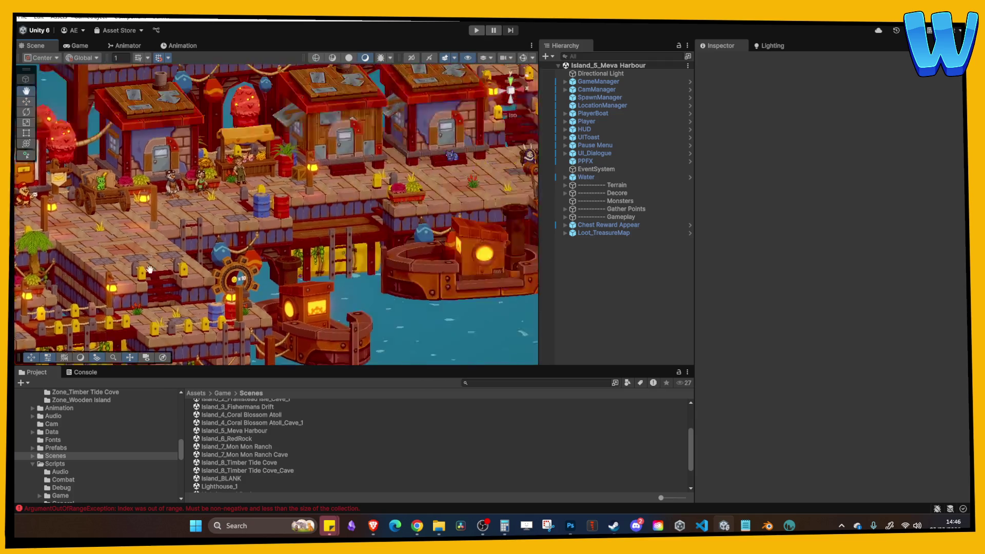
pyautogui.scroll(-2, 103, 194)
pyautogui.scroll(6, 266, 205)
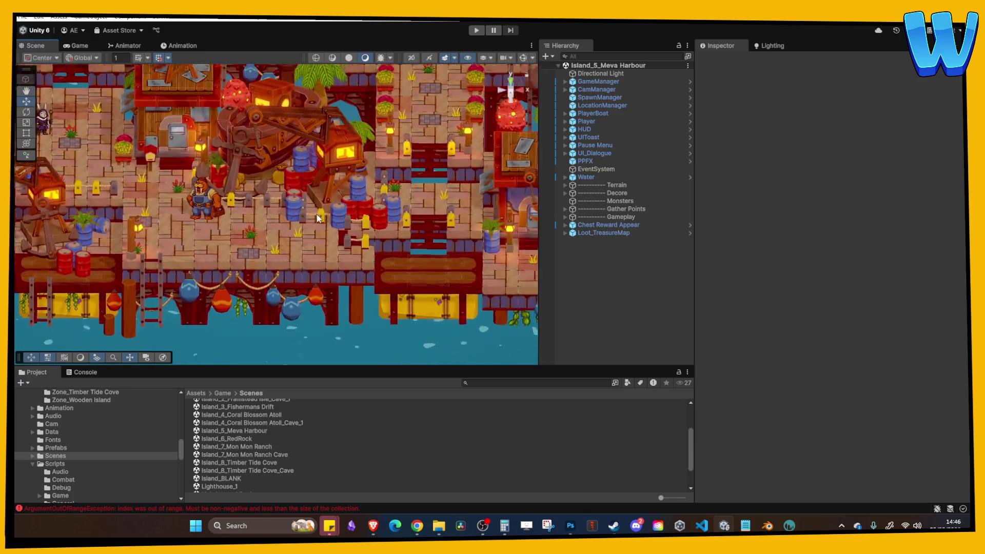
pyautogui.scroll(-3, 267, 204)
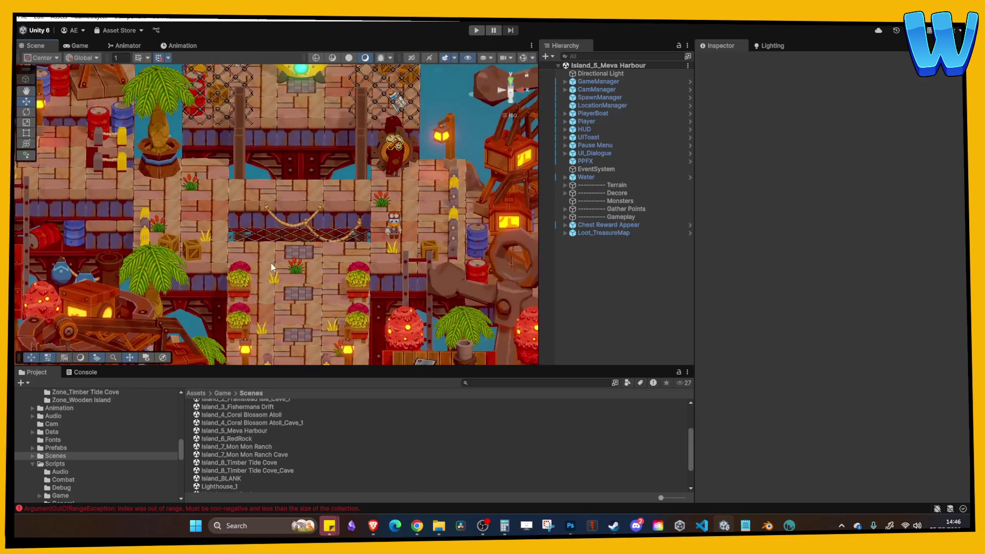
pyautogui.scroll(3, 270, 263)
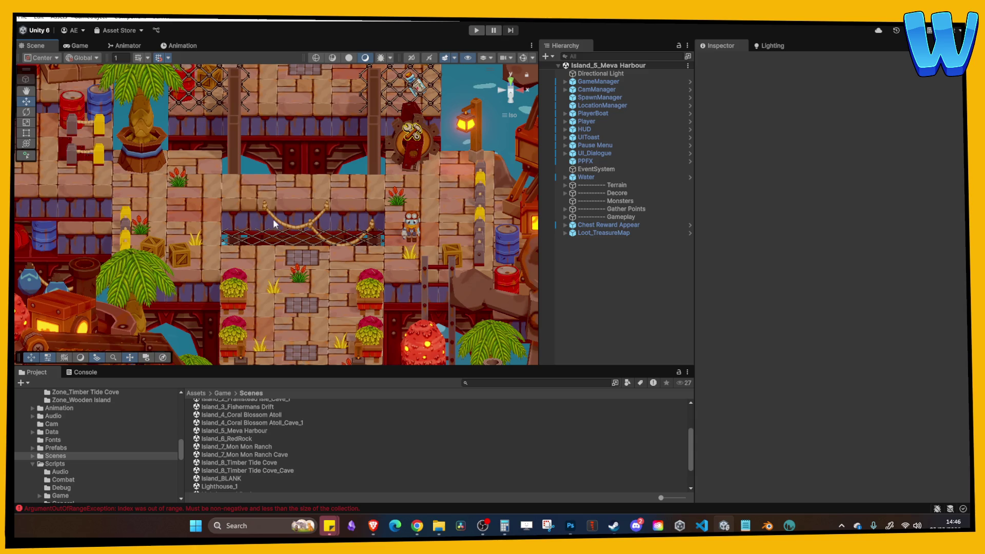
pyautogui.scroll(3, 308, 287)
pyautogui.scroll(-3, 367, 235)
pyautogui.scroll(-1, 367, 235)
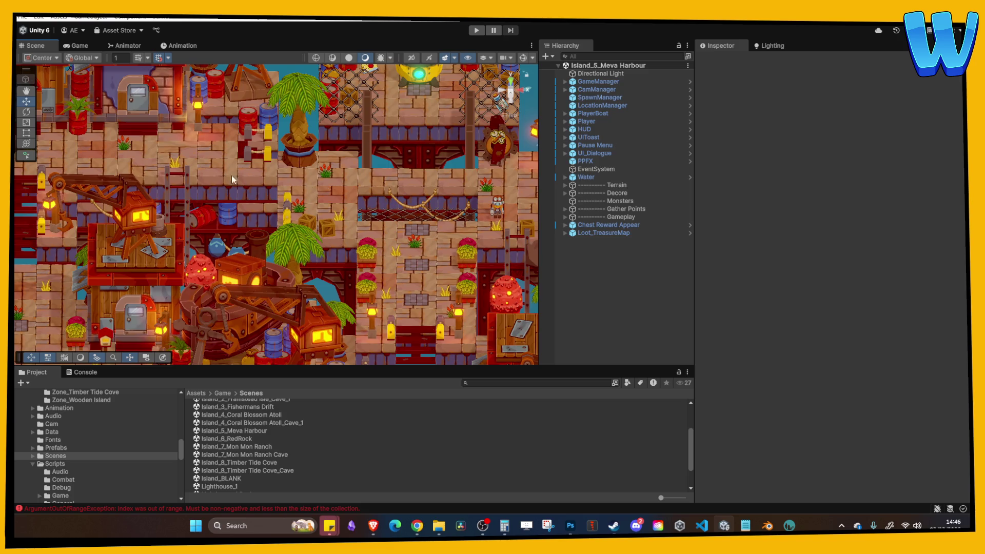
pyautogui.moveTo(232, 176)
pyautogui.mouseDown()
pyautogui.moveTo(288, 216)
pyautogui.moveTo(472, 232)
pyautogui.moveTo(385, 216)
pyautogui.moveTo(287, 230)
pyautogui.mouseUp()
pyautogui.scroll(3, 307, 220)
pyautogui.moveTo(427, 203)
pyautogui.mouseDown()
pyautogui.moveTo(429, 242)
pyautogui.moveTo(344, 213)
pyautogui.moveTo(346, 257)
pyautogui.mouseUp()
pyautogui.scroll(3, 344, 213)
pyautogui.scroll(3, 435, 231)
# Step: Pan around the walrus, rabbit and furnace, then select the Lighthouse_1 scene file
pyautogui.moveTo(435, 231); pyautogui.dragTo(303, 230)
pyautogui.scroll(3, 303, 230)
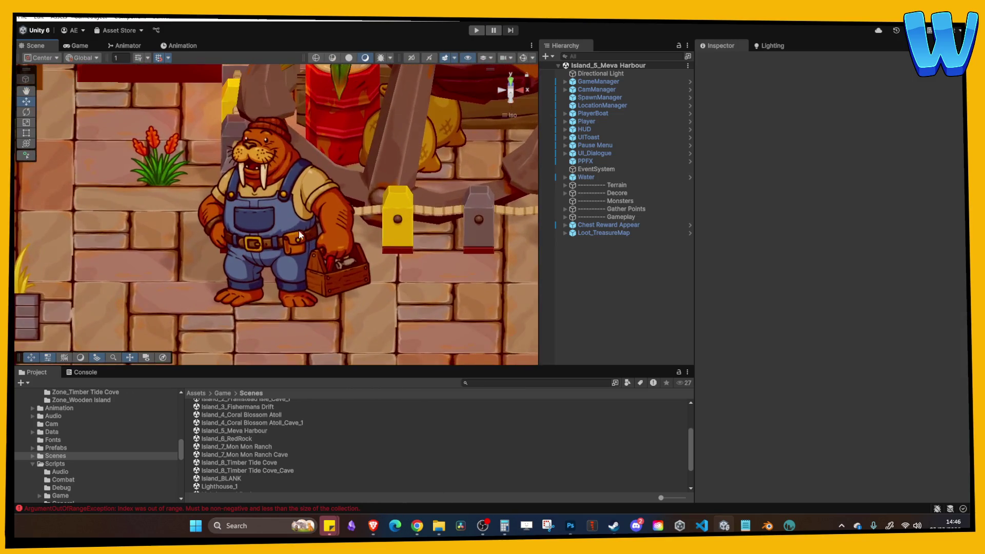
pyautogui.scroll(-1, 294, 215)
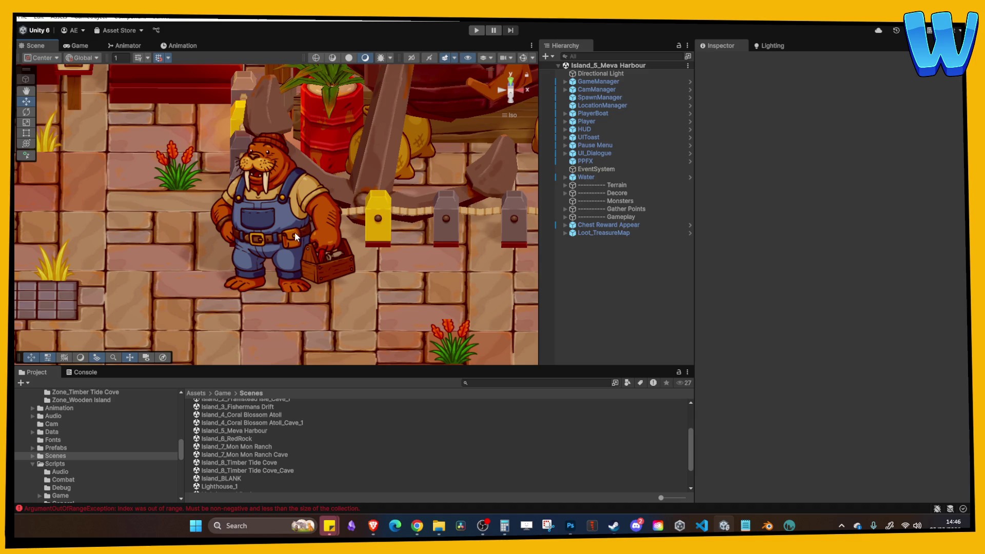
pyautogui.moveTo(261, 214); pyautogui.dragTo(309, 226)
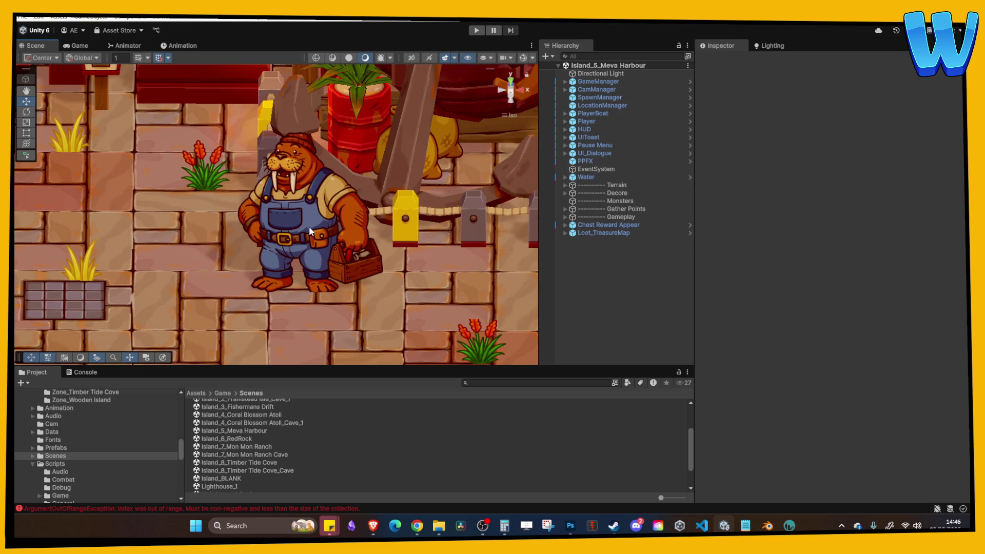
pyautogui.scroll(-5, 309, 226)
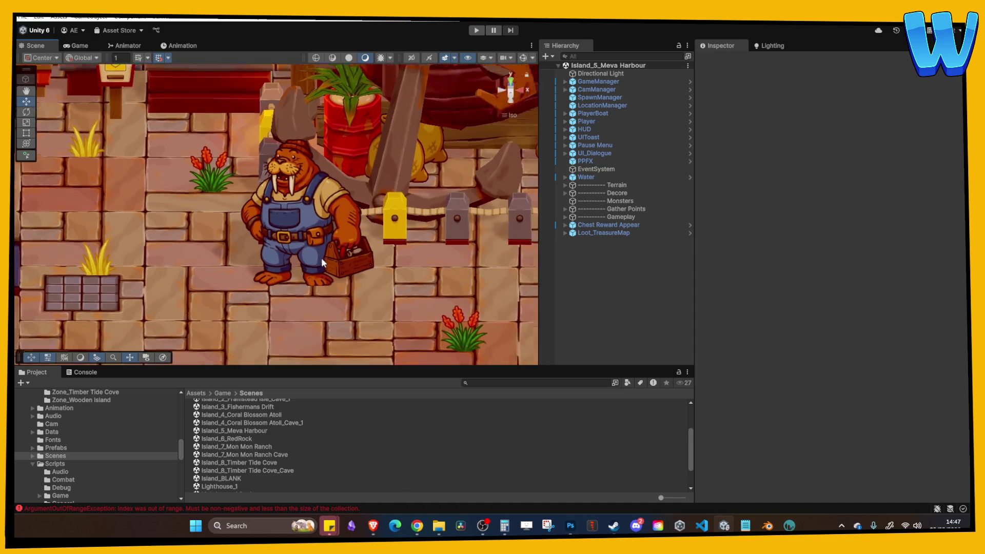
pyautogui.scroll(3, 289, 217)
pyautogui.moveTo(280, 198); pyautogui.dragTo(336, 233)
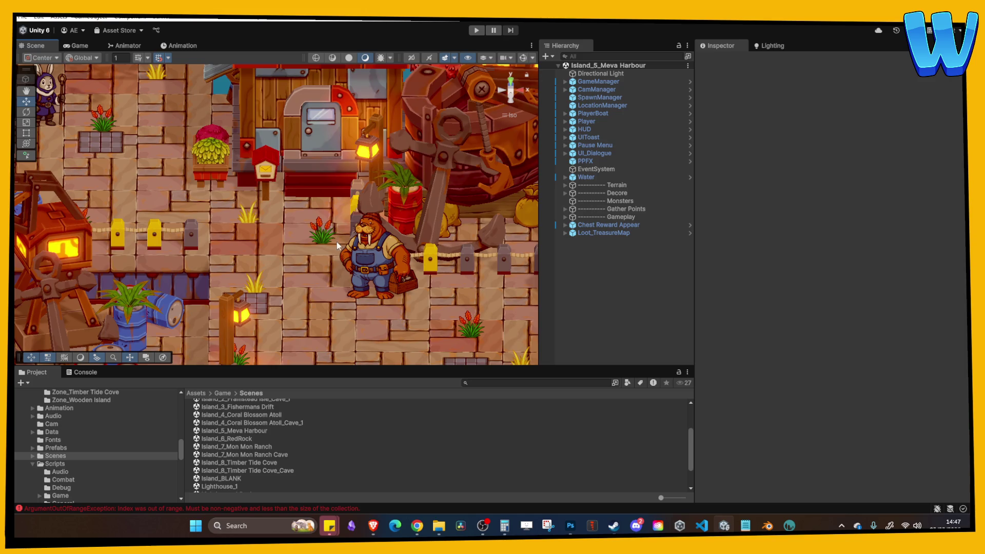
pyautogui.press('Left')
pyautogui.press('Left')
pyautogui.press('Left')
pyautogui.scroll(-2, 303, 233)
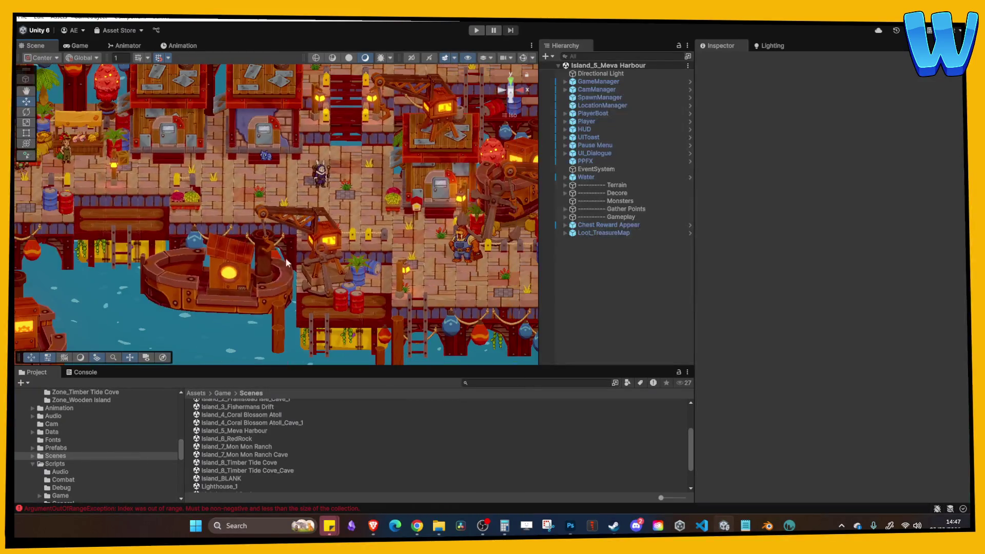
pyautogui.press('Left')
pyautogui.press('Left')
pyautogui.press('Left')
pyautogui.scroll(-2, 253, 474)
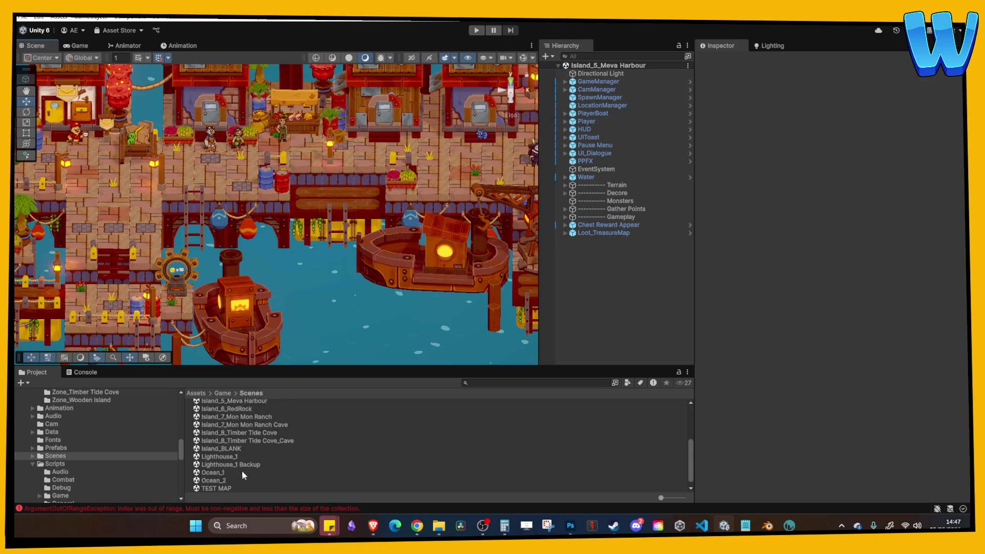
pyautogui.click(228, 458)
# Step: Open the Lighthouse_1 scene, then the Ocean_1 scene, and start Play mode
pyautogui.doubleClick(229, 458)
pyautogui.doubleClick(220, 473)
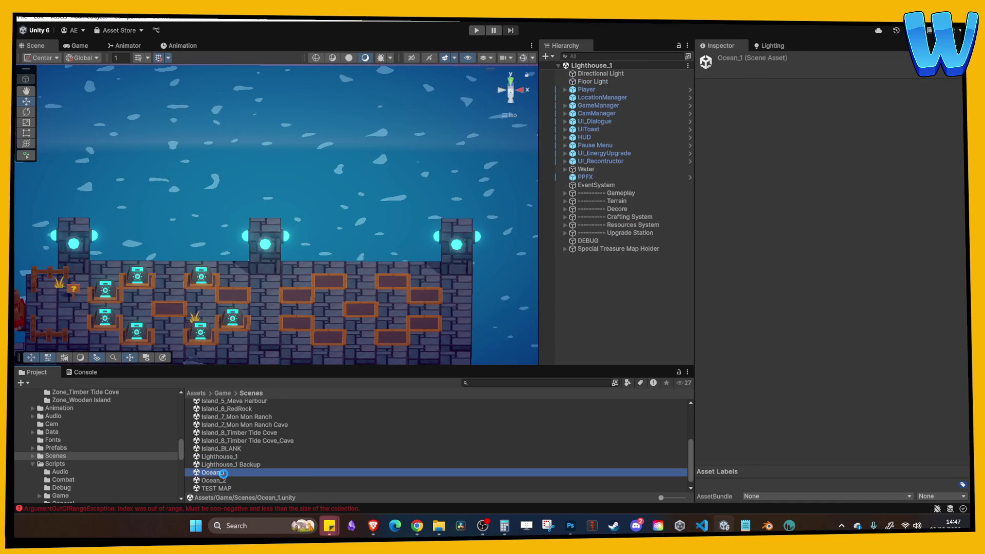
pyautogui.click(476, 30)
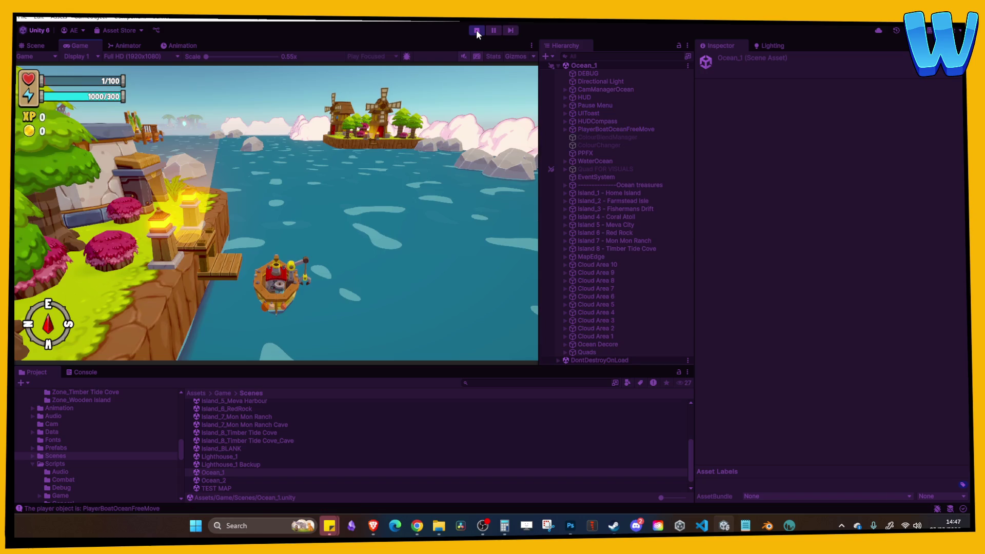
# Step: Sail the boat forward and right to the treasure spot and collect the treasure
pyautogui.press('w')
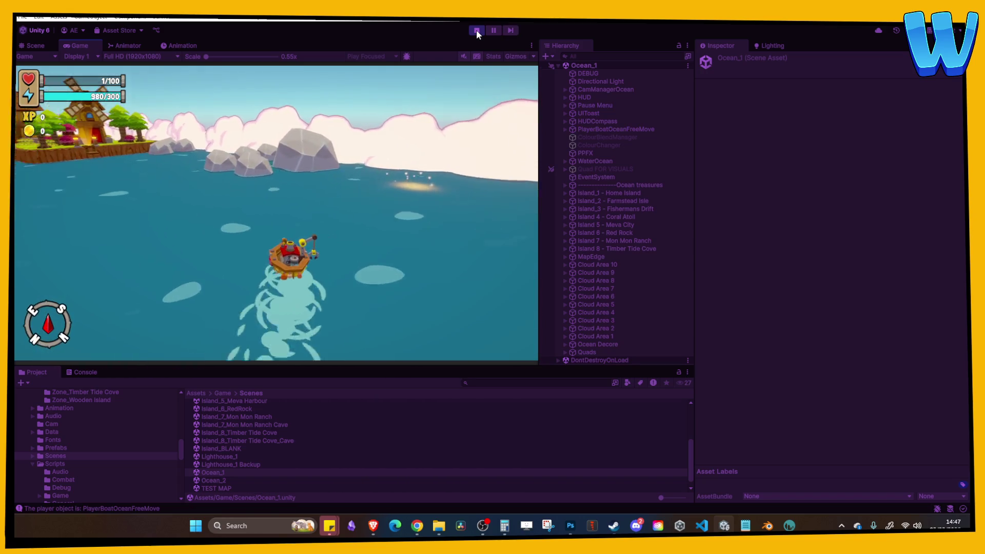
pyautogui.press('d')
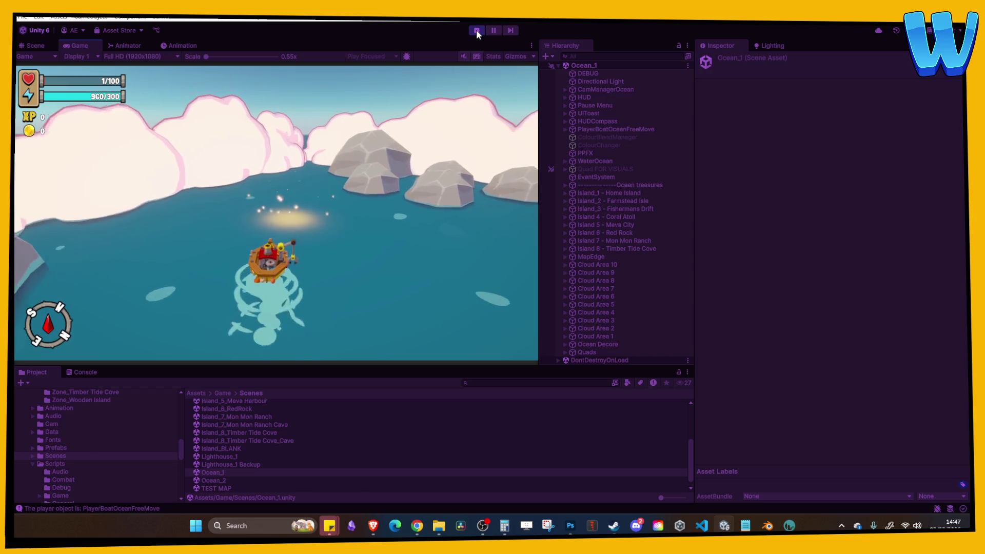
pyautogui.press('e')
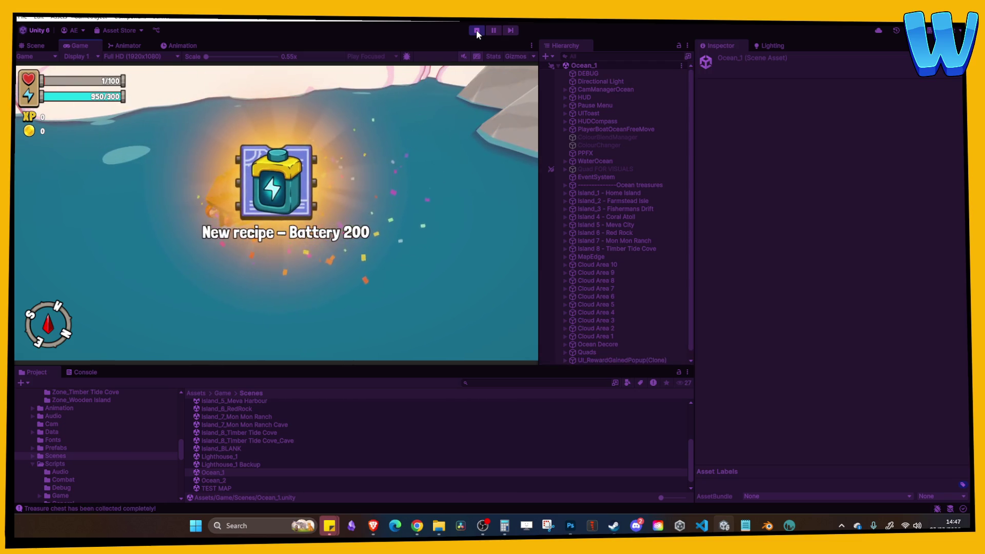
# Step: Sail past the windmill island and bring the boat alongside the pink Coral Atoll
pyautogui.press('w')
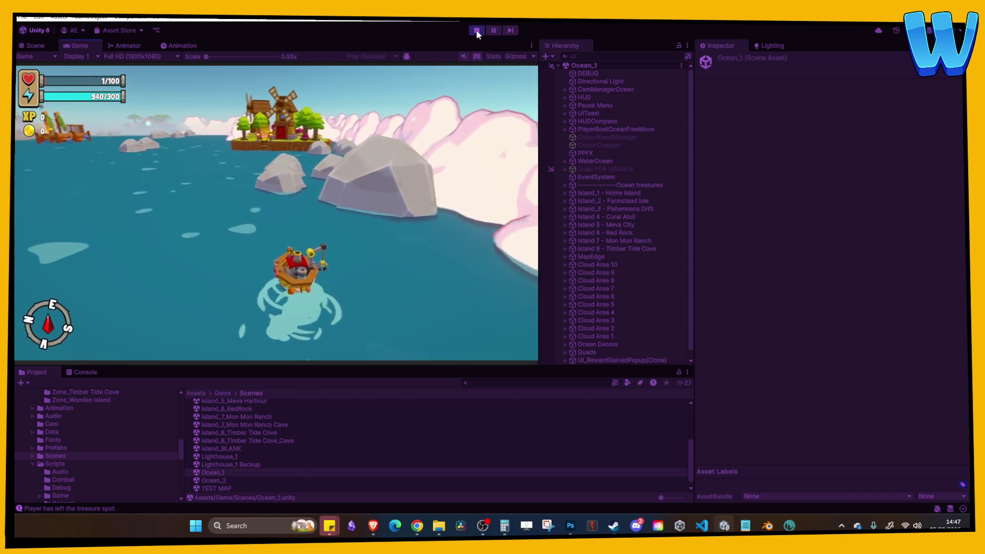
pyautogui.press('a')
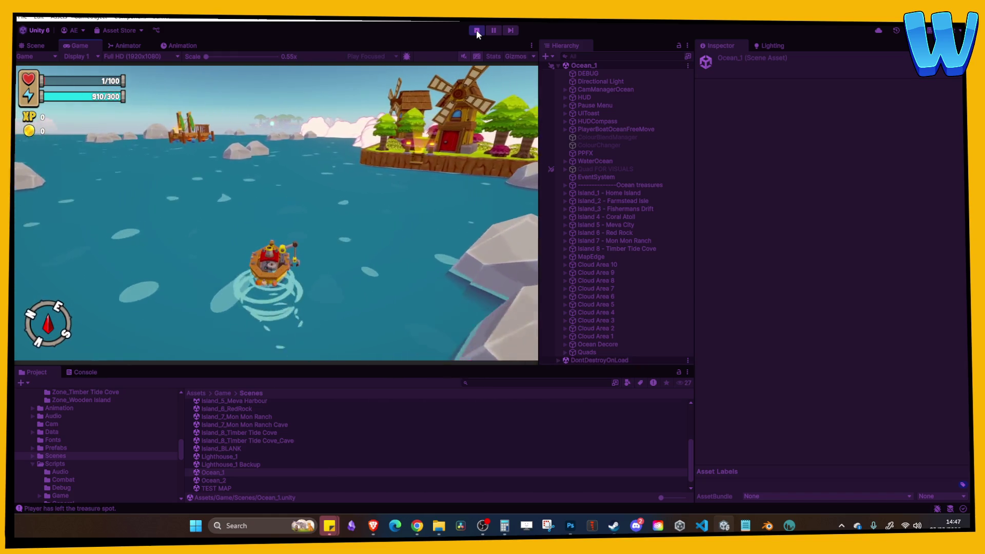
pyautogui.press('a')
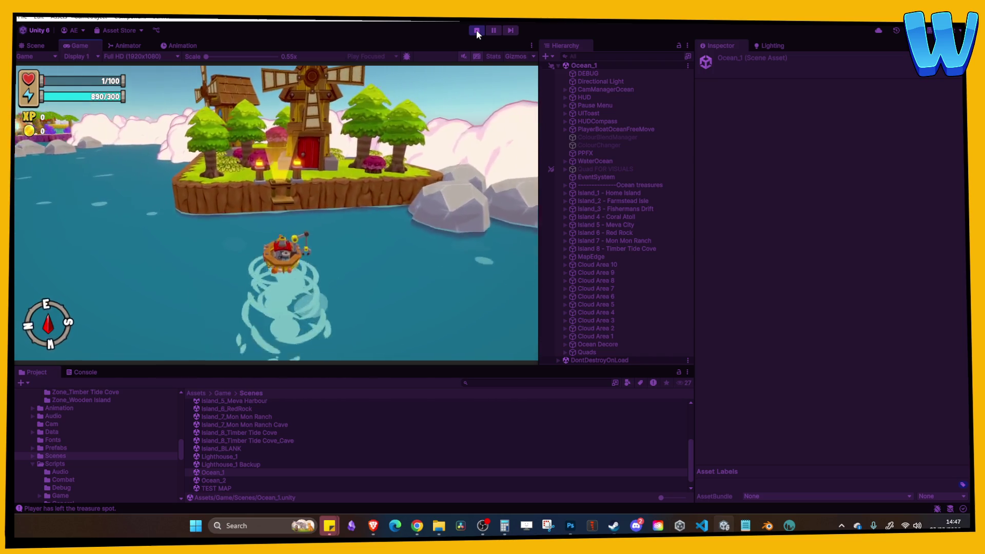
pyautogui.press('a')
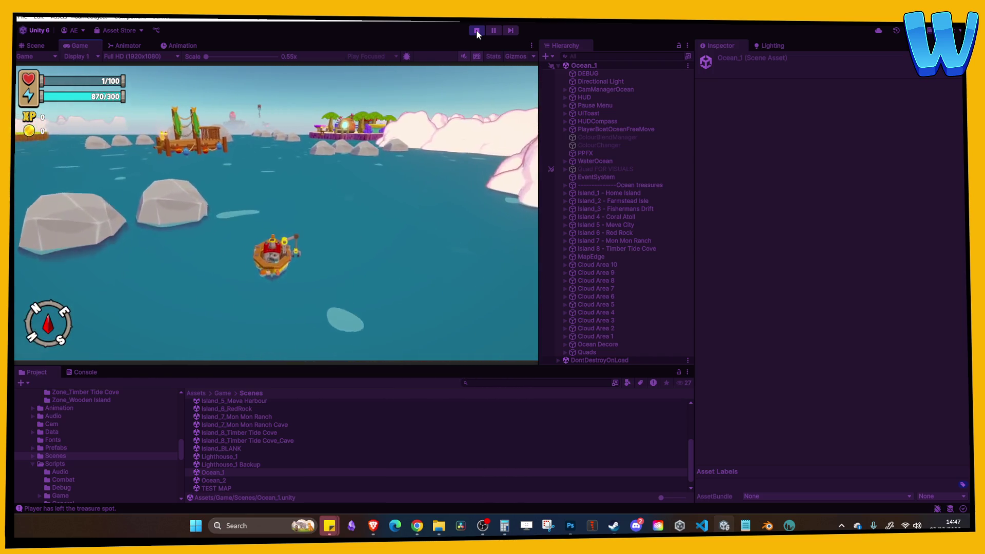
pyautogui.press('d')
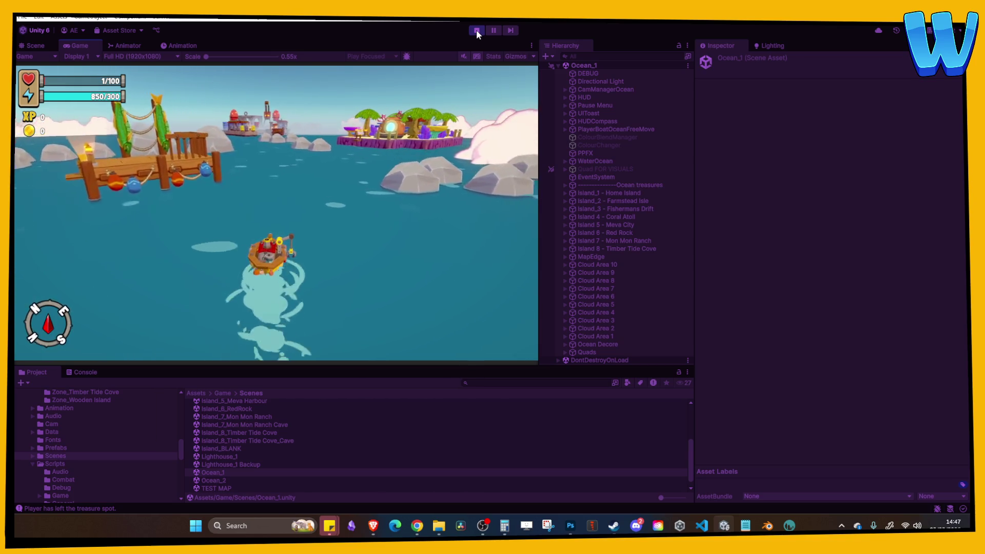
pyautogui.press('d')
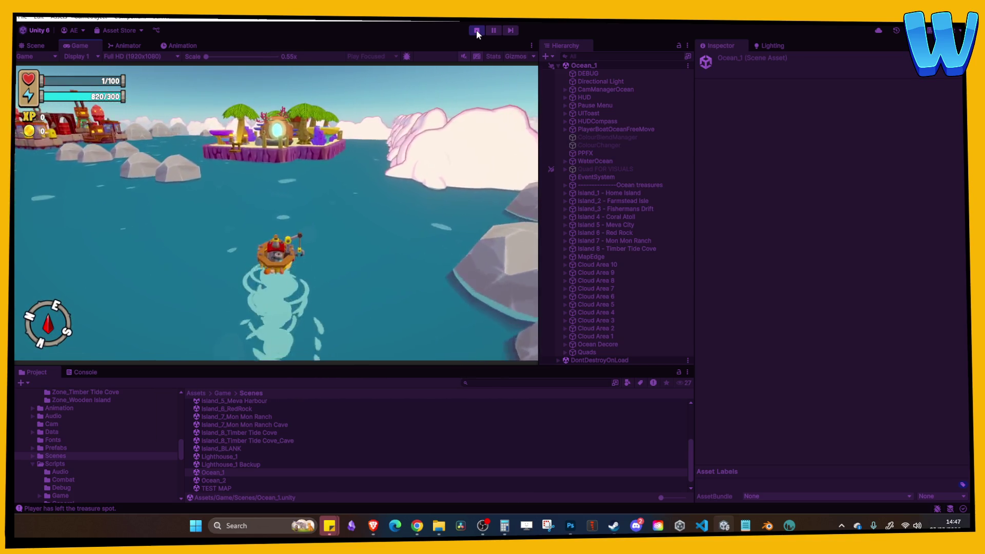
pyautogui.press('a')
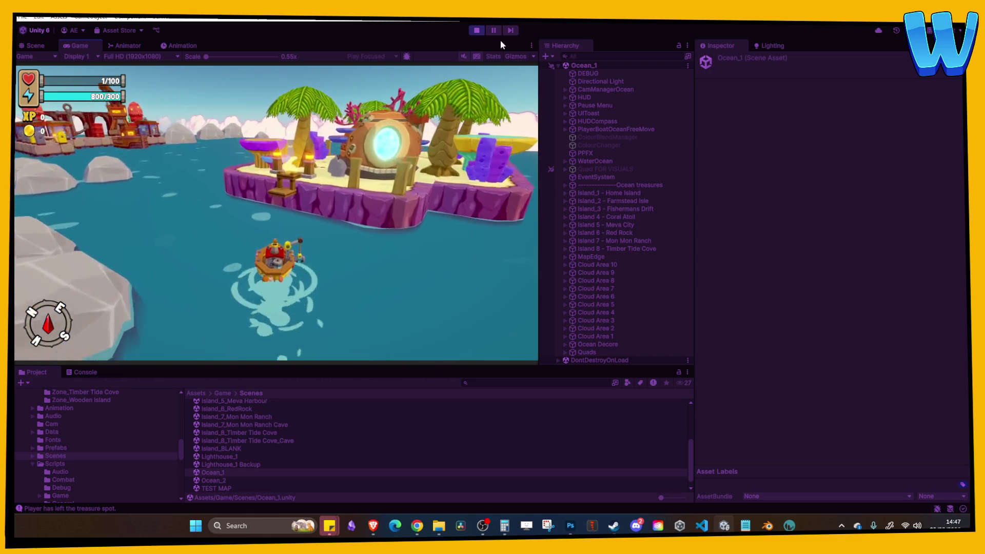
# Step: Maximize the Game view, cross the rope bridge and sand path, attack a Shuffler Crab, then stop
pyautogui.click(532, 46)
pyautogui.click(554, 80)
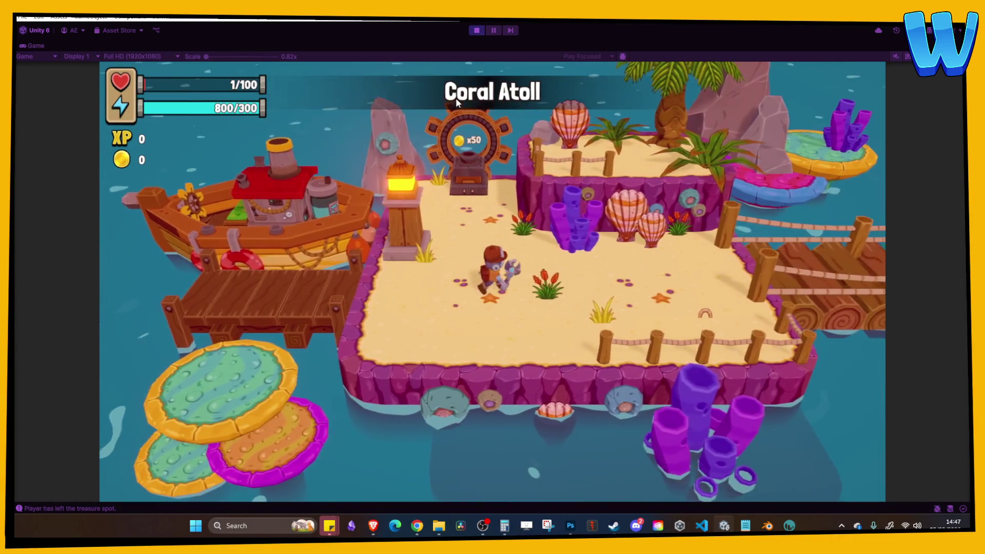
pyautogui.press('d')
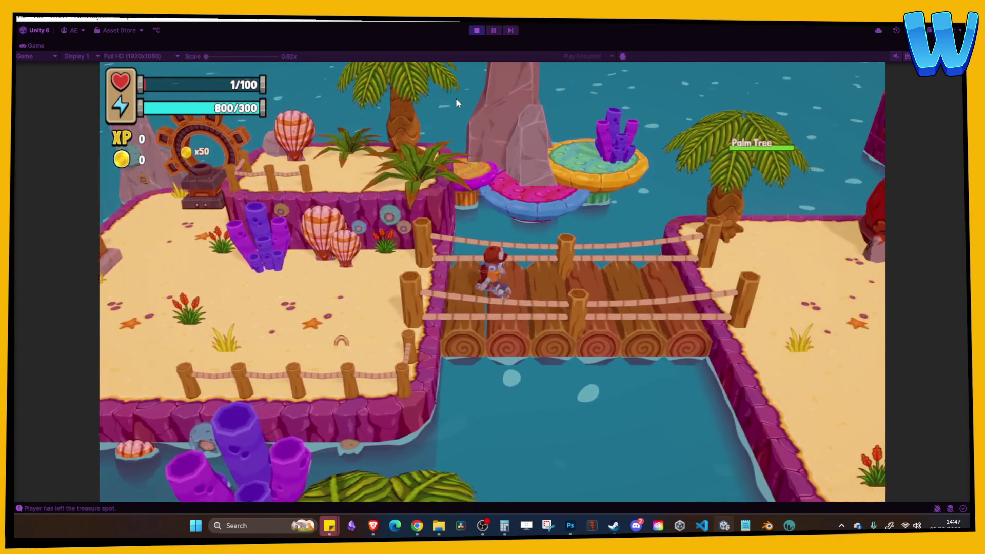
pyautogui.press('d')
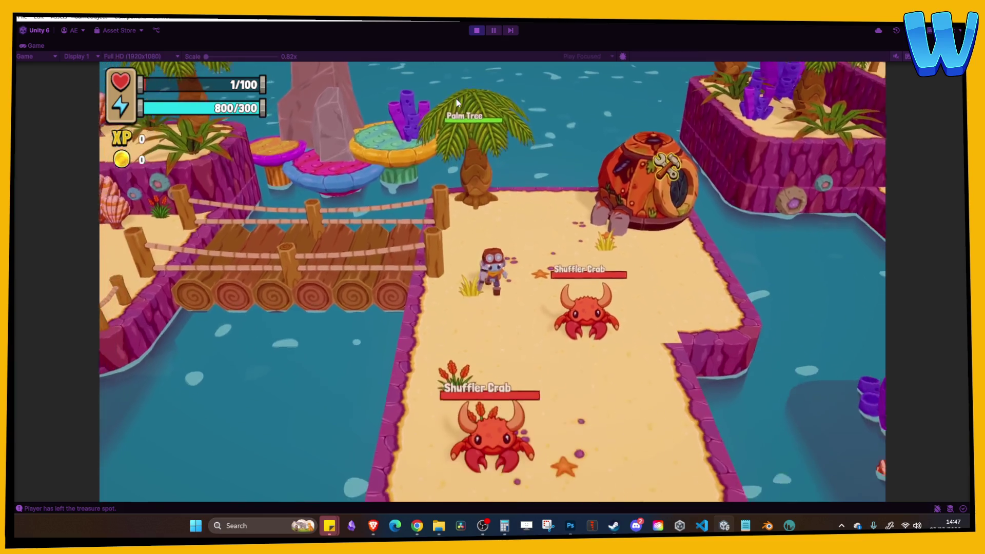
pyautogui.press('s')
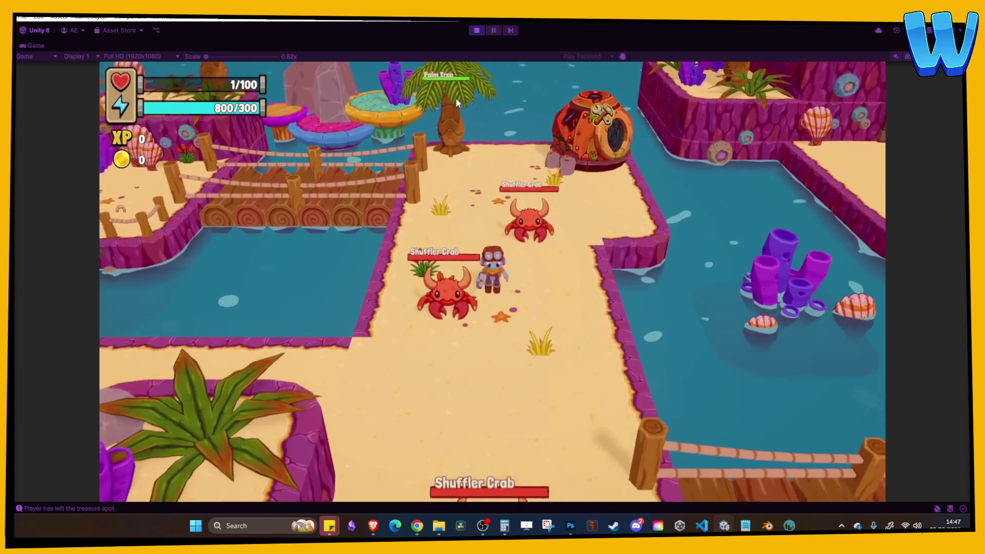
pyautogui.press('s')
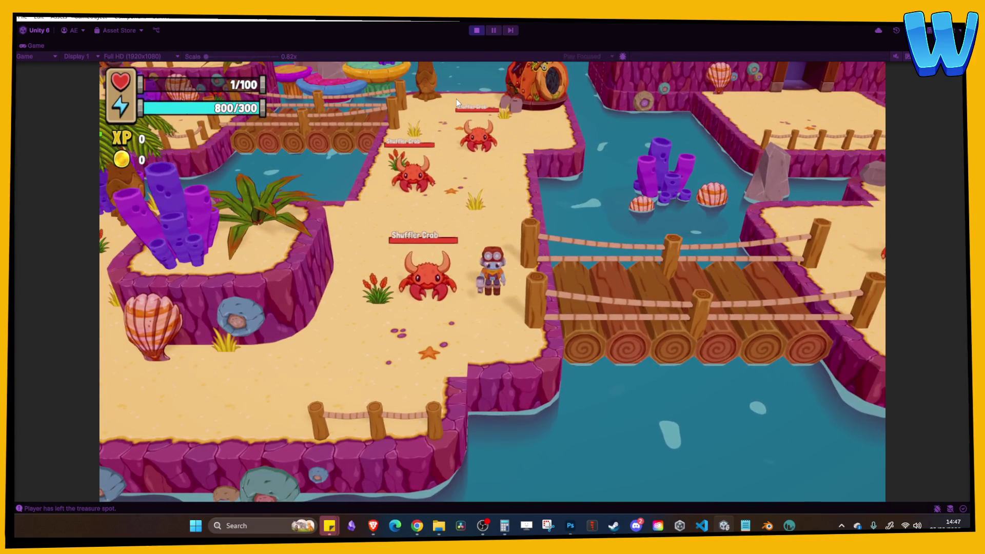
pyautogui.press('a')
pyautogui.press('s')
pyautogui.click(456, 99)
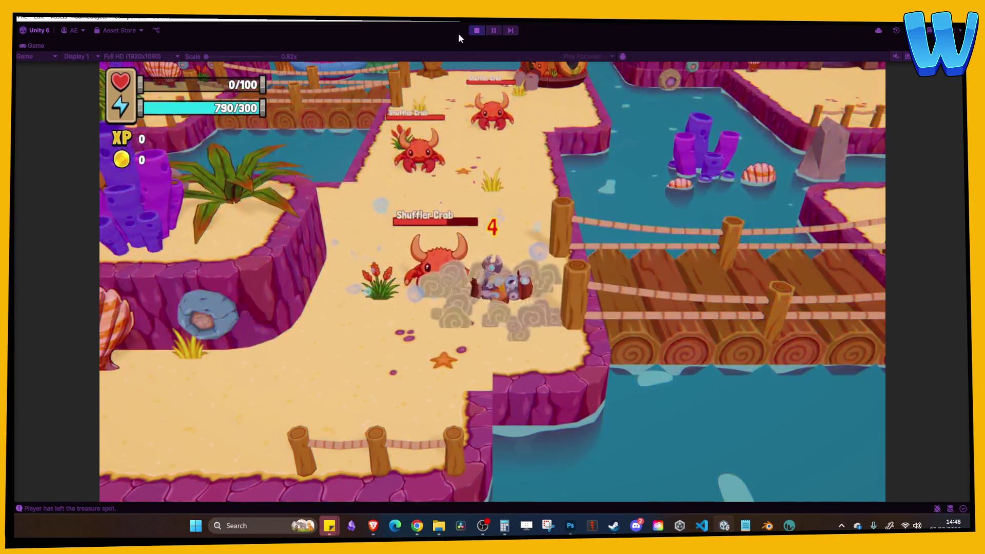
pyautogui.click(477, 31)
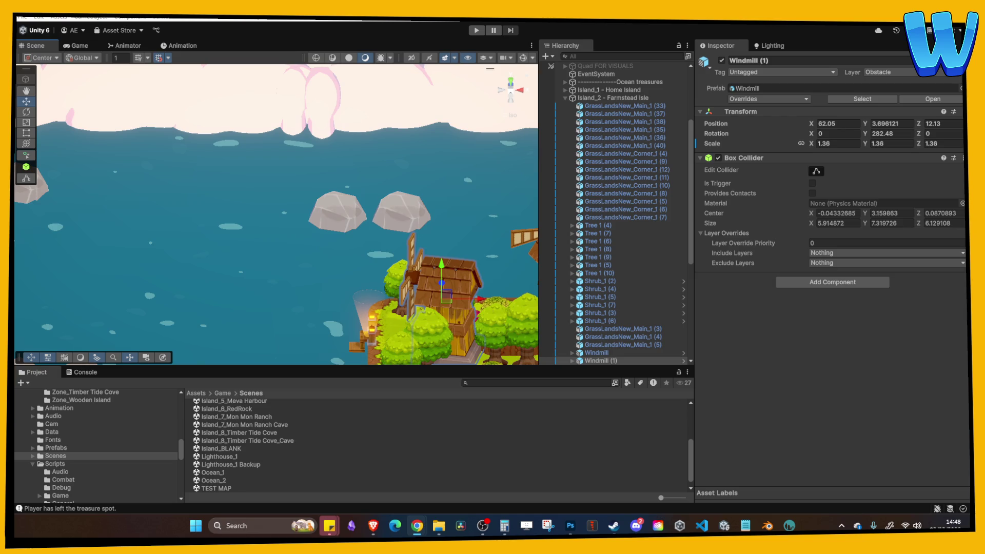
# Step: Open Island_8_Timber Tide Cove and select the grey Cube roof over the dock
pyautogui.click(241, 434)
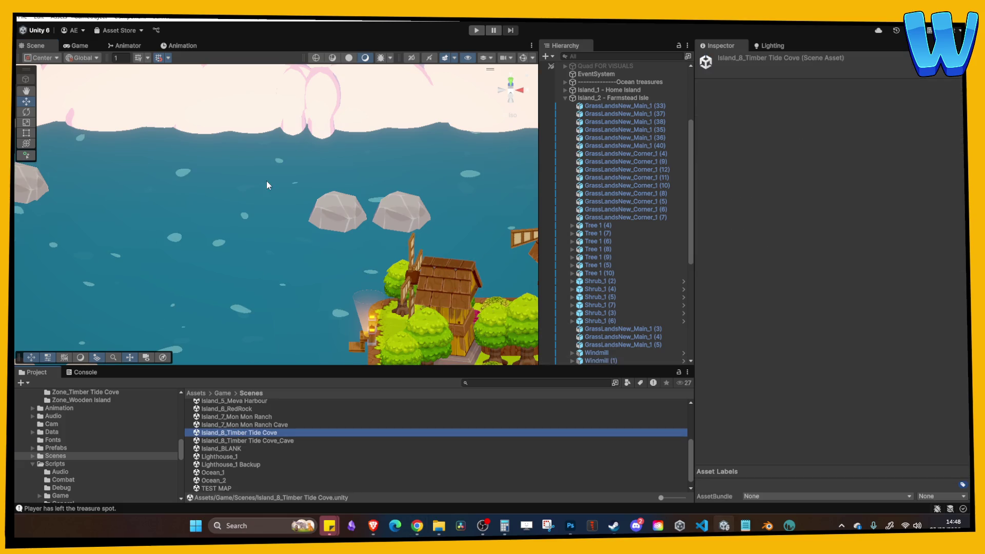
pyautogui.scroll(5, 204, 195)
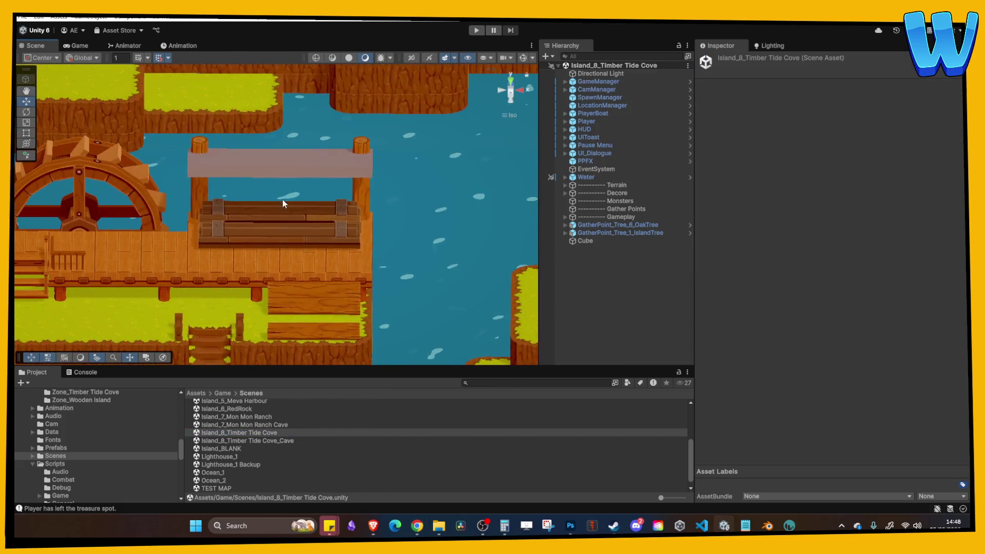
pyautogui.moveTo(283, 200)
pyautogui.mouseDown()
pyautogui.moveTo(340, 182)
pyautogui.moveTo(277, 165)
pyautogui.moveTo(213, 175)
pyautogui.moveTo(298, 192)
pyautogui.moveTo(324, 170)
pyautogui.mouseUp()
pyautogui.click(214, 174)
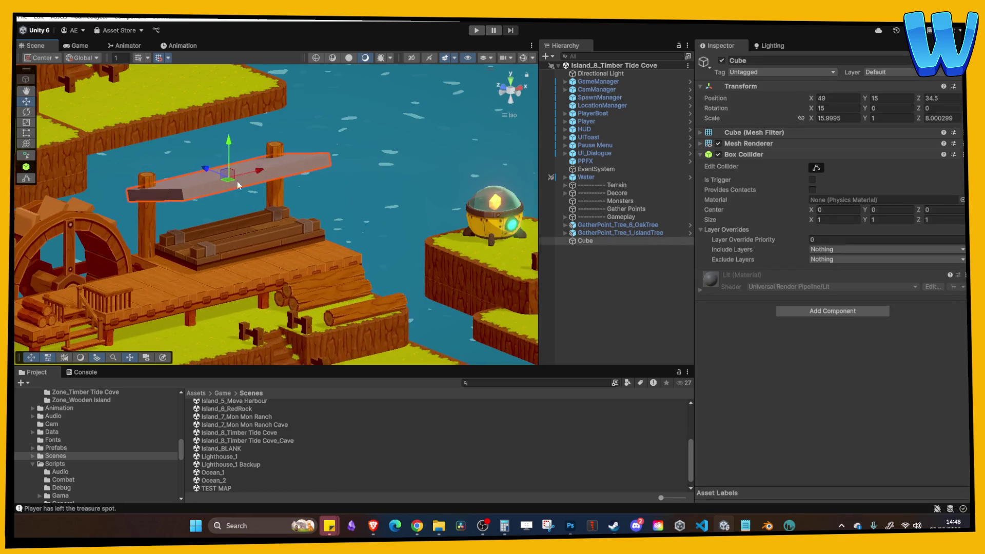
# Step: Play-test walking north up the dock stairs, east along the dock, back under the roof, then stop
pyautogui.click(476, 31)
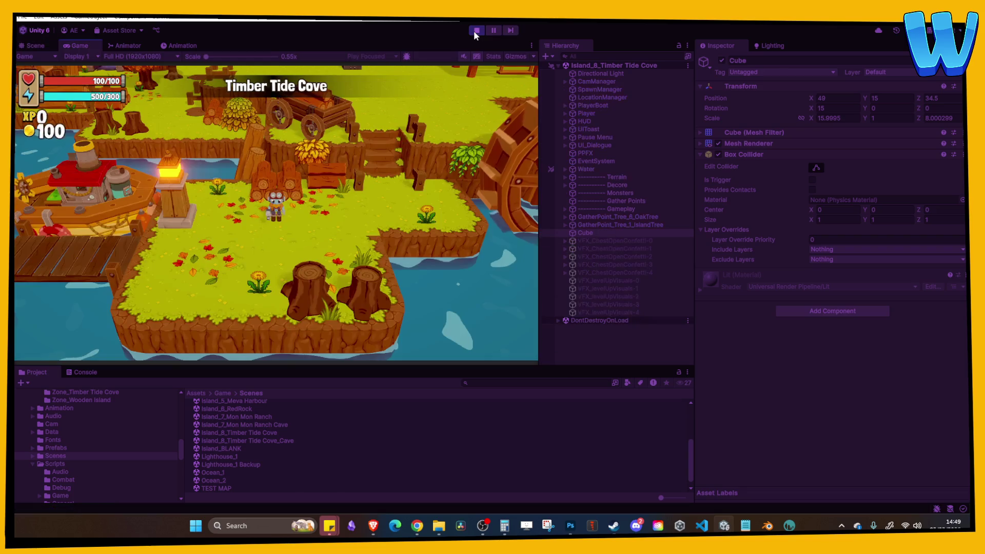
pyautogui.press('w')
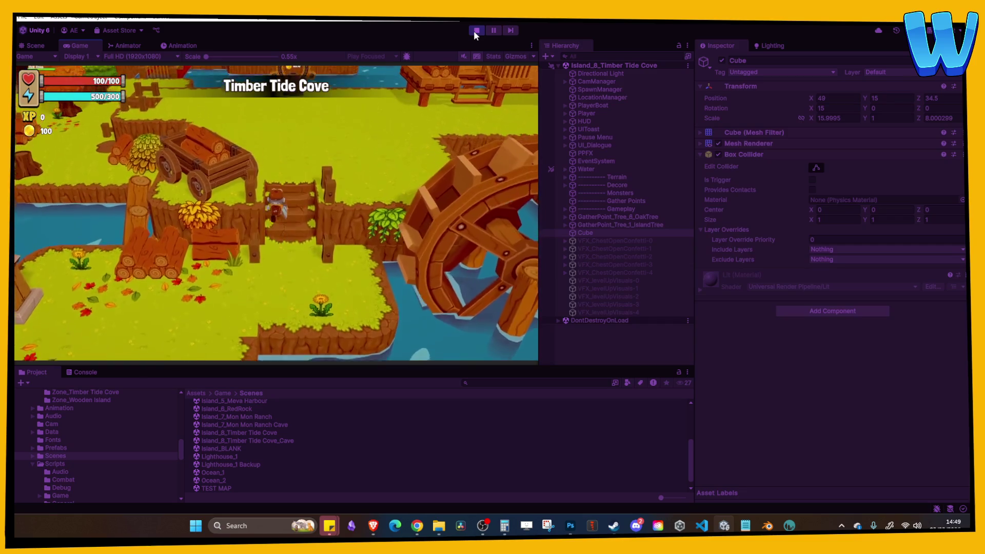
pyautogui.press('w')
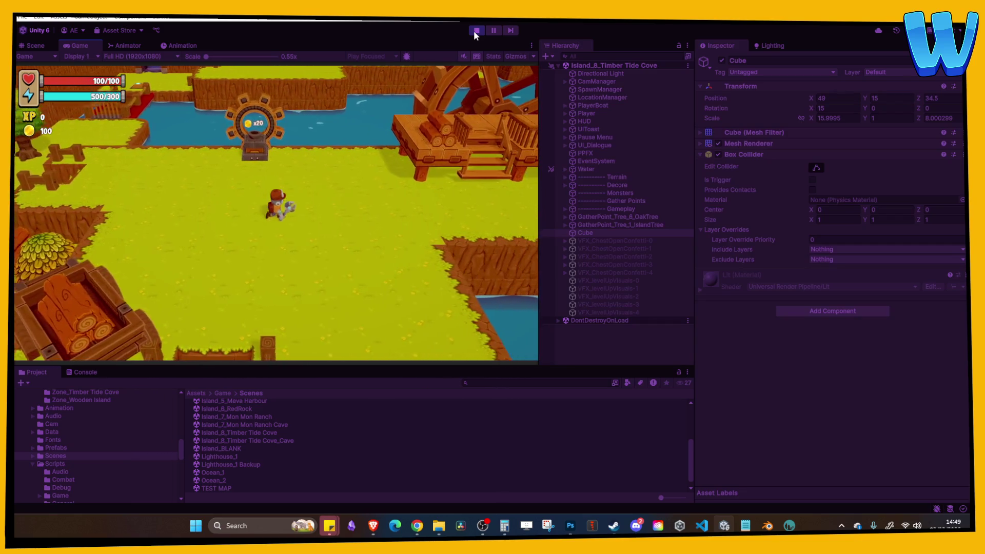
pyautogui.press('w')
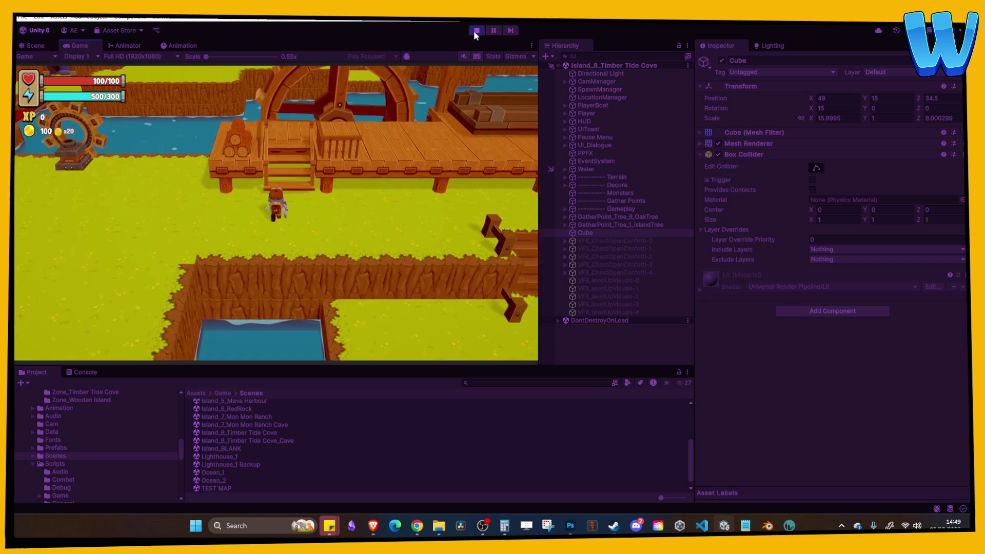
pyautogui.press('d')
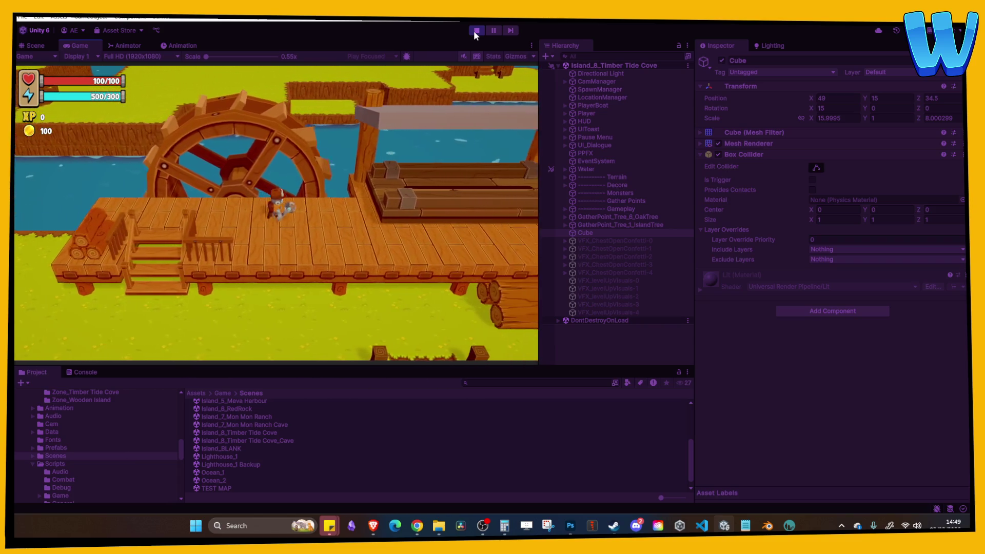
pyautogui.press('d')
pyautogui.press('d')
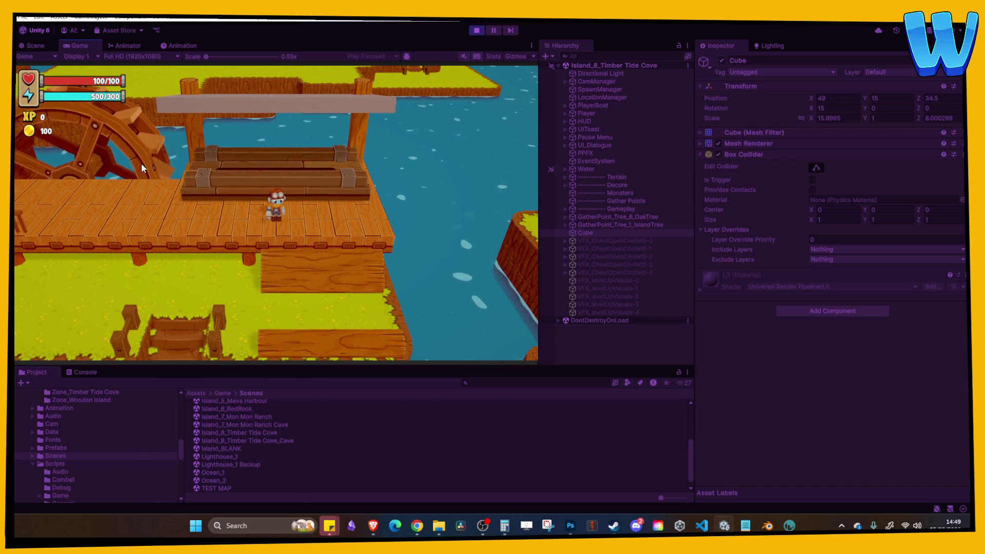
pyautogui.press('a')
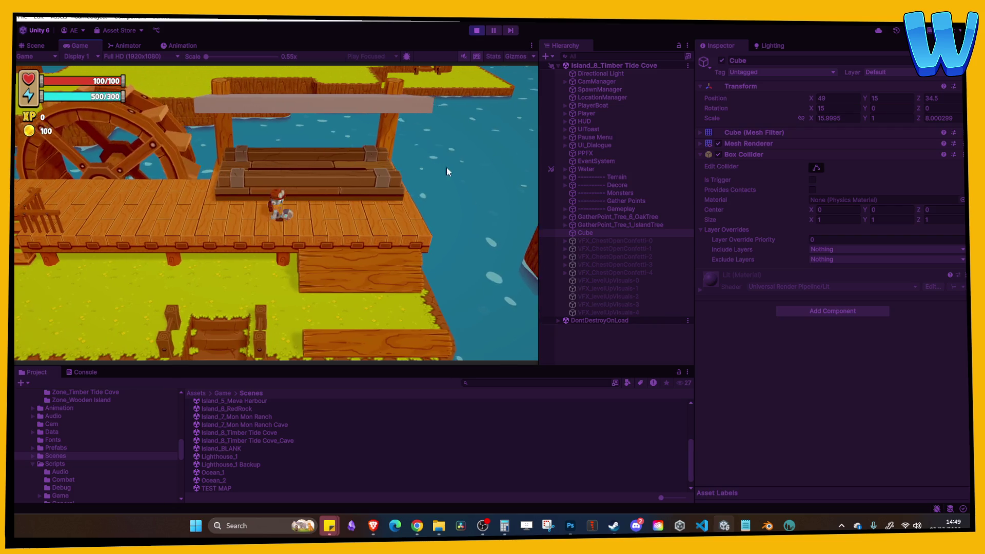
pyautogui.hotkey('ctrl', 'p')
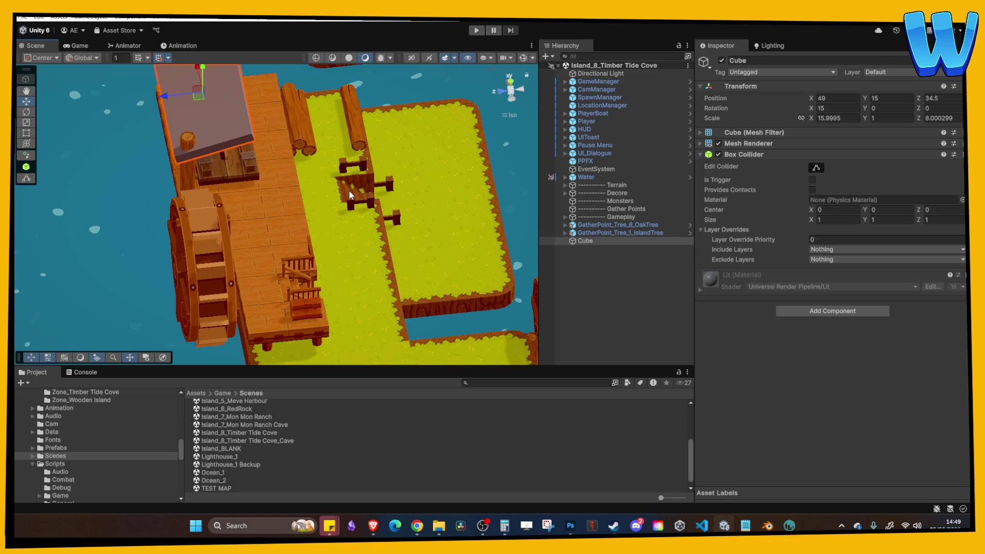
pyautogui.moveTo(349, 190)
pyautogui.mouseDown()
pyautogui.moveTo(328, 187)
pyautogui.moveTo(211, 238)
pyautogui.moveTo(319, 204)
pyautogui.moveTo(299, 214)
pyautogui.moveTo(321, 224)
pyautogui.moveTo(301, 213)
pyautogui.moveTo(329, 252)
pyautogui.mouseUp()
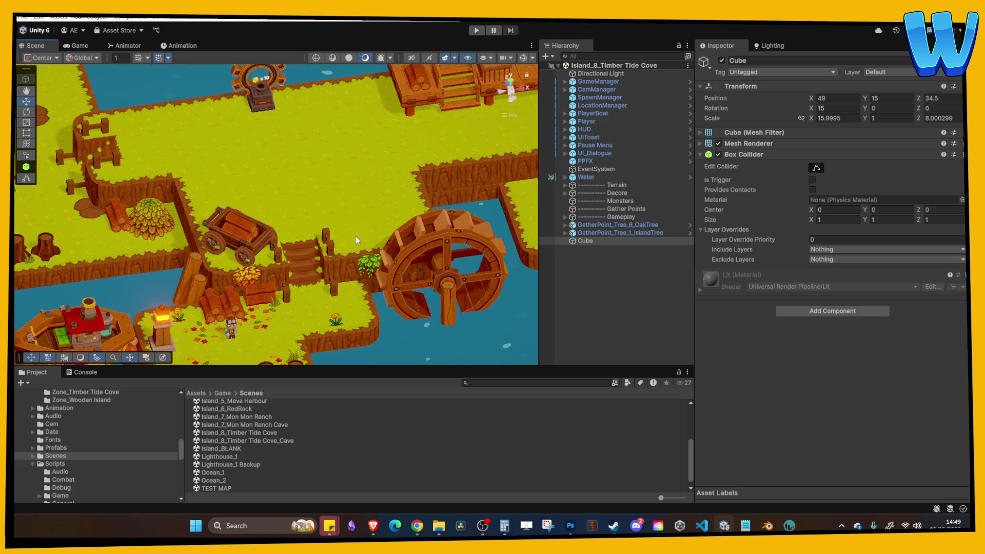
pyautogui.moveTo(356, 236)
pyautogui.mouseDown()
pyautogui.moveTo(355, 272)
pyautogui.moveTo(467, 266)
pyautogui.mouseUp()
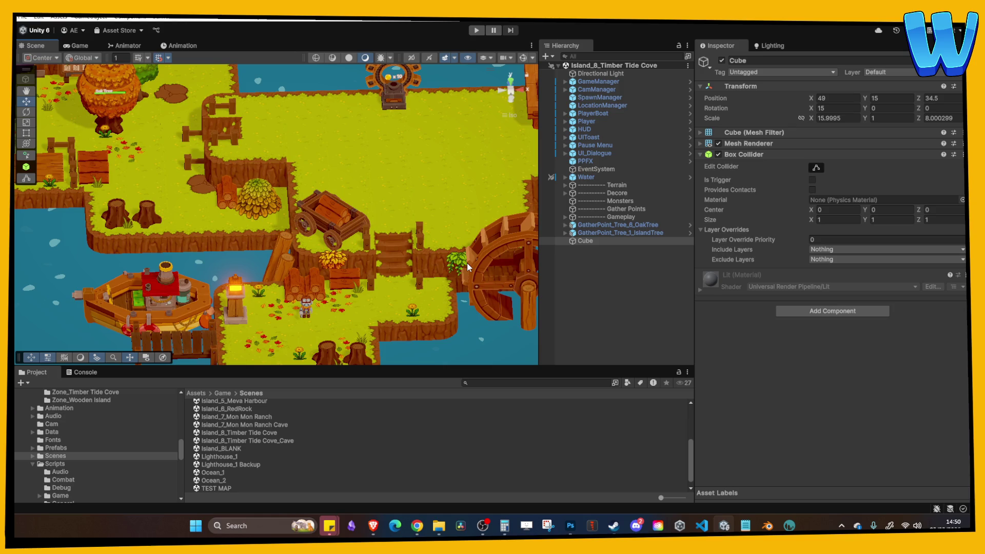
pyautogui.moveTo(466, 263)
pyautogui.mouseDown()
pyautogui.moveTo(337, 275)
pyautogui.moveTo(384, 248)
pyautogui.moveTo(347, 203)
pyautogui.moveTo(328, 203)
pyautogui.moveTo(312, 238)
pyautogui.moveTo(341, 238)
pyautogui.mouseUp()
pyautogui.click(330, 182)
pyautogui.click(329, 183)
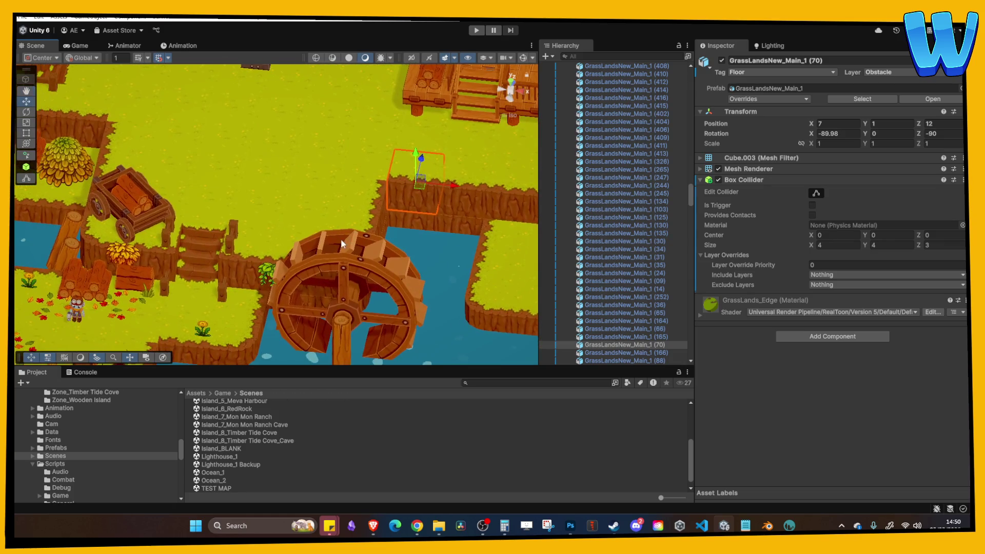
pyautogui.moveTo(275, 239); pyautogui.dragTo(395, 235)
pyautogui.moveTo(269, 259); pyautogui.dragTo(479, 299)
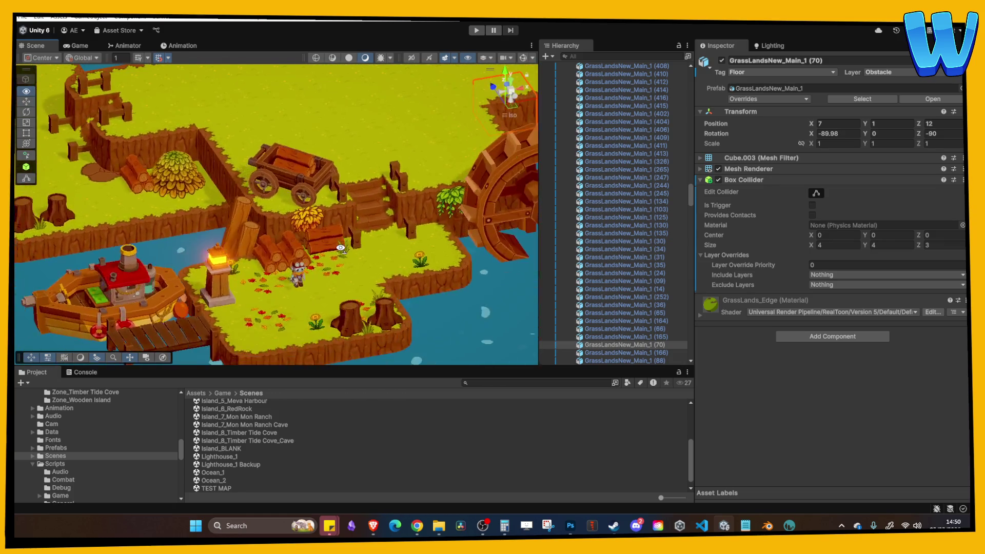
pyautogui.click(239, 416)
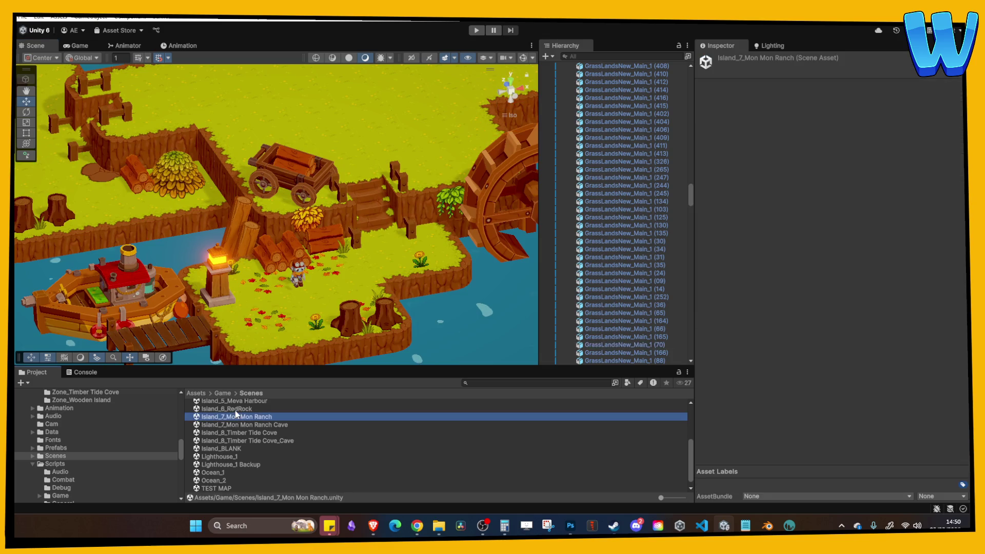
# Step: Open Island_6_RedRock, frame the CragRock_Main (34) tile, and pan around the island
pyautogui.scroll(2, 239, 416)
pyautogui.doubleClick(235, 440)
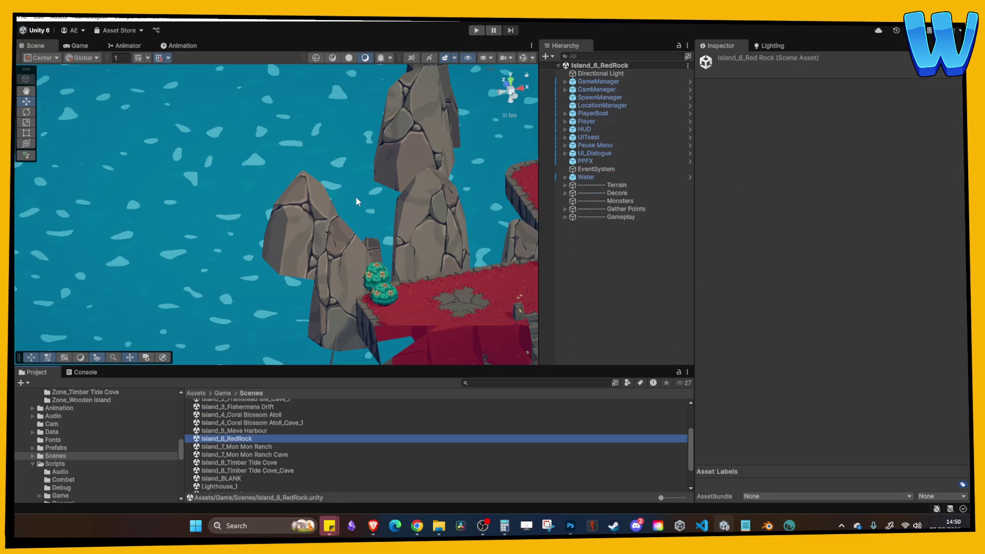
pyautogui.moveTo(430, 251); pyautogui.dragTo(264, 263)
pyautogui.click(263, 264)
pyautogui.press('f')
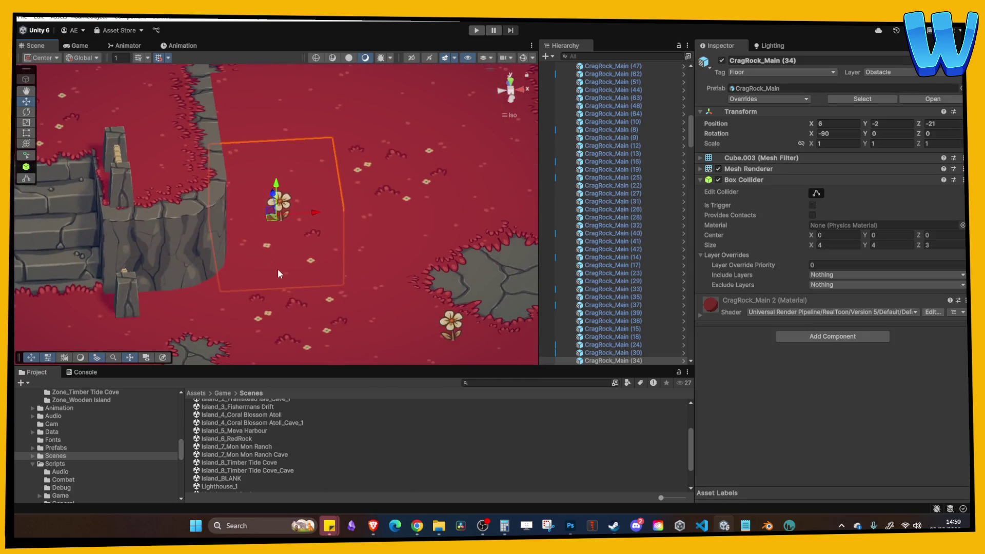
pyautogui.moveTo(314, 208)
pyautogui.mouseDown()
pyautogui.moveTo(382, 205)
pyautogui.moveTo(440, 237)
pyautogui.moveTo(380, 226)
pyautogui.moveTo(241, 237)
pyautogui.moveTo(125, 308)
pyautogui.mouseUp()
pyautogui.press('w')
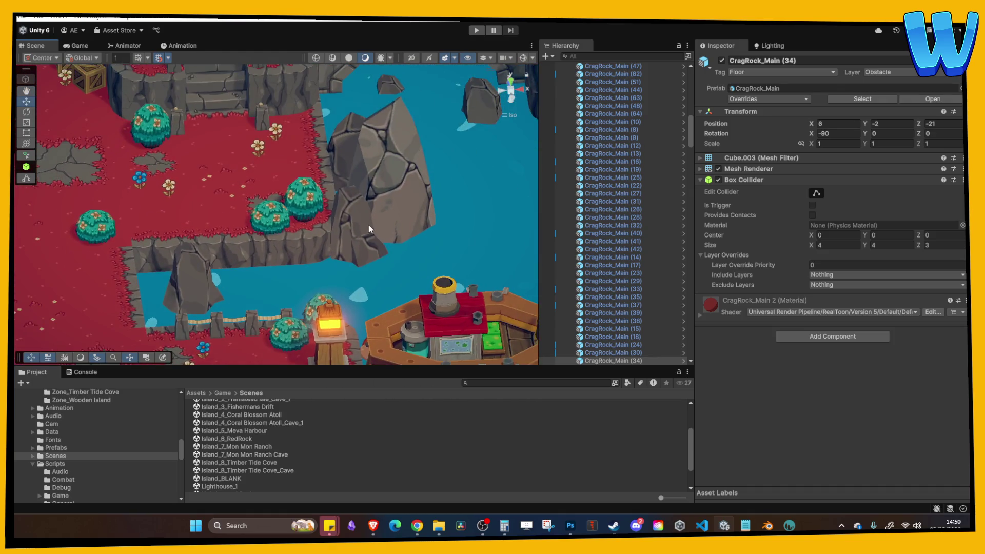
pyautogui.scroll(3, 368, 225)
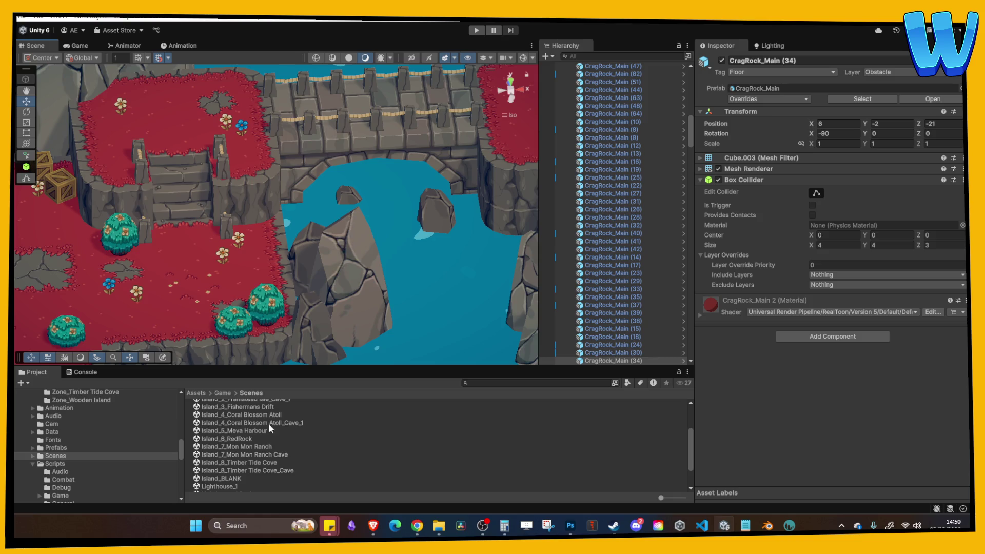
pyautogui.scroll(-5, 323, 253)
pyautogui.moveTo(327, 252); pyautogui.dragTo(331, 244)
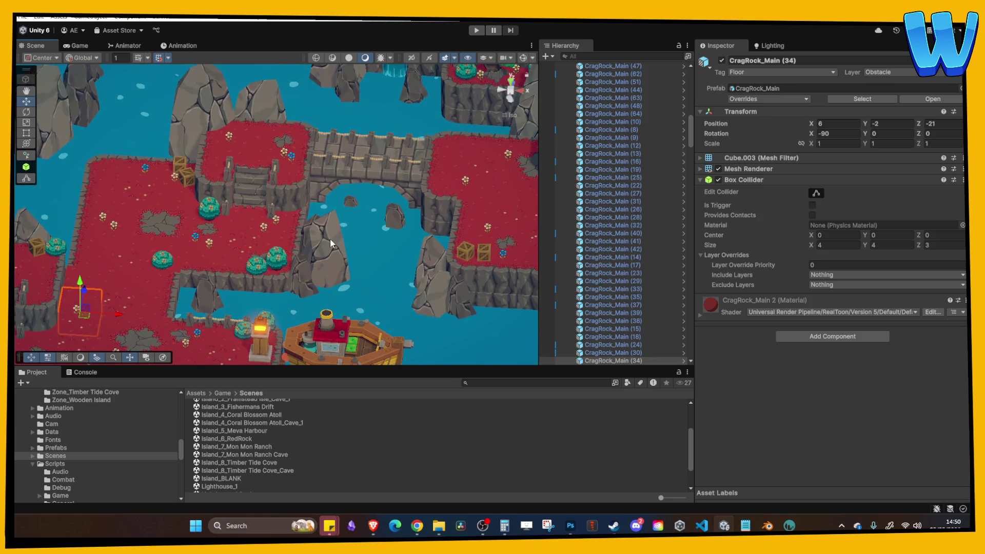
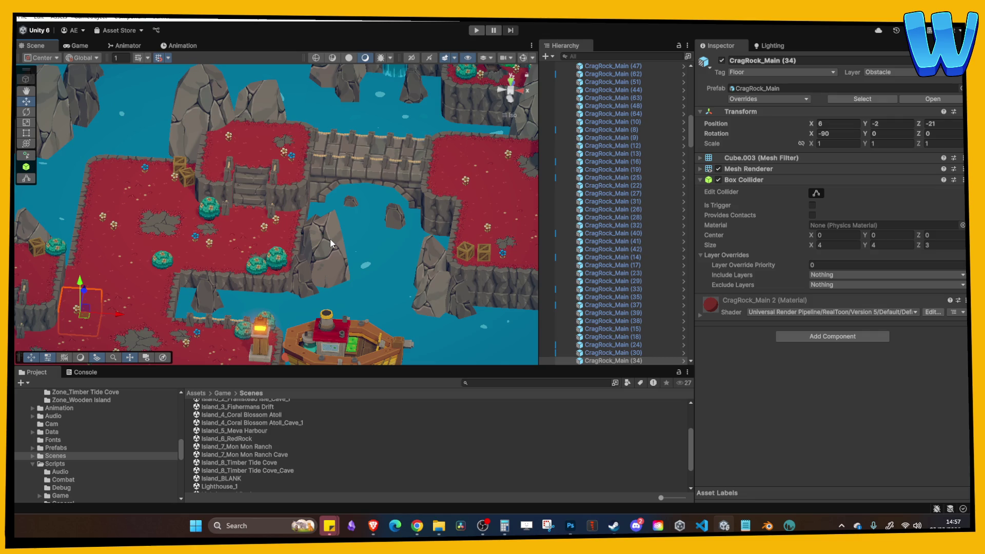
# Step: Open the Island_8_Timber Tide Cove scene from Project > Scenes
pyautogui.moveTo(330, 239); pyautogui.dragTo(375, 221)
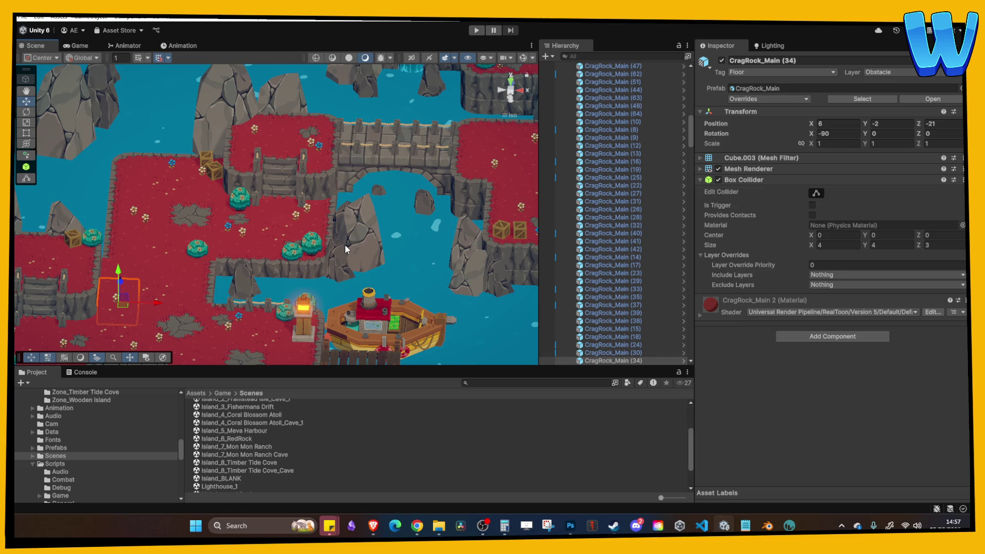
pyautogui.scroll(2, 345, 244)
pyautogui.moveTo(353, 242); pyautogui.dragTo(484, 217)
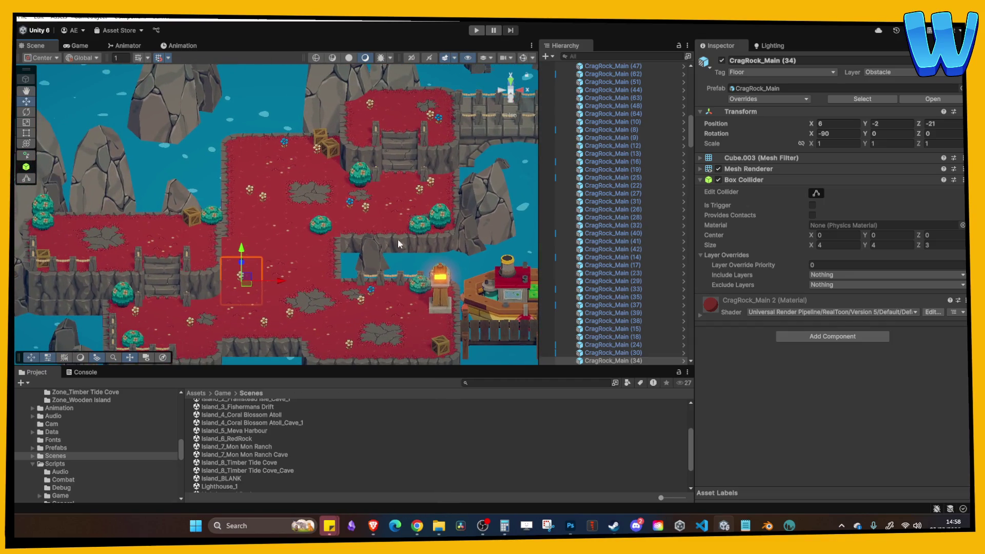
pyautogui.doubleClick(272, 462)
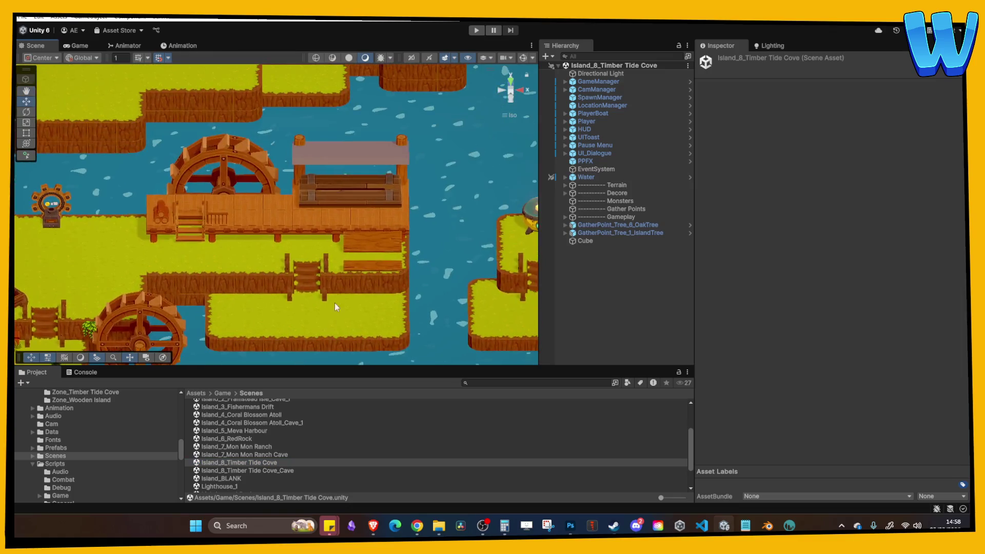
# Step: Select the roof cube over the pier and read its scale of about 16 × 1 × 8
pyautogui.scroll(3, 335, 307)
pyautogui.moveTo(353, 275); pyautogui.dragTo(265, 230)
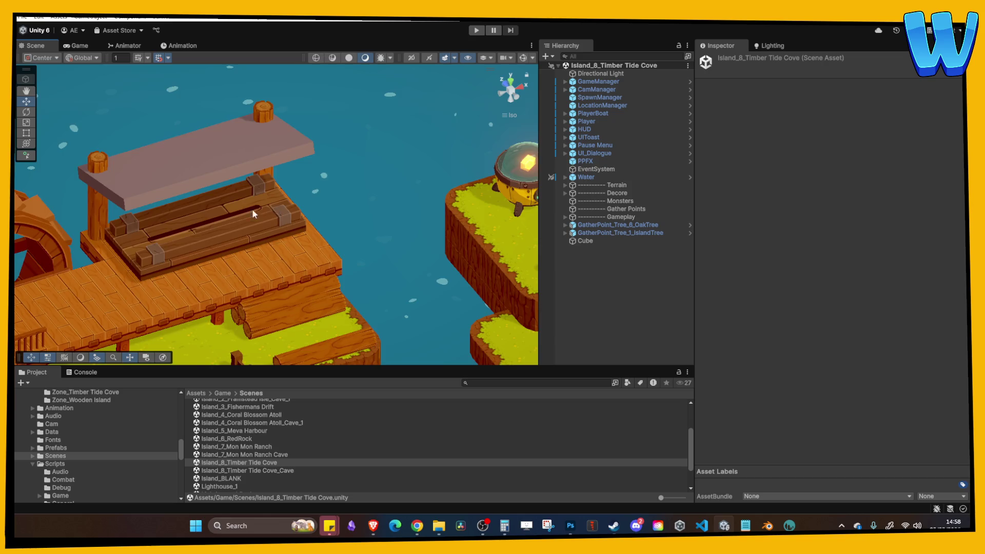
pyautogui.moveTo(252, 215)
pyautogui.mouseDown()
pyautogui.moveTo(308, 256)
pyautogui.moveTo(321, 314)
pyautogui.moveTo(337, 288)
pyautogui.moveTo(306, 275)
pyautogui.moveTo(292, 127)
pyautogui.mouseUp()
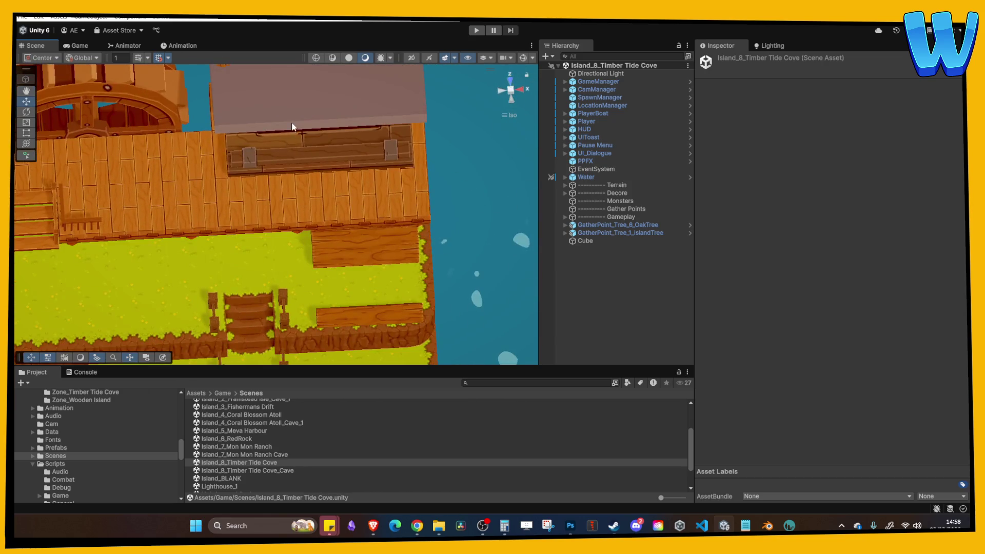
pyautogui.click(291, 127)
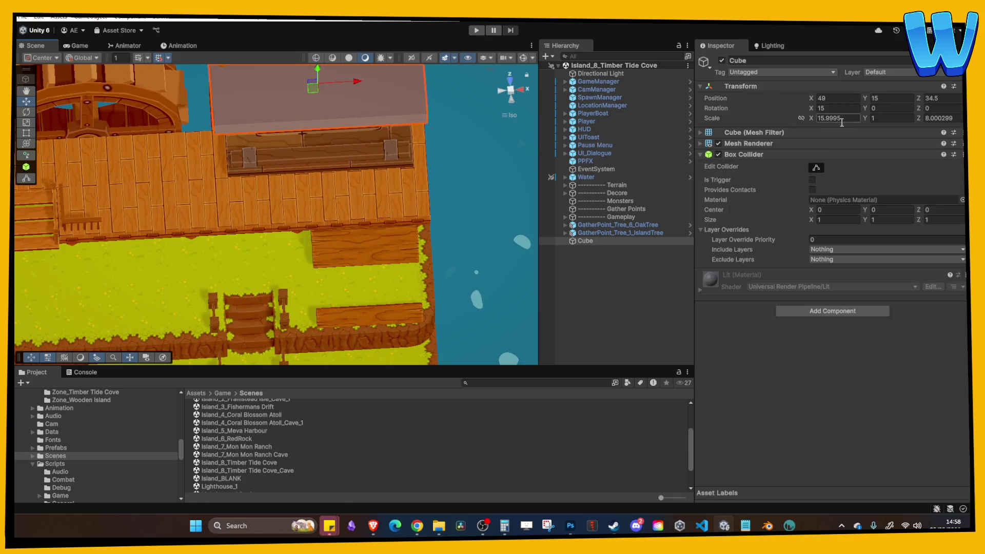
pyautogui.moveTo(287, 241)
pyautogui.mouseDown()
pyautogui.moveTo(266, 256)
pyautogui.moveTo(343, 221)
pyautogui.moveTo(365, 307)
pyautogui.mouseUp()
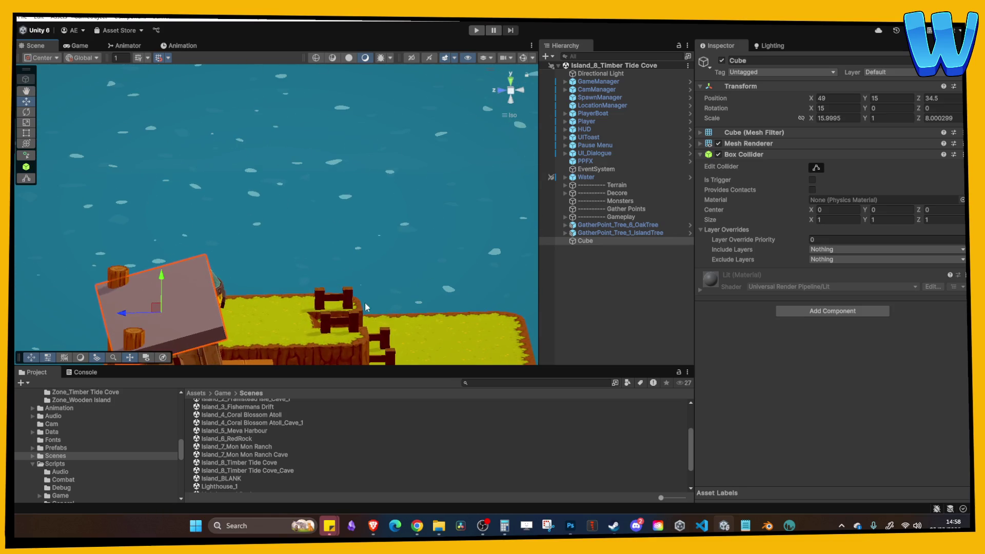
pyautogui.click(767, 525)
# Step: Save Mill_Platform and add a new mesh cube to the scene
pyautogui.hotkey('ctrl', 's')
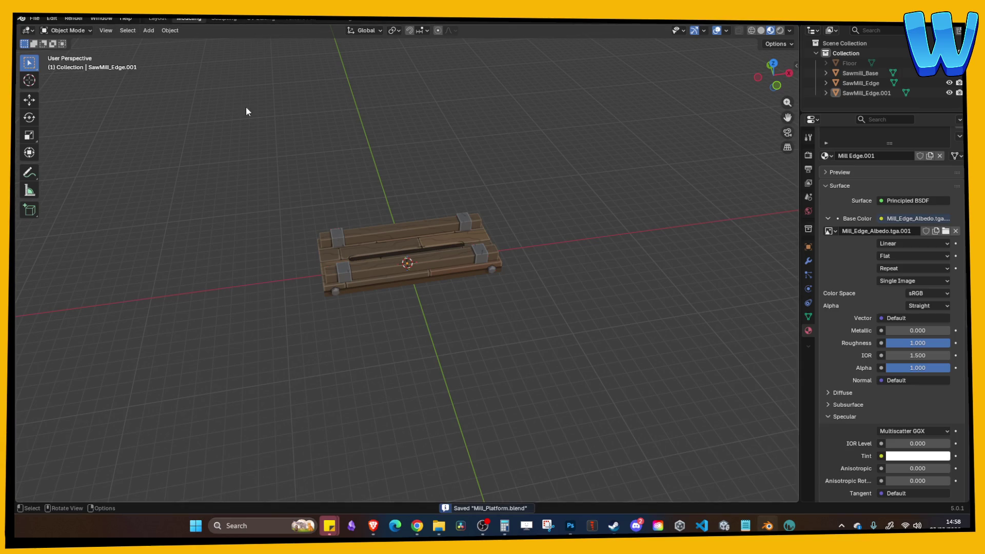
pyautogui.hotkey('shift', 'a')
pyautogui.moveTo(161, 48)
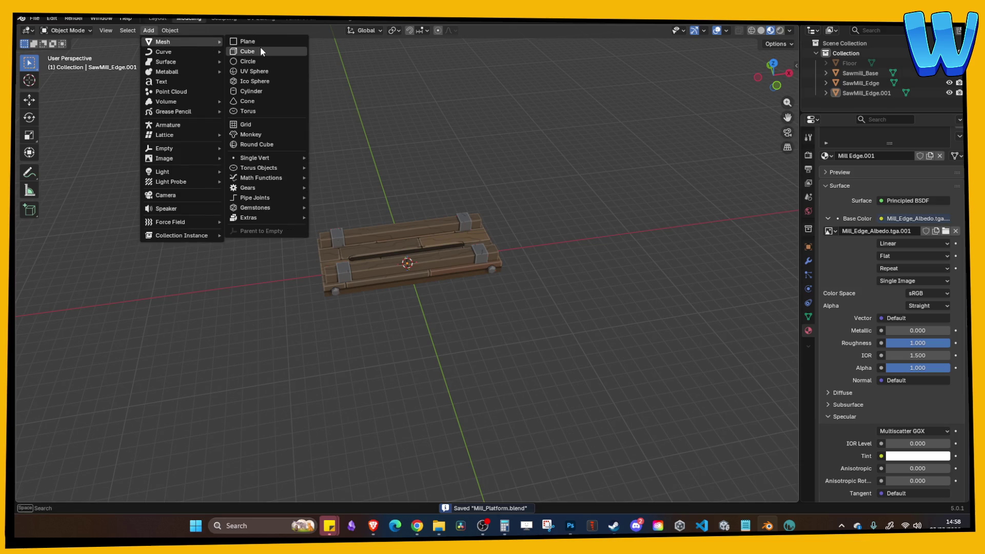
pyautogui.click(260, 47)
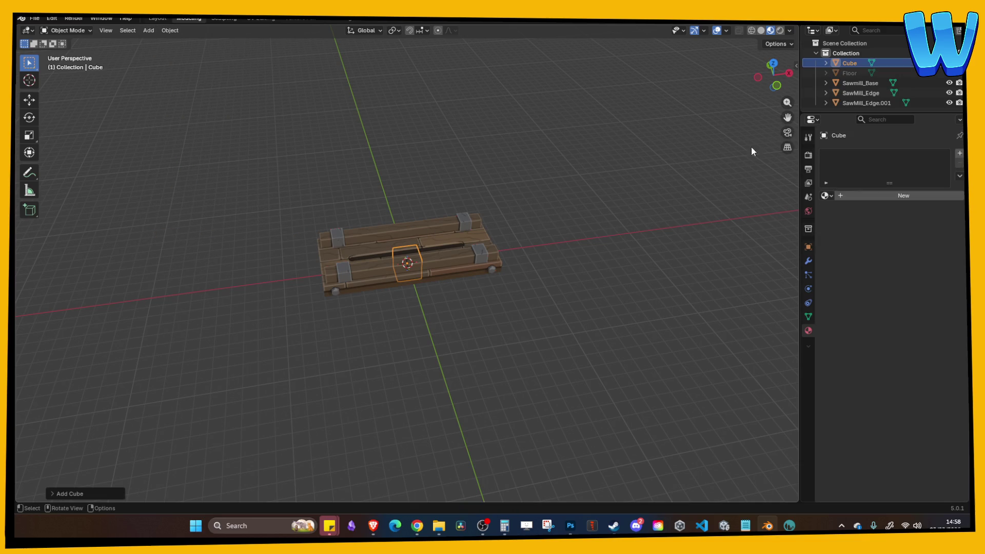
# Step: Set the cube's X dimension to 15 m in the N-panel
pyautogui.click(796, 65)
pyautogui.click(739, 216)
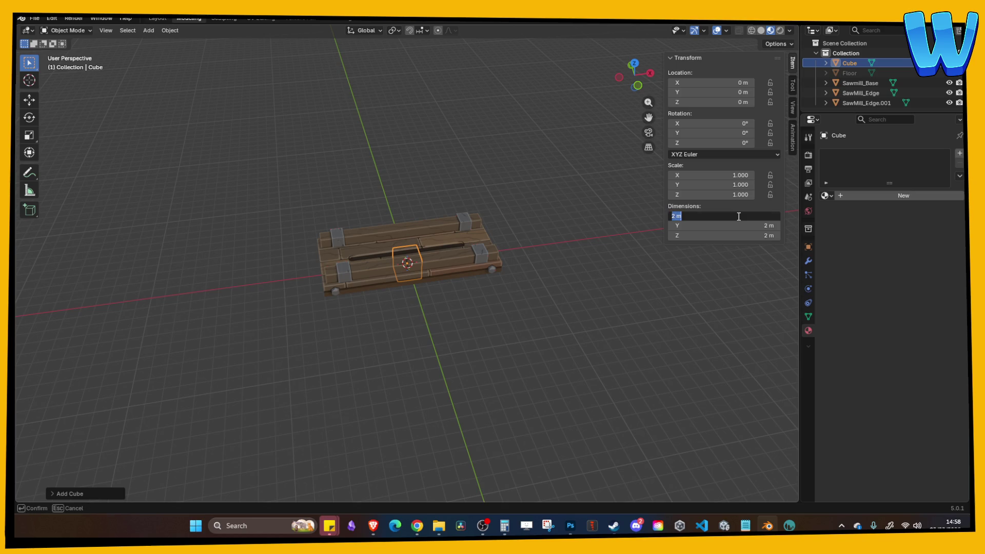
pyautogui.write('15')
pyautogui.press('Return')
pyautogui.click(729, 226)
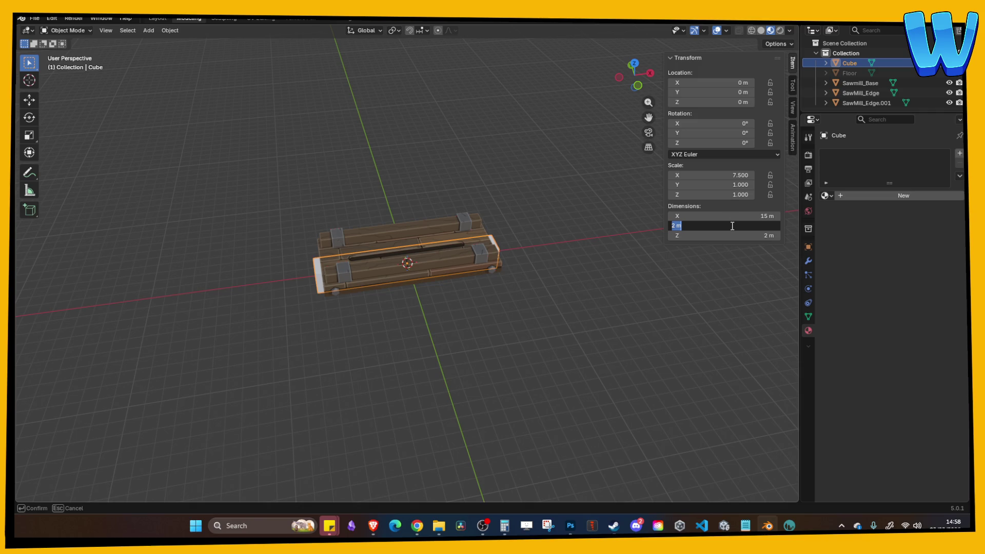
pyautogui.write('1')
pyautogui.press('Return')
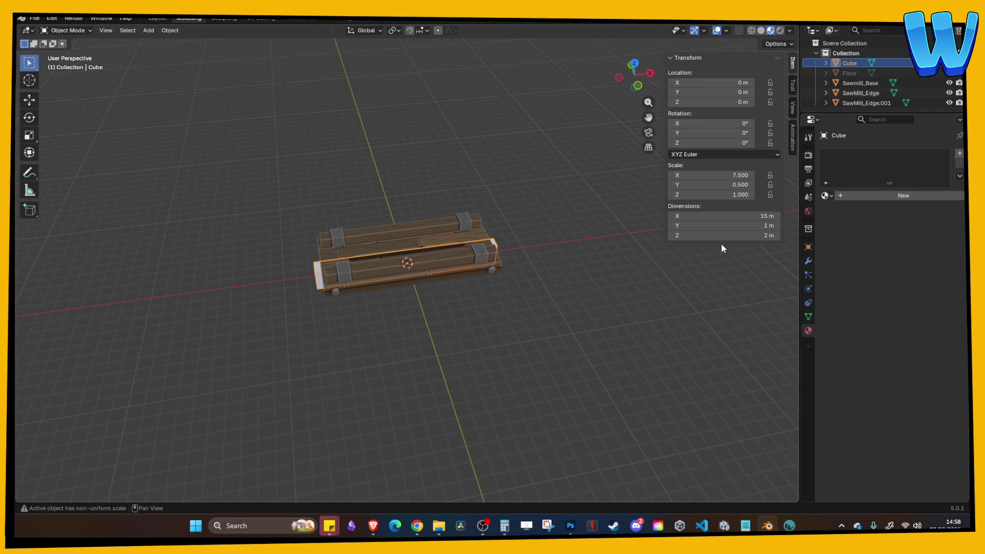
# Step: Correct the cube's Y dimension to 8 m and its height to 1 m
pyautogui.rightClick(559, 285)
pyautogui.moveTo(467, 183); pyautogui.dragTo(719, 216)
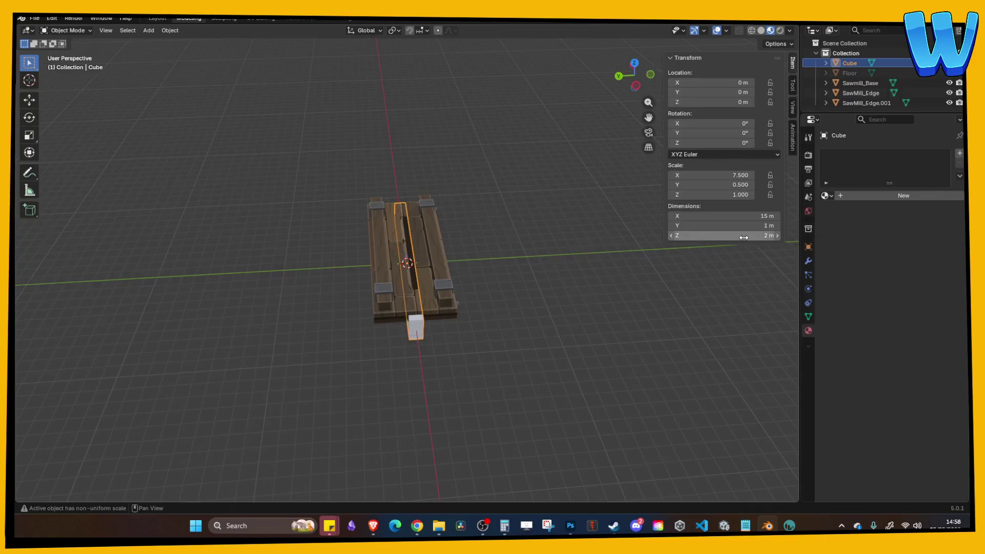
pyautogui.click(744, 225)
pyautogui.write('8')
pyautogui.press('Tab')
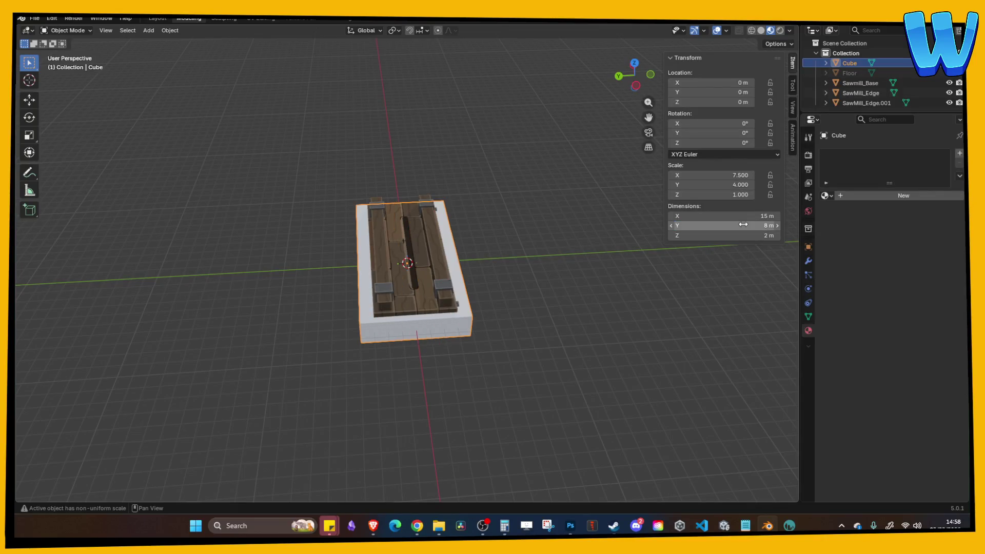
pyautogui.write('1')
pyautogui.press('Return')
# Step: Lift the slab straight up about 7.12 m above the sawmill platform
pyautogui.moveTo(705, 315)
pyautogui.mouseDown()
pyautogui.moveTo(570, 324)
pyautogui.moveTo(547, 347)
pyautogui.moveTo(534, 340)
pyautogui.mouseUp()
pyautogui.press('g')
pyautogui.press('z')
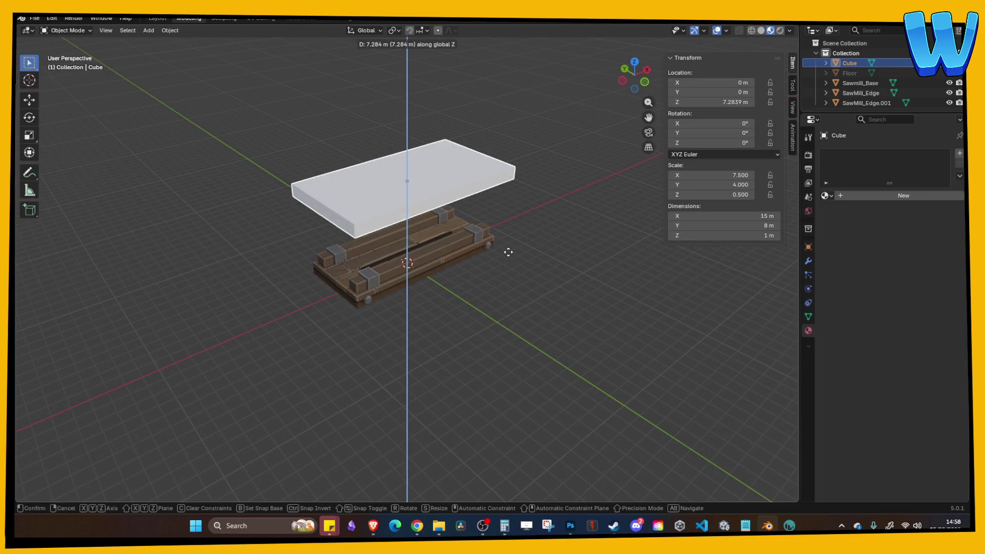
pyautogui.click(567, 324)
pyautogui.click(568, 324)
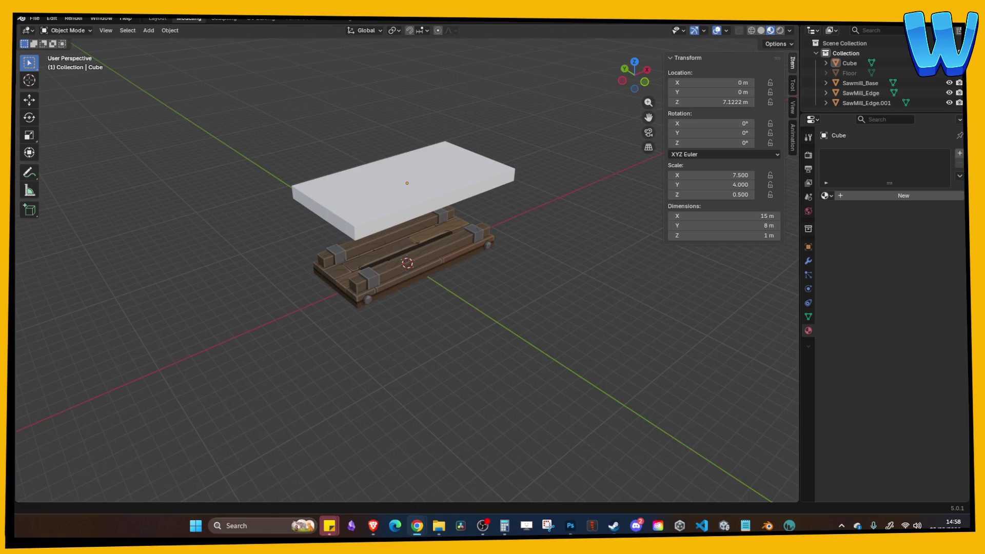
pyautogui.moveTo(246, 205)
pyautogui.mouseDown()
pyautogui.moveTo(195, 221)
pyautogui.moveTo(282, 225)
pyautogui.moveTo(370, 203)
pyautogui.mouseUp()
pyautogui.click(444, 202)
pyautogui.moveTo(443, 201); pyautogui.dragTo(543, 183)
pyautogui.click(542, 184)
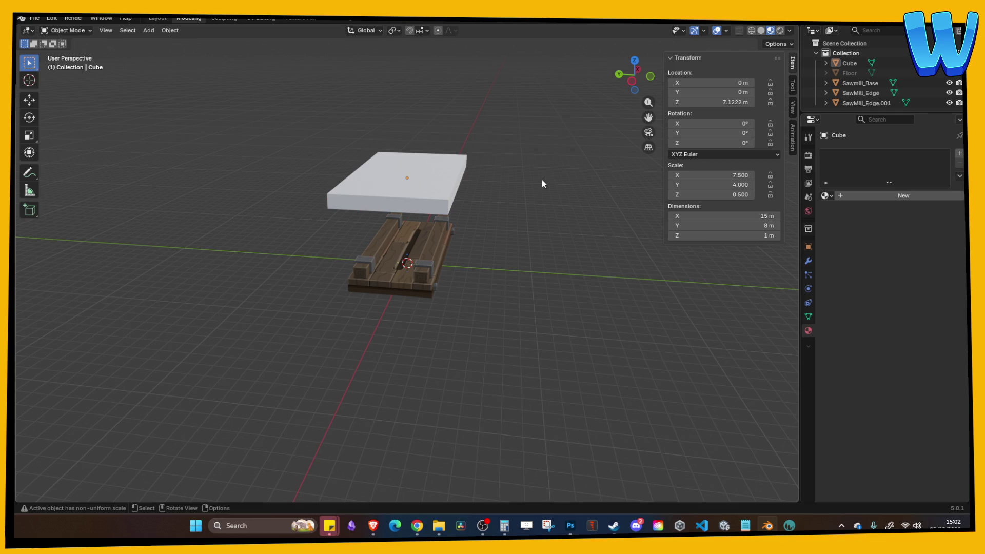
pyautogui.click(373, 526)
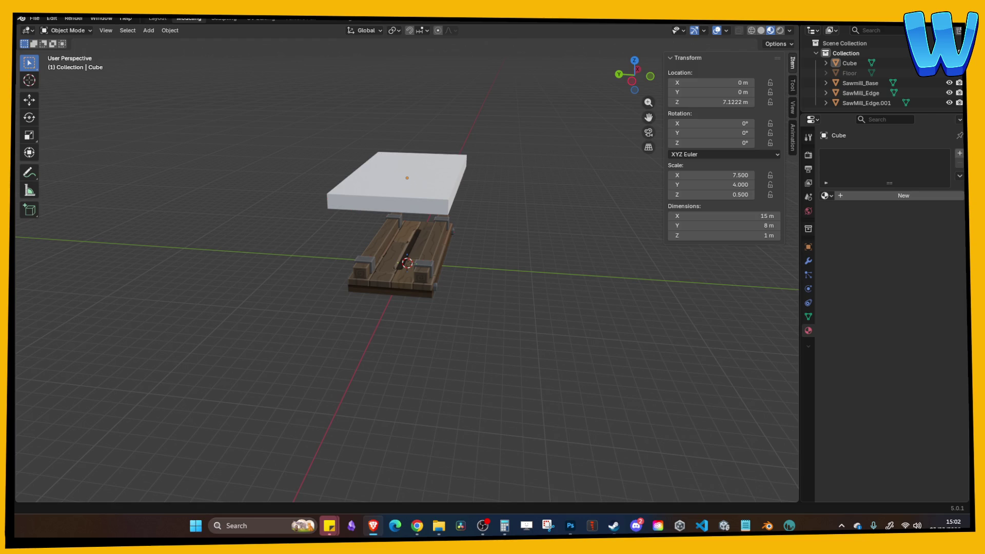
# Step: Select the slab and pick one of its top edges in edge select mode
pyautogui.hotkey('alt', 'Tab')
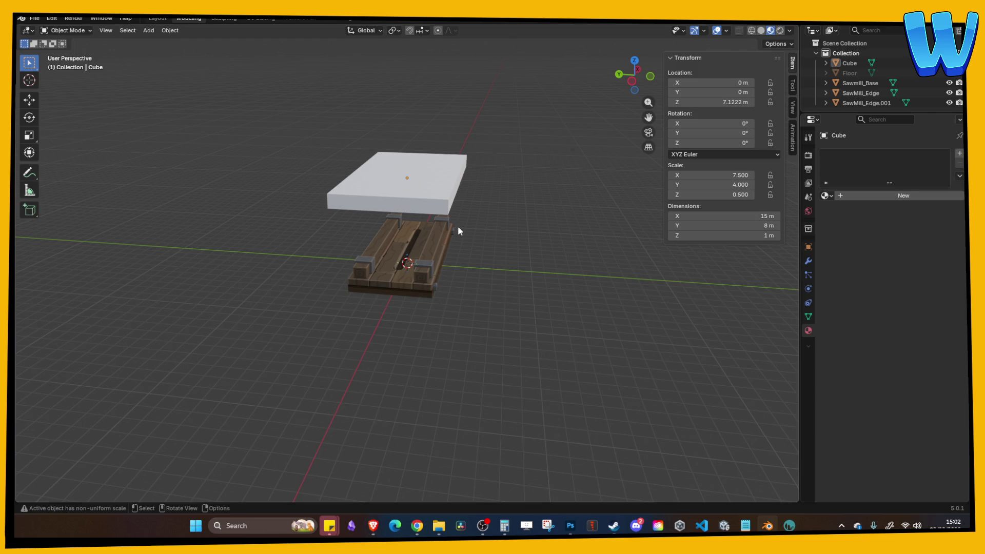
pyautogui.moveTo(457, 225)
pyautogui.mouseDown()
pyautogui.moveTo(408, 241)
pyautogui.moveTo(389, 178)
pyautogui.moveTo(354, 208)
pyautogui.mouseUp()
pyautogui.click(354, 208)
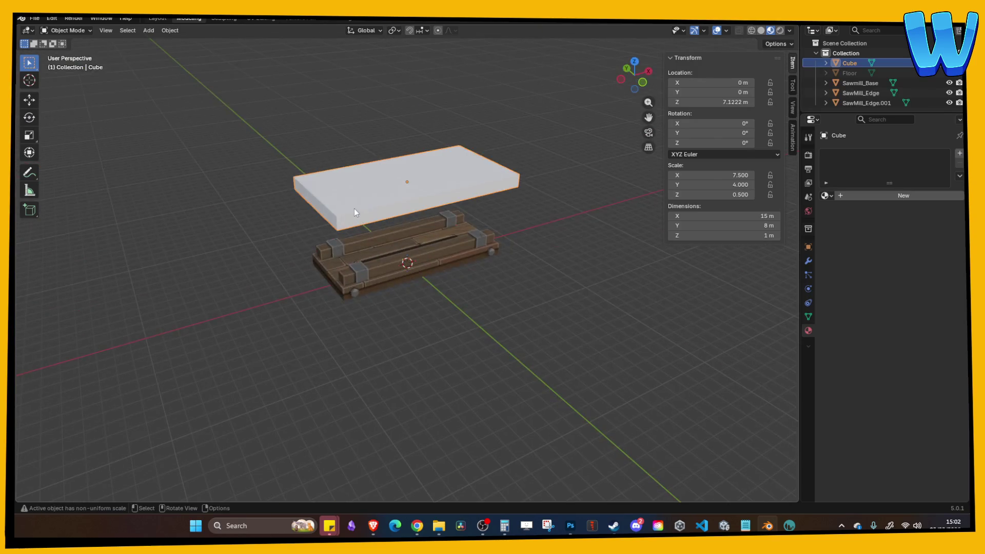
pyautogui.press('Tab')
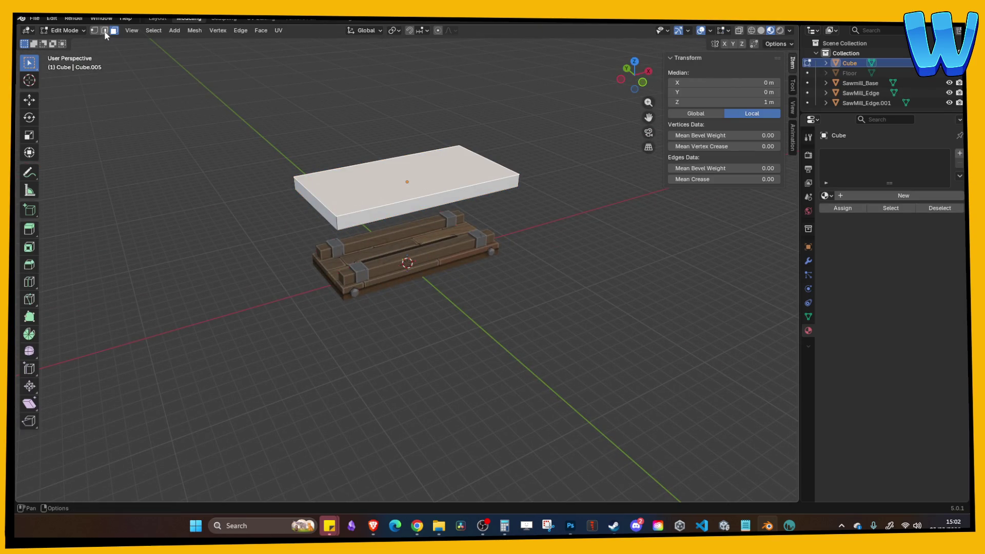
pyautogui.click(105, 30)
pyautogui.click(379, 194)
pyautogui.scroll(5, 301, 167)
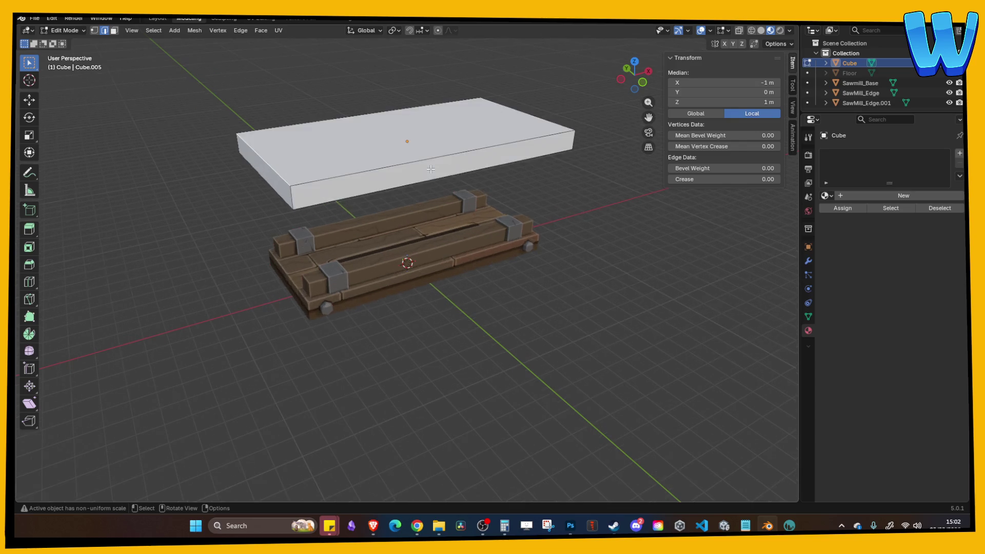
pyautogui.scroll(-2, 301, 168)
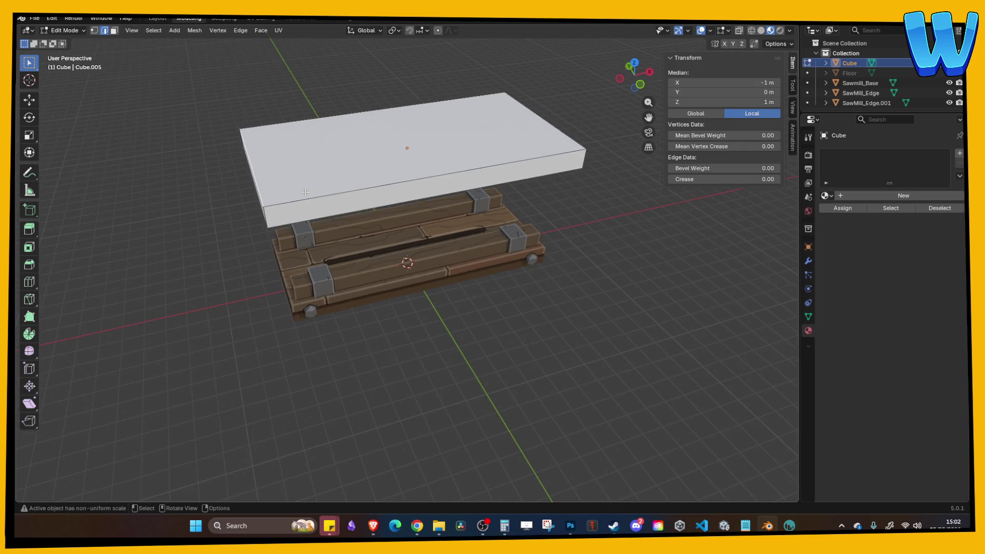
pyautogui.press('Tab')
pyautogui.press('Tab')
# Step: Trial-bevel the slab's two short top edges, then cancel the bevel
pyautogui.click(29, 264)
pyautogui.keyDown('shift'); pyautogui.click(546, 131); pyautogui.keyUp('shift')
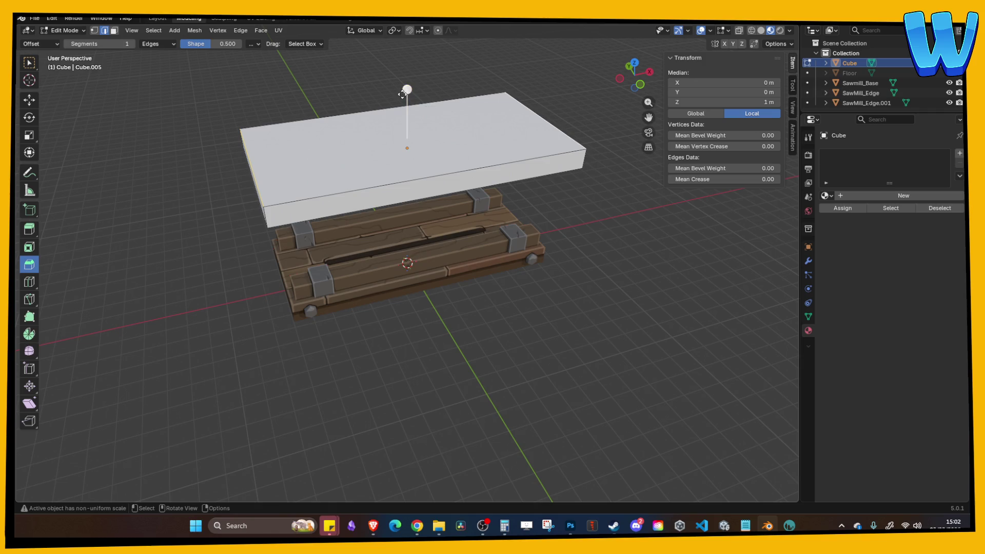
pyautogui.moveTo(404, 88); pyautogui.dragTo(405, 76)
pyautogui.press('Escape')
pyautogui.press('Tab')
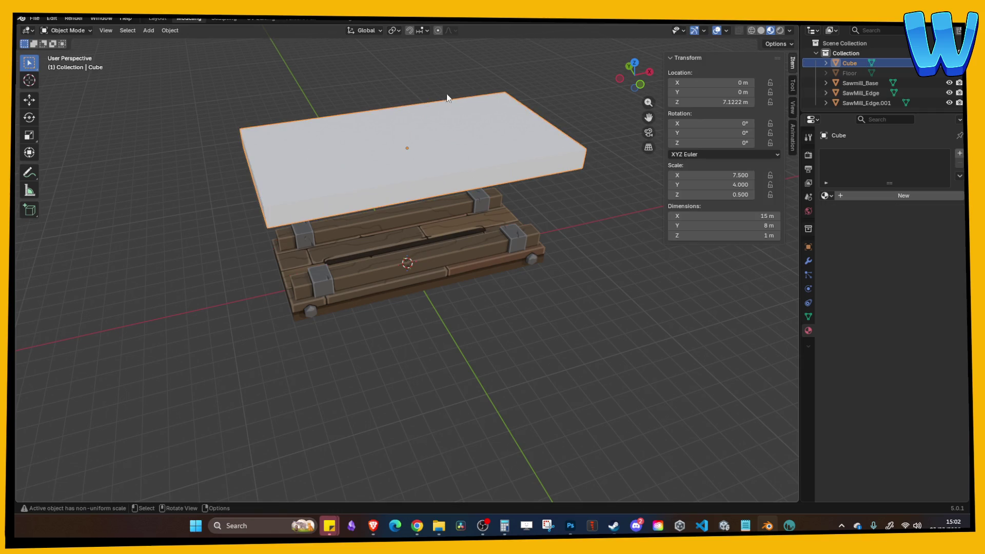
# Step: Apply all transforms to the slab and bevel its top edges
pyautogui.hotkey('ctrl', 'a')
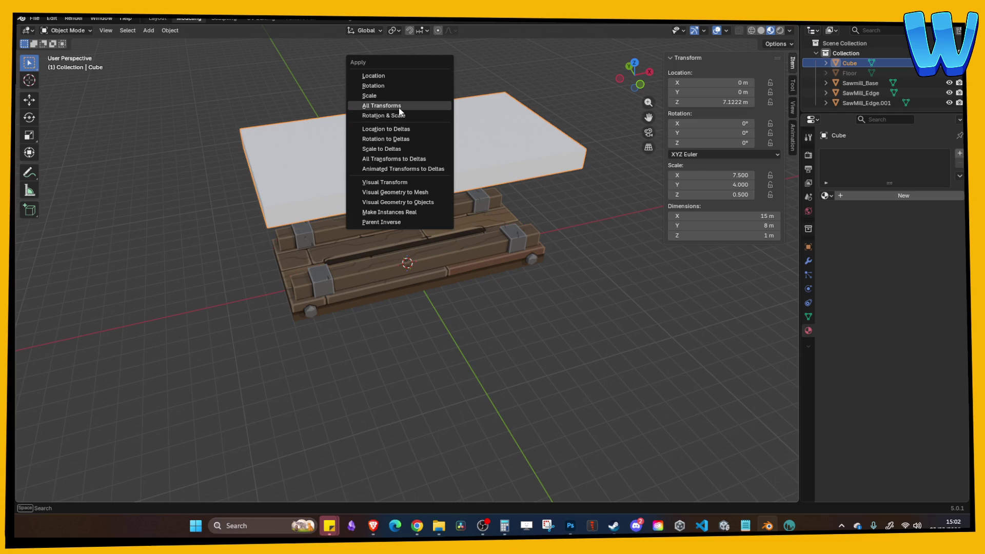
pyautogui.click(411, 103)
pyautogui.press('Tab')
pyautogui.hotkey('ctrl', 'z')
pyautogui.hotkey('ctrl', 'shift', 'z')
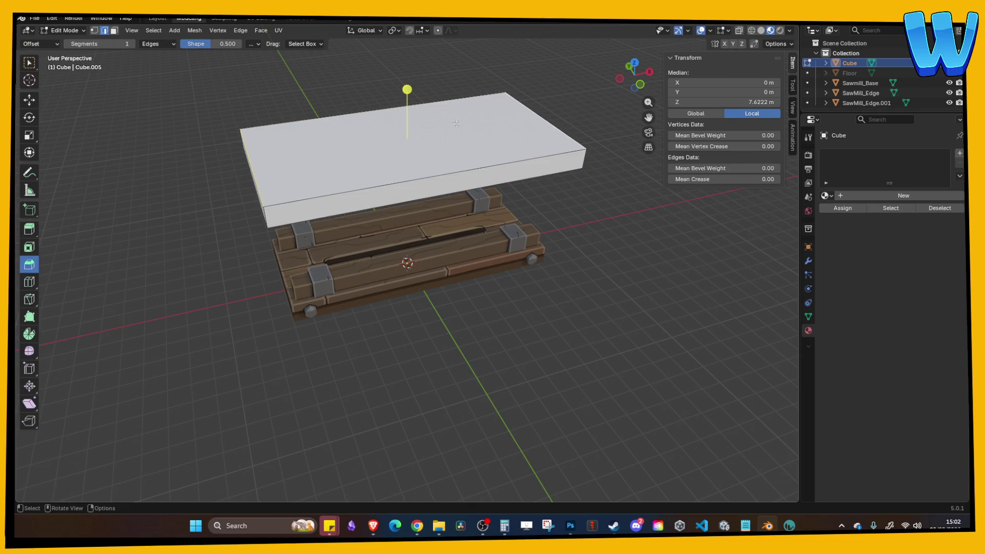
pyautogui.moveTo(407, 88); pyautogui.dragTo(407, 77)
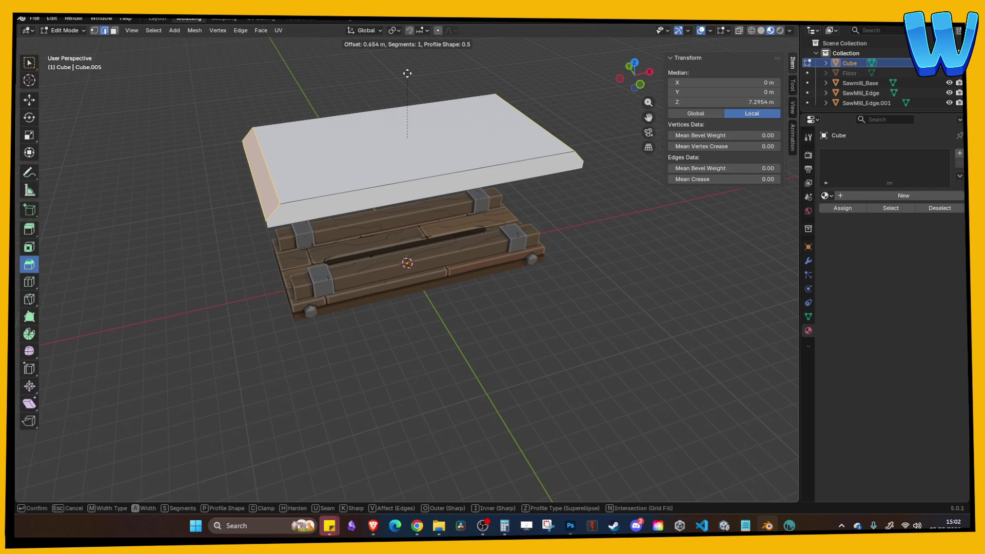
pyautogui.click(407, 73)
pyautogui.hotkey('alt', 'a')
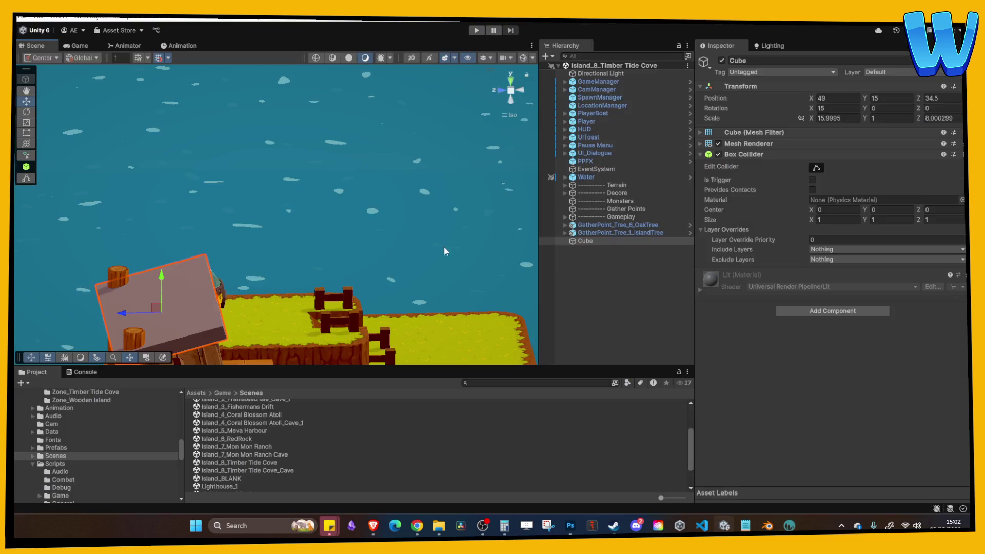
pyautogui.moveTo(361, 190)
pyautogui.mouseDown()
pyautogui.moveTo(392, 218)
pyautogui.moveTo(524, 256)
pyautogui.mouseUp()
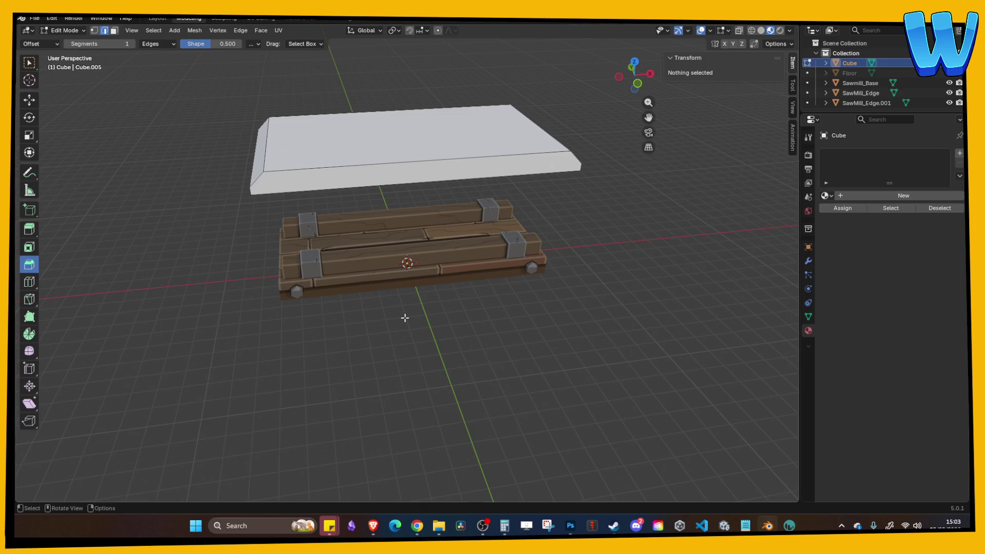
pyautogui.moveTo(405, 316); pyautogui.dragTo(473, 333)
# Step: Try a bevel on the slab's two long top edges, undo it, and return to Object Mode
pyautogui.hotkey('ctrl', 'z')
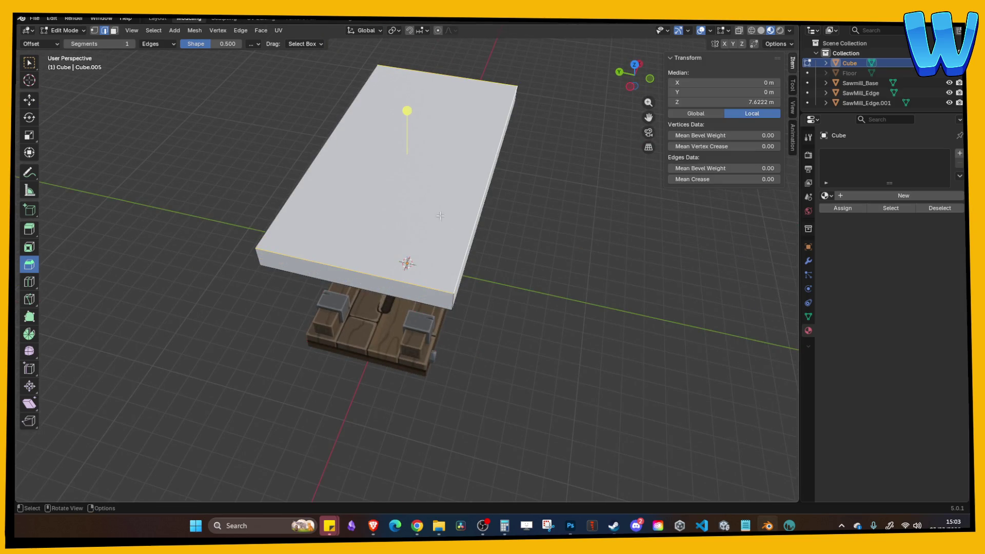
pyautogui.moveTo(406, 123)
pyautogui.mouseDown()
pyautogui.moveTo(397, 136)
pyautogui.moveTo(410, 105)
pyautogui.moveTo(500, 288)
pyautogui.mouseUp()
pyautogui.hotkey('ctrl', 'z')
pyautogui.press('Tab')
# Step: Look over the slab and wooden base, then start the Unity game
pyautogui.moveTo(339, 160)
pyautogui.mouseDown()
pyautogui.moveTo(308, 165)
pyautogui.moveTo(379, 180)
pyautogui.moveTo(452, 171)
pyautogui.moveTo(441, 189)
pyautogui.moveTo(365, 196)
pyautogui.moveTo(510, 220)
pyautogui.moveTo(433, 197)
pyautogui.moveTo(473, 182)
pyautogui.moveTo(522, 211)
pyautogui.moveTo(443, 199)
pyautogui.moveTo(470, 183)
pyautogui.moveTo(464, 174)
pyautogui.moveTo(460, 242)
pyautogui.mouseUp()
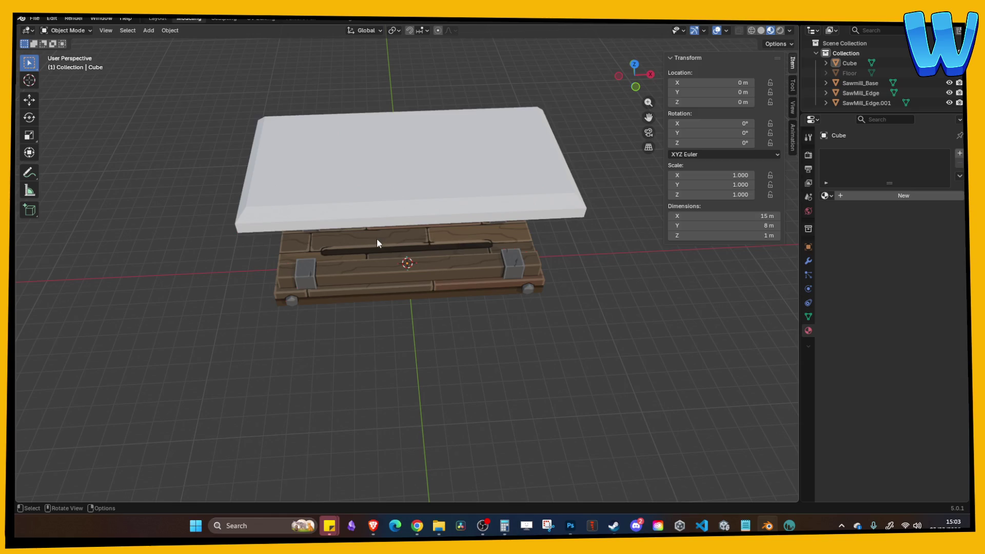
pyautogui.moveTo(377, 240)
pyautogui.mouseDown()
pyautogui.moveTo(496, 219)
pyautogui.moveTo(488, 204)
pyautogui.moveTo(436, 196)
pyautogui.moveTo(465, 196)
pyautogui.mouseUp()
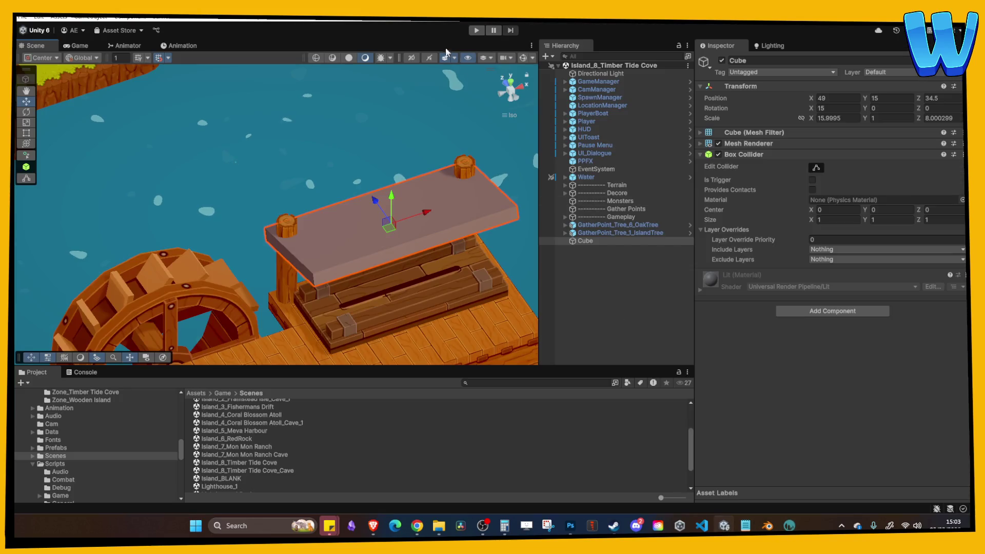
pyautogui.click(477, 32)
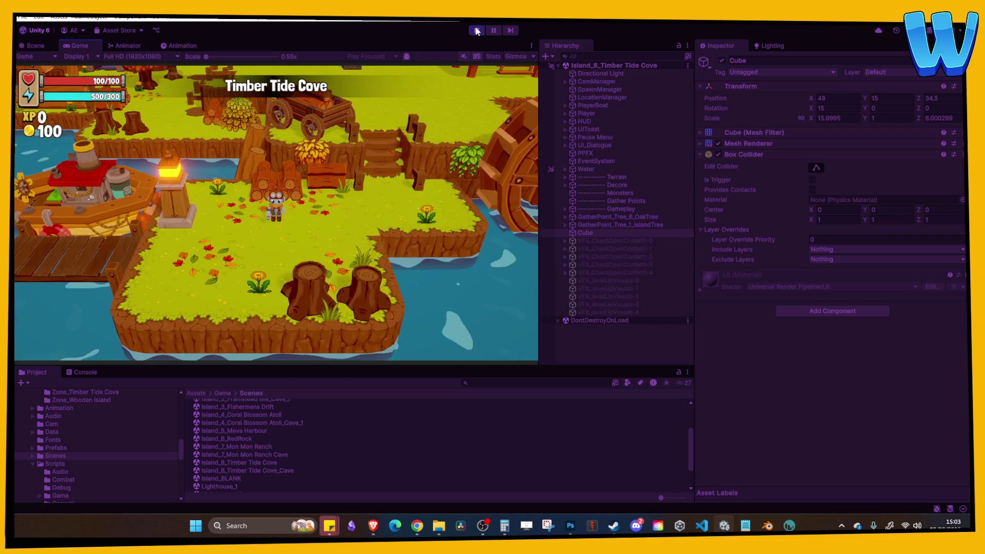
# Step: Walk the player north, up the dock stairs and east toward the sawmill, then stop the game
pyautogui.press('w')
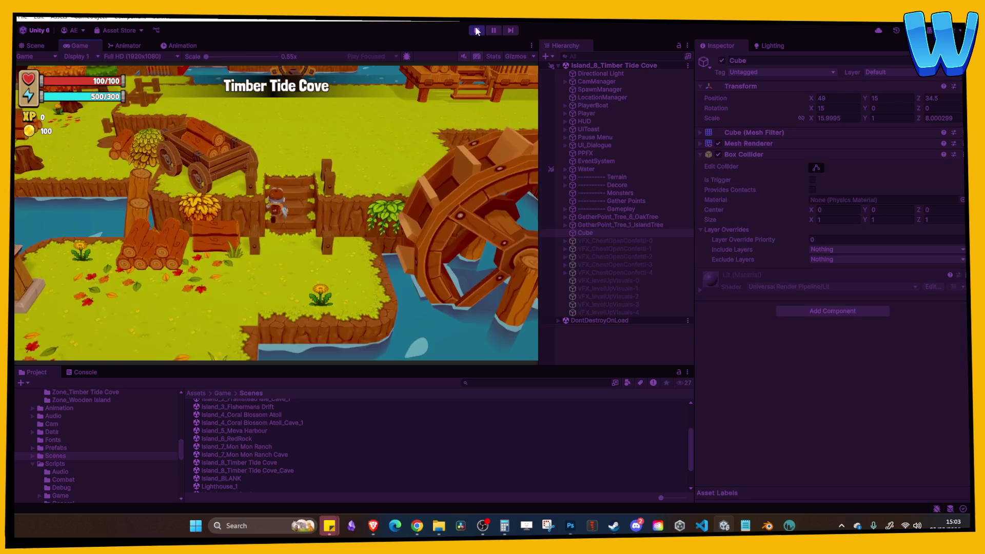
pyautogui.press('w')
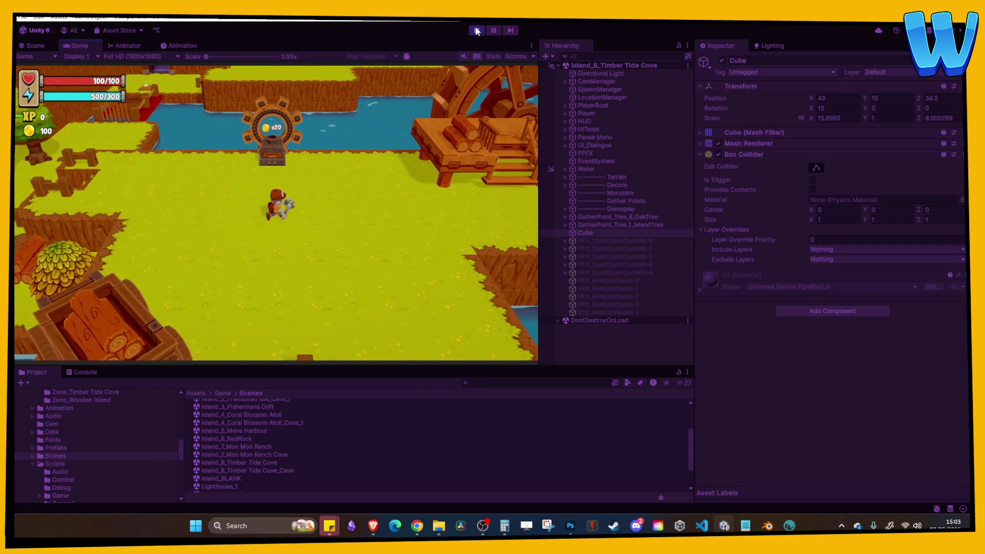
pyautogui.press('d')
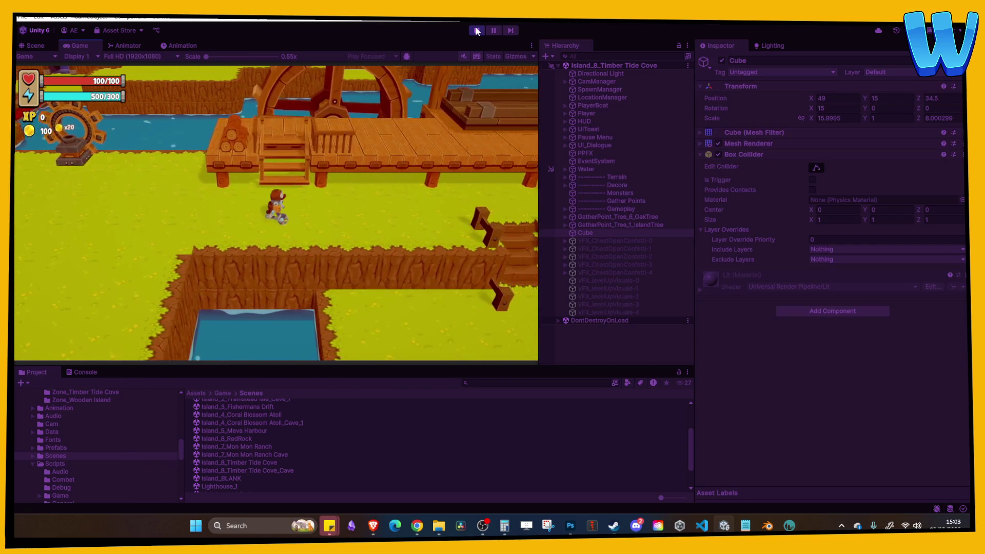
pyautogui.press('w')
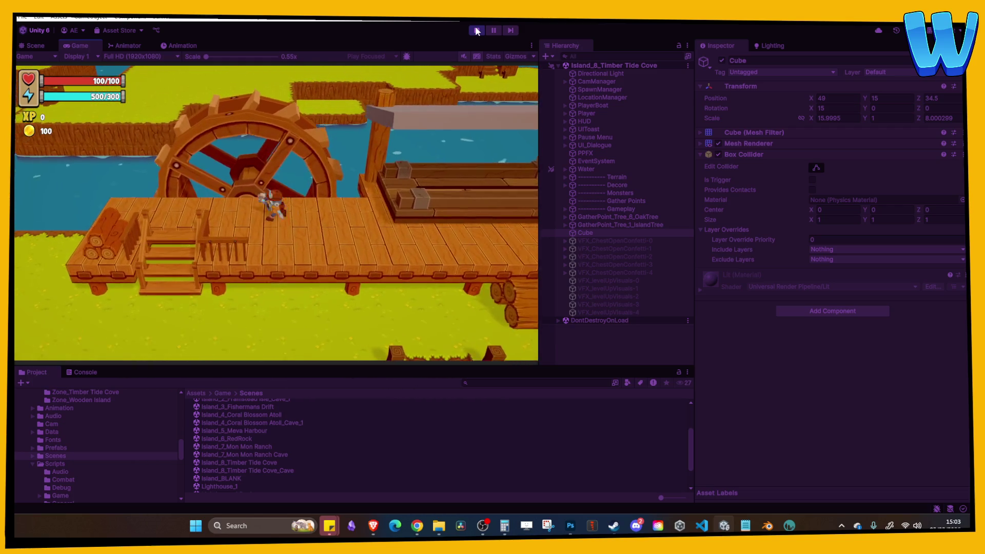
pyautogui.press('s')
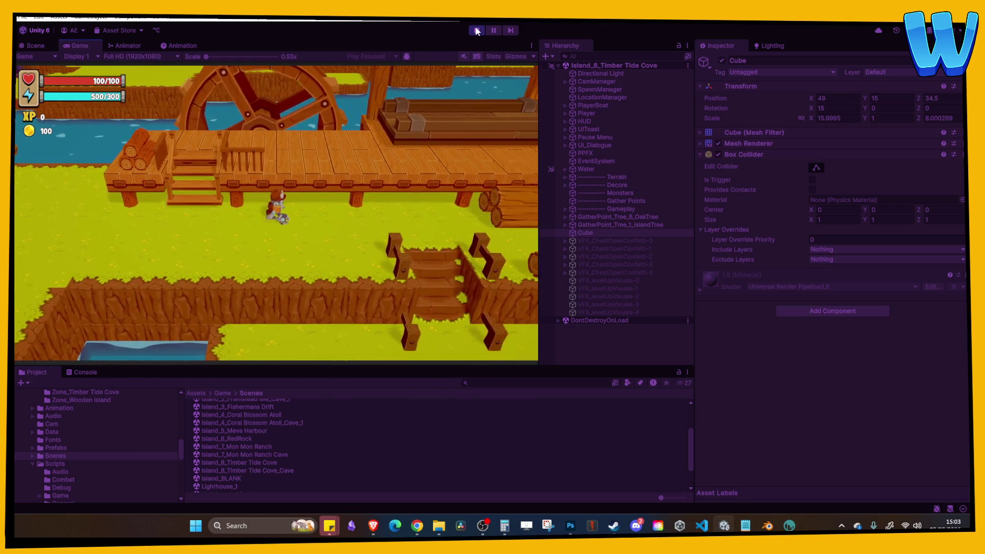
pyautogui.press('w')
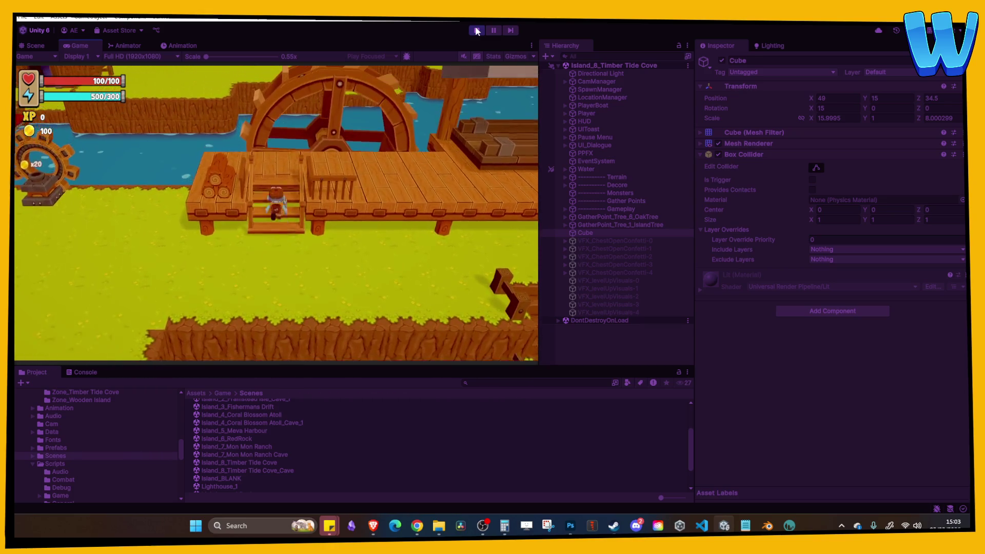
pyautogui.press('d')
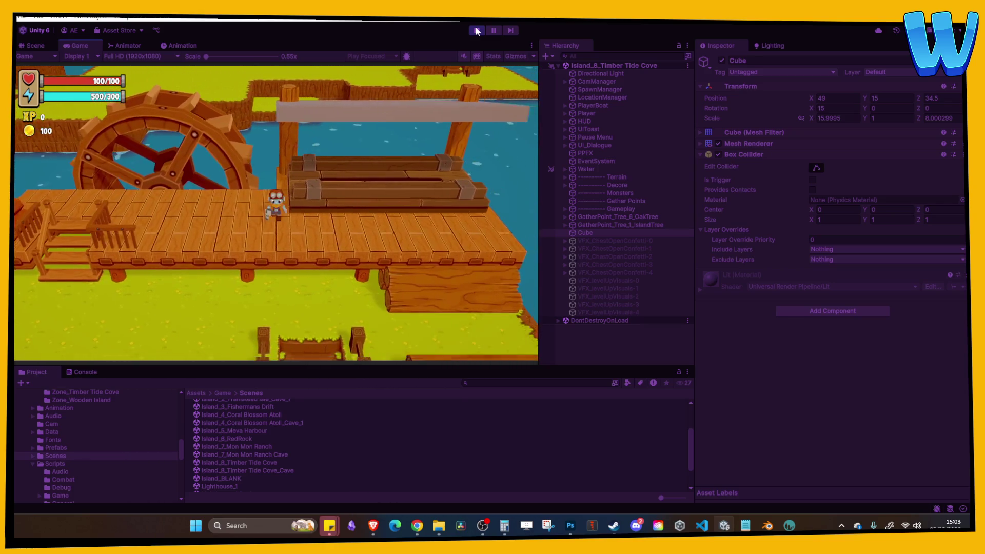
pyautogui.click(480, 30)
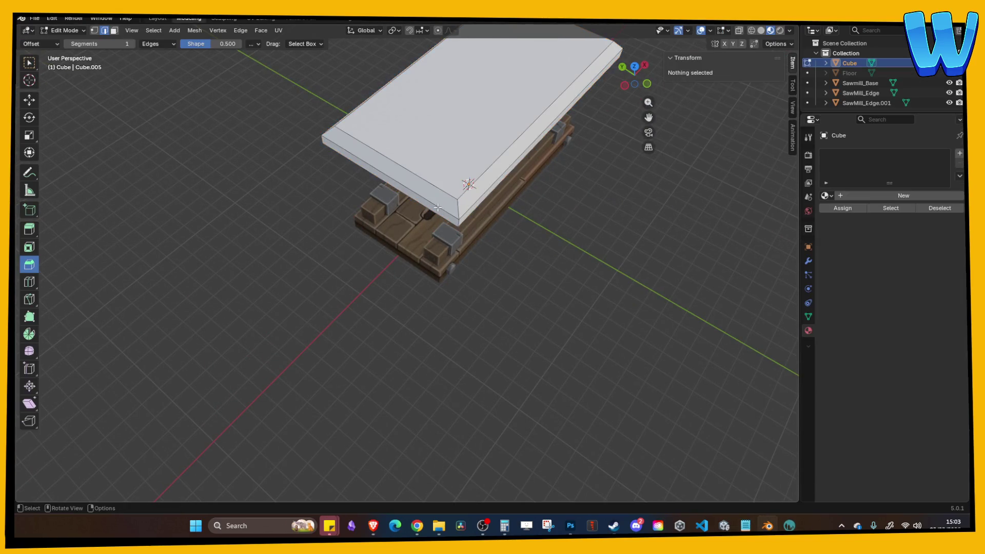
# Step: Redo the bevel on the slab's top edges with a width of about 0.54 m
pyautogui.hotkey('ctrl', 'z')
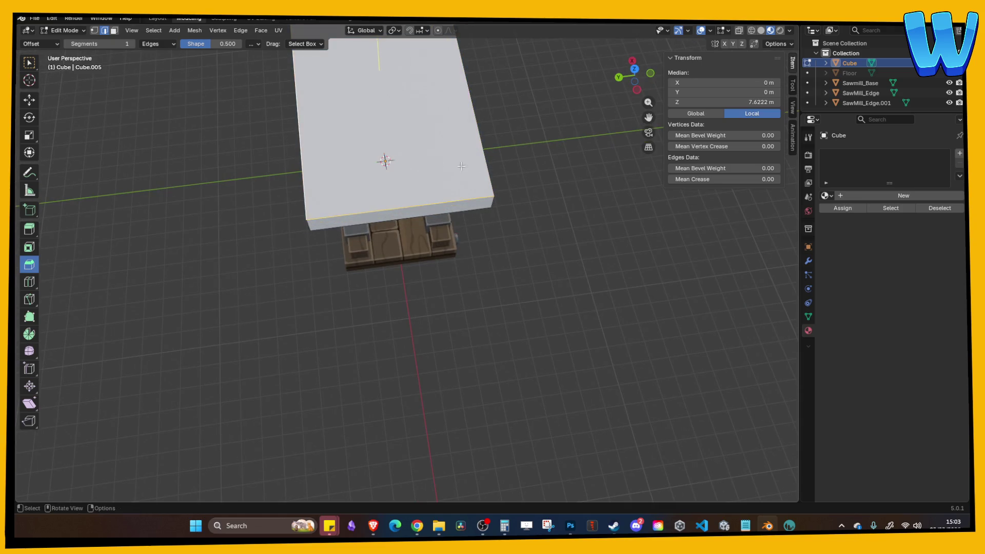
pyautogui.scroll(-3, 301, 177)
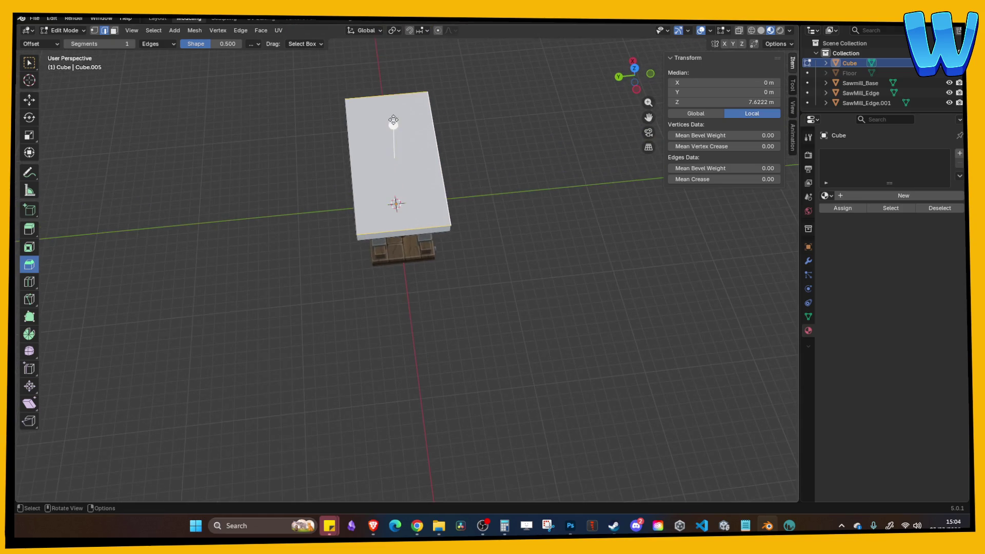
pyautogui.hotkey('ctrl', 'b')
pyautogui.click(390, 108)
pyautogui.rightClick(431, 149)
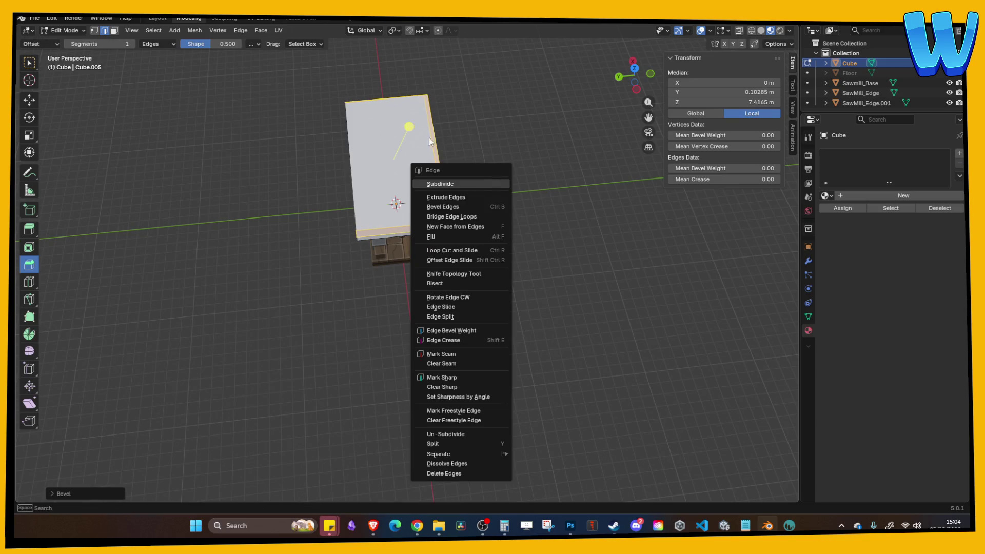
pyautogui.moveTo(471, 106); pyautogui.dragTo(441, 138)
pyautogui.scroll(3, 441, 138)
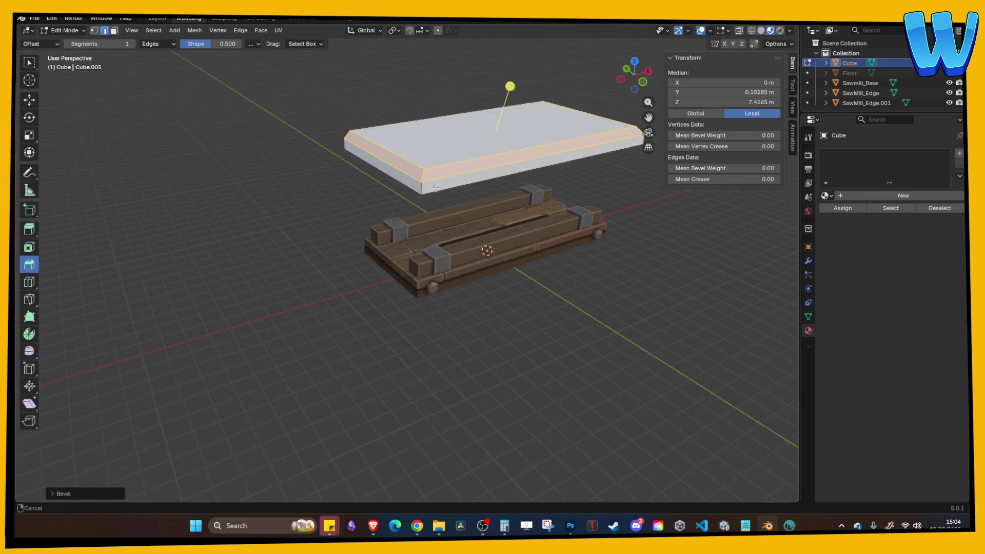
pyautogui.hotkey('ctrl', 'b')
pyautogui.press('Escape')
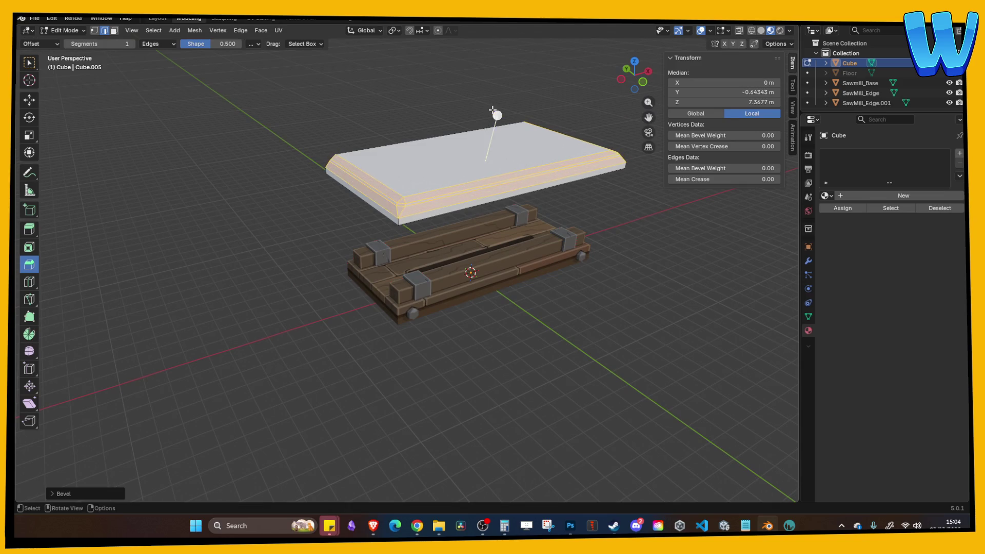
pyautogui.hotkey('ctrl', 'z')
pyautogui.moveTo(482, 104); pyautogui.dragTo(485, 92)
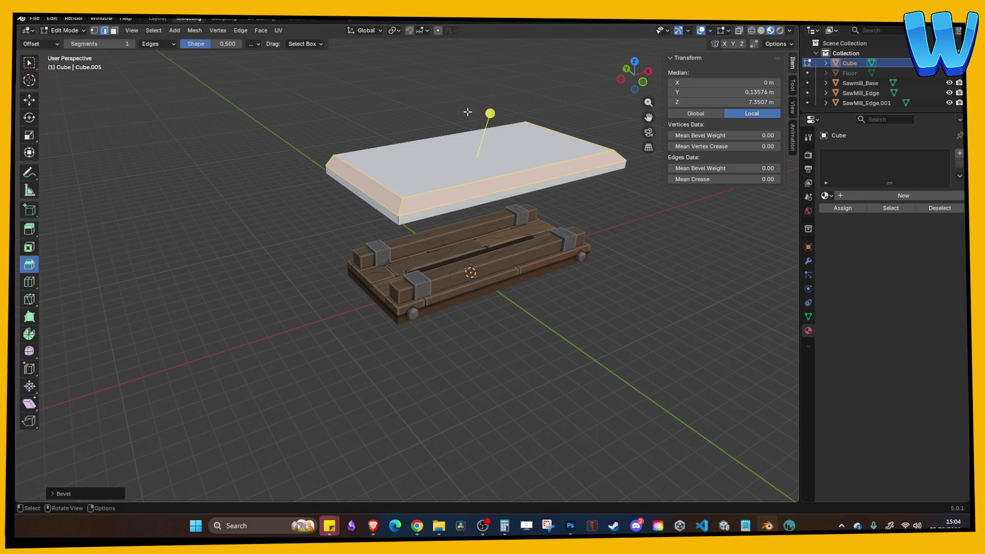
pyautogui.click(422, 101)
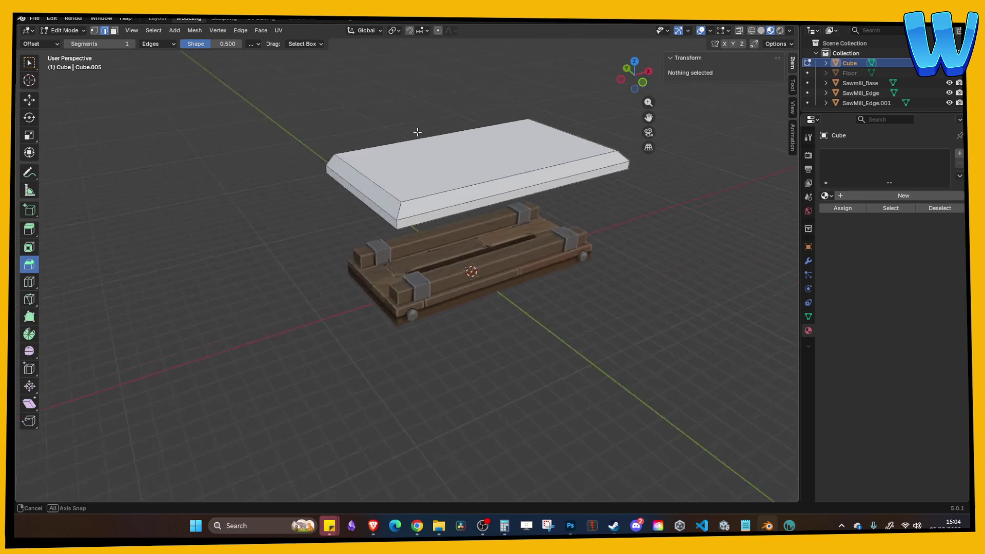
# Step: Select the slab's underside face in face select mode
pyautogui.moveTo(417, 132); pyautogui.dragTo(439, 140)
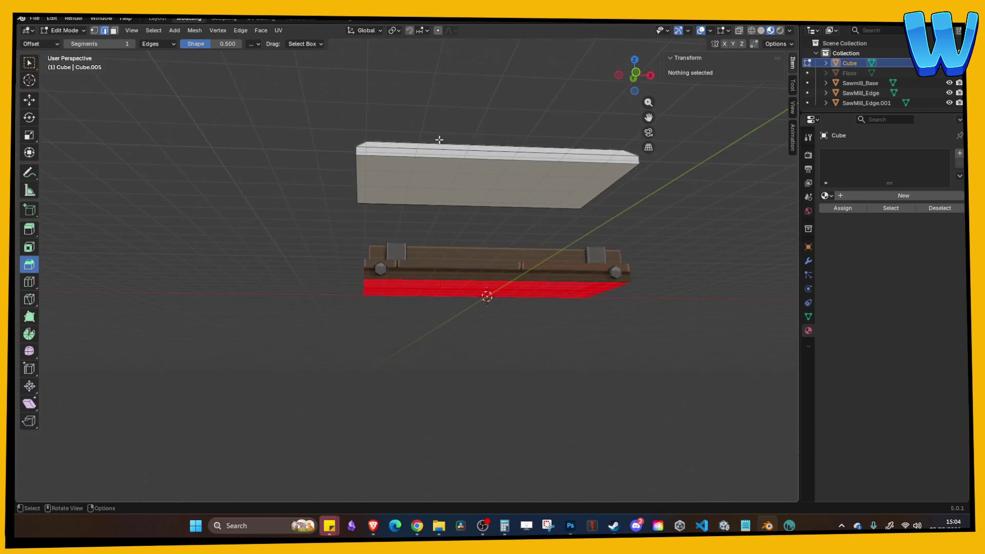
pyautogui.click(442, 183)
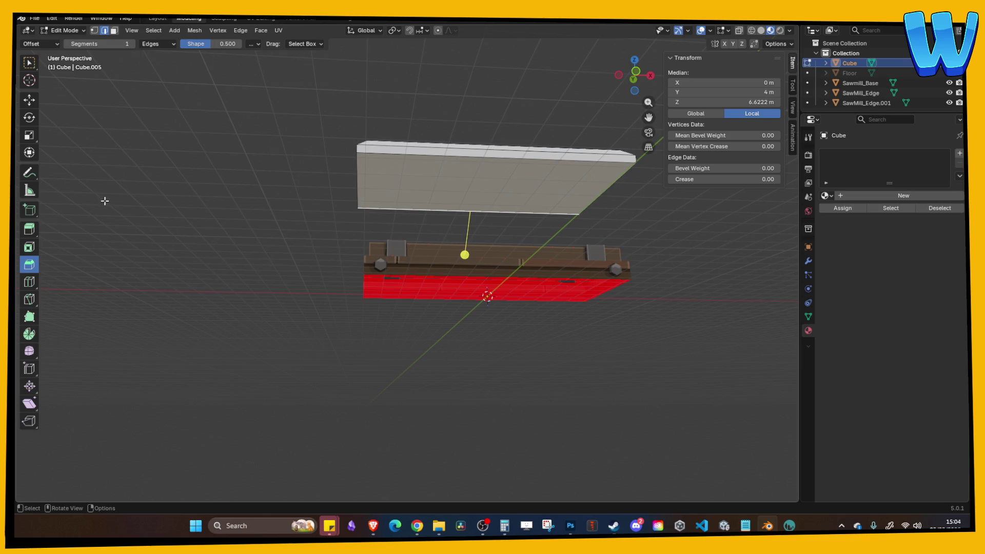
pyautogui.click(114, 30)
pyautogui.click(444, 211)
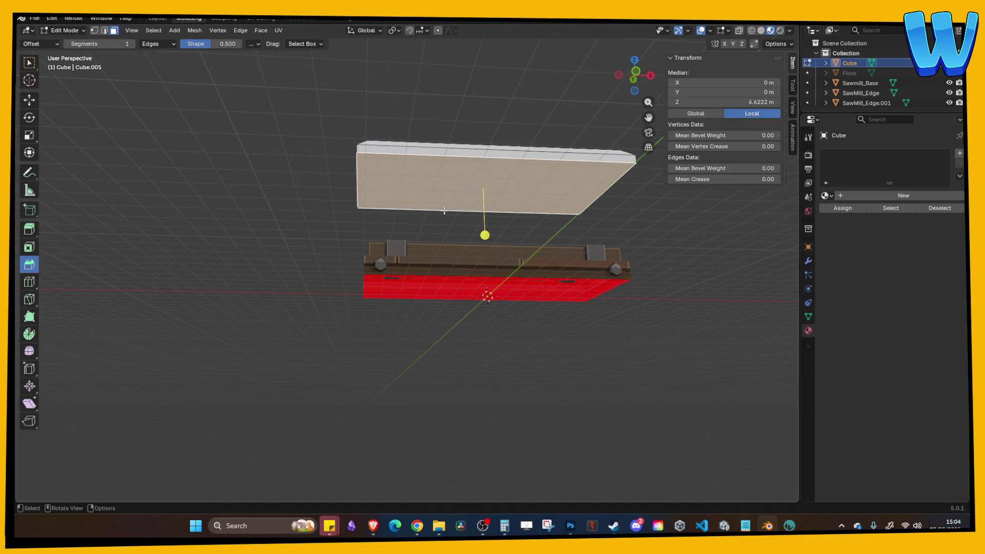
pyautogui.click(29, 247)
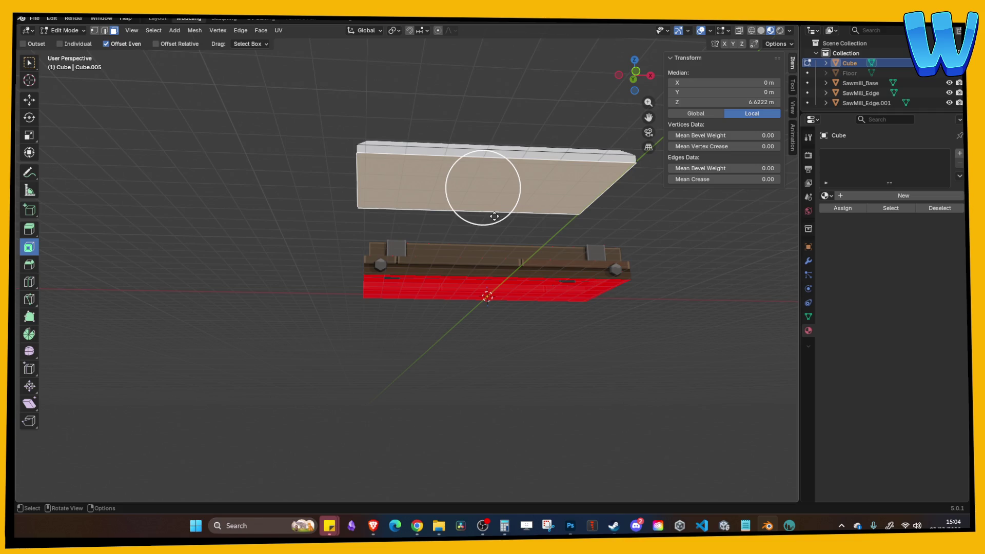
# Step: Inset the underside face and push it about 0.8 m up into the slab, then return to Object Mode
pyautogui.moveTo(494, 217)
pyautogui.mouseDown()
pyautogui.moveTo(484, 213)
pyautogui.moveTo(490, 203)
pyautogui.moveTo(470, 203)
pyautogui.moveTo(498, 221)
pyautogui.moveTo(472, 192)
pyautogui.moveTo(483, 197)
pyautogui.mouseUp()
pyautogui.scroll(2, 485, 207)
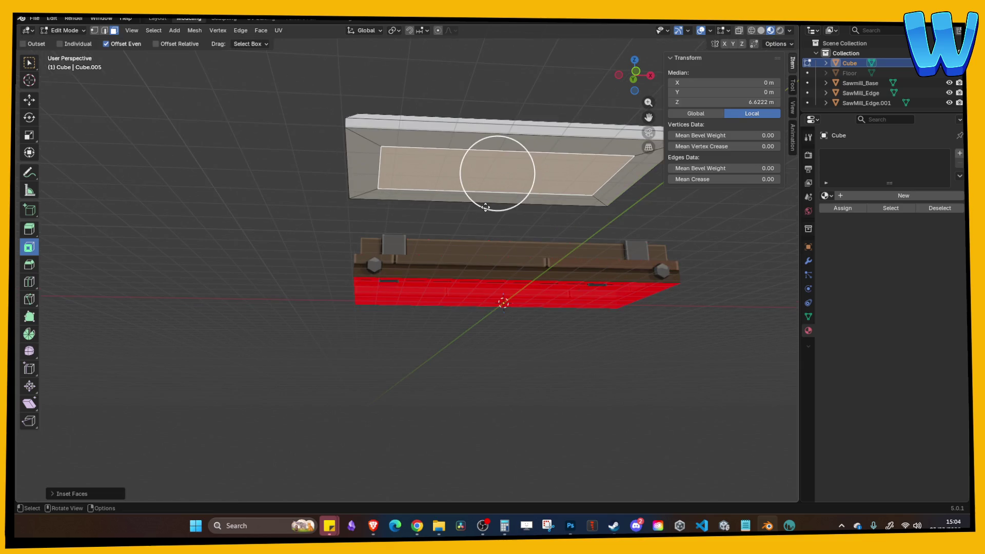
pyautogui.press('g')
pyautogui.press('z')
pyautogui.press('Escape')
pyautogui.press('g')
pyautogui.press('z')
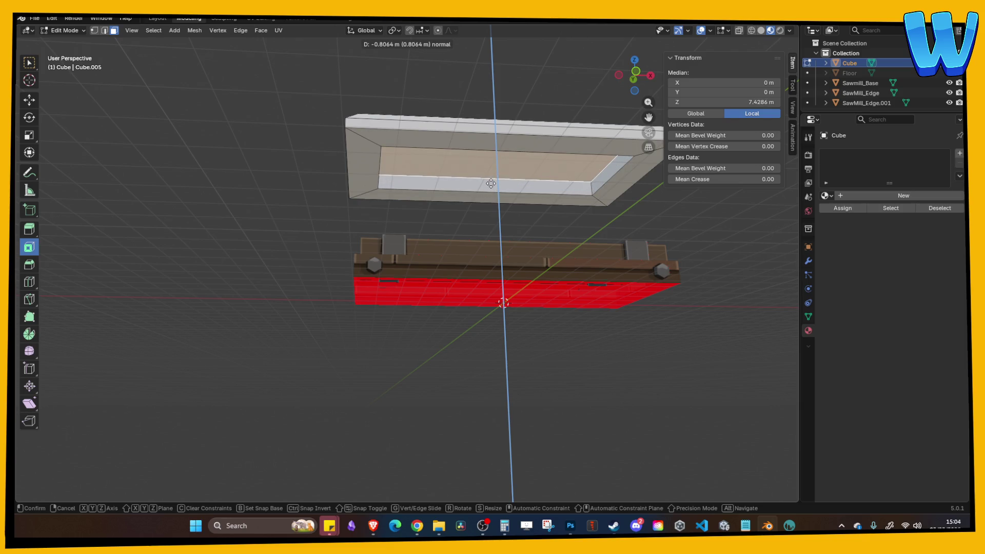
pyautogui.click(491, 184)
pyautogui.click(481, 99)
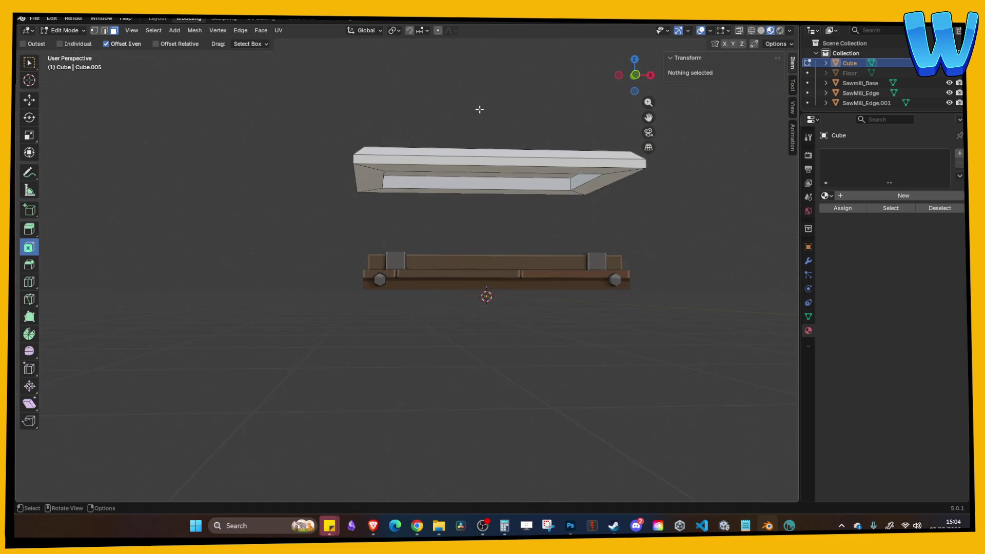
pyautogui.press('Tab')
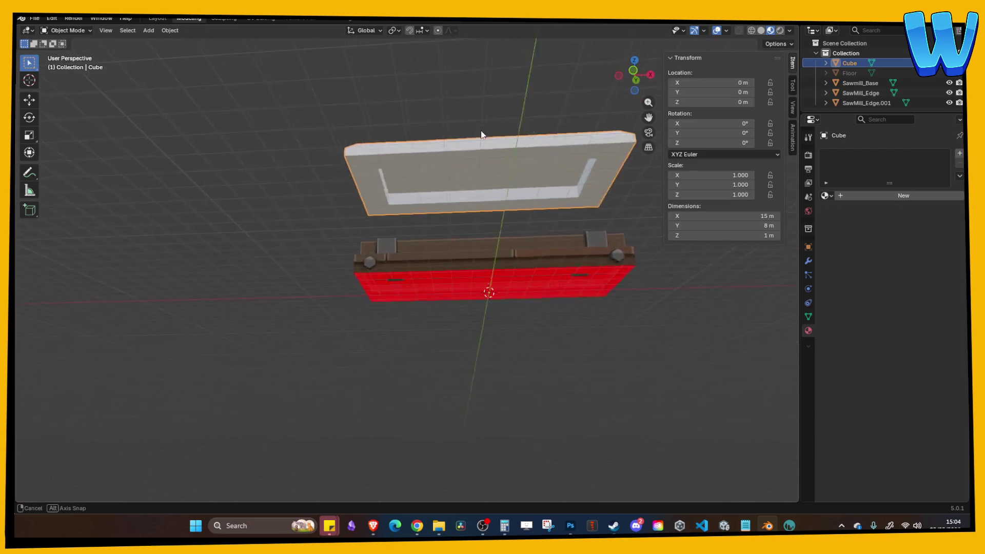
pyautogui.moveTo(556, 178); pyautogui.dragTo(567, 175)
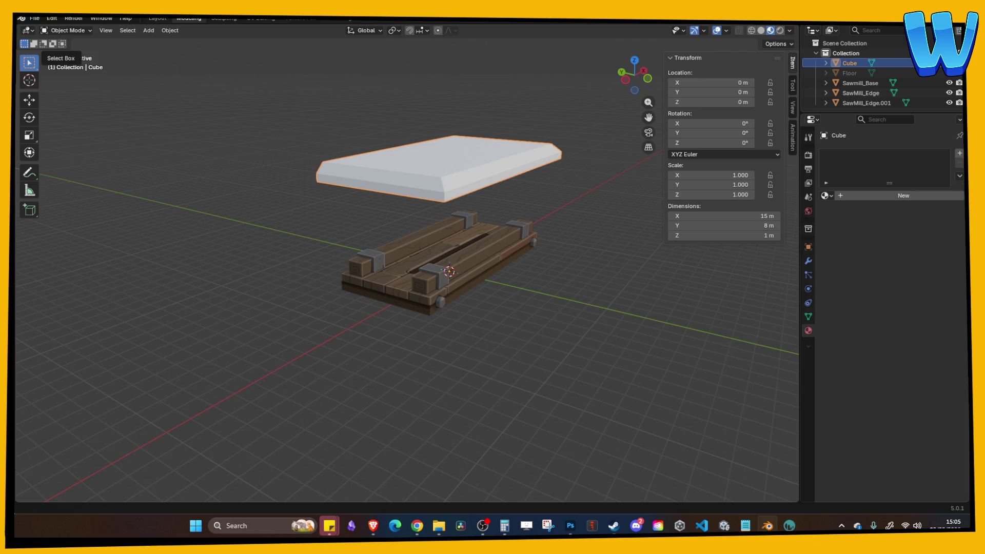
# Step: Apply all transforms to the roof slab
pyautogui.moveTo(61, 154)
pyautogui.mouseDown()
pyautogui.moveTo(103, 244)
pyautogui.moveTo(101, 235)
pyautogui.mouseUp()
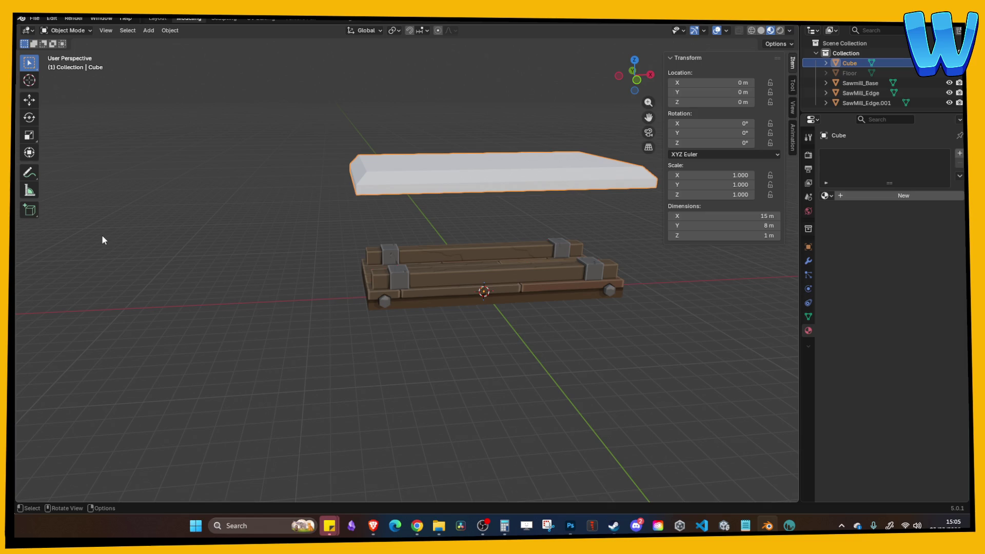
pyautogui.scroll(3, 323, 261)
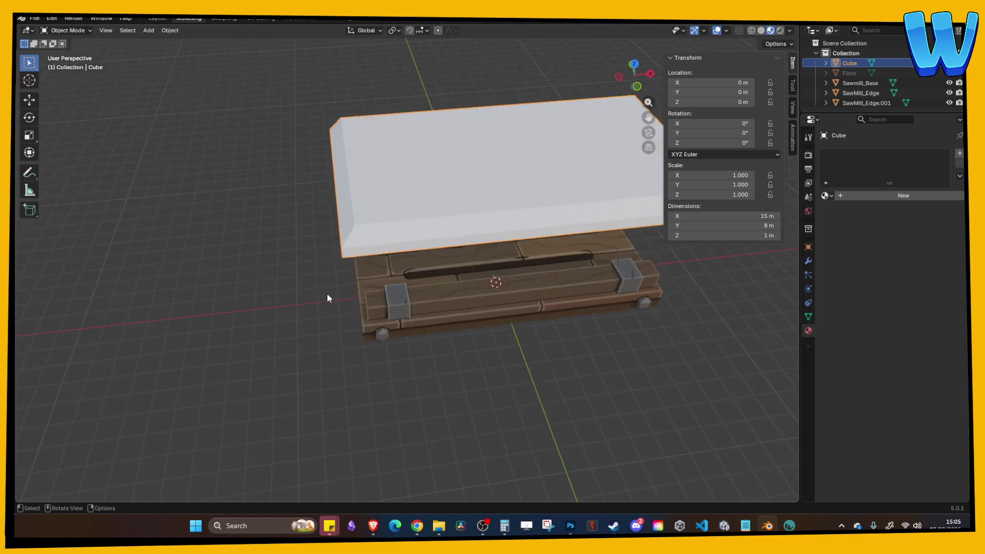
pyautogui.press('Tab')
pyautogui.press('Tab')
pyautogui.hotkey('ctrl', 'a')
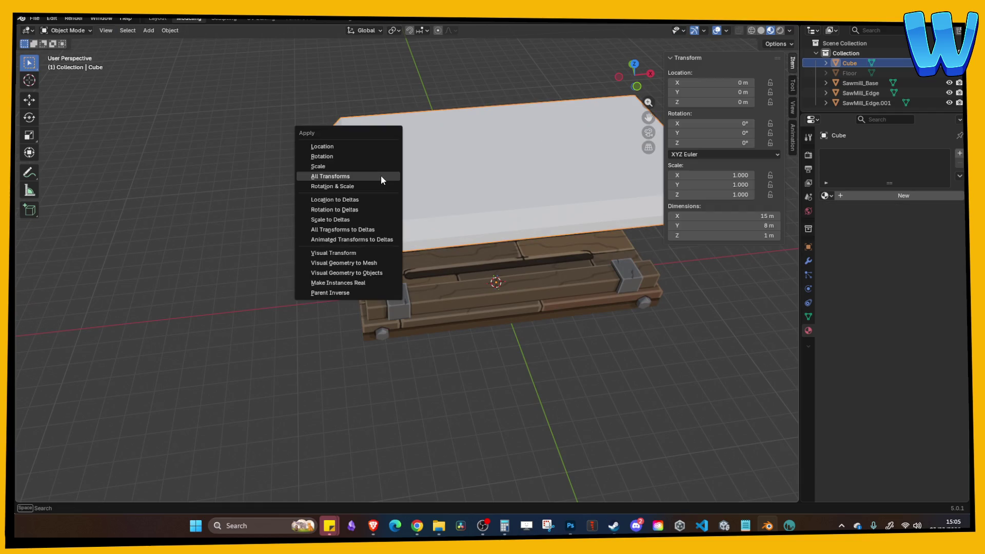
pyautogui.click(379, 177)
# Step: Set the slab's origin to its geometry at Z 7.0694 m and save Mill_Platform.blend
pyautogui.rightClick(427, 175)
pyautogui.moveTo(426, 172)
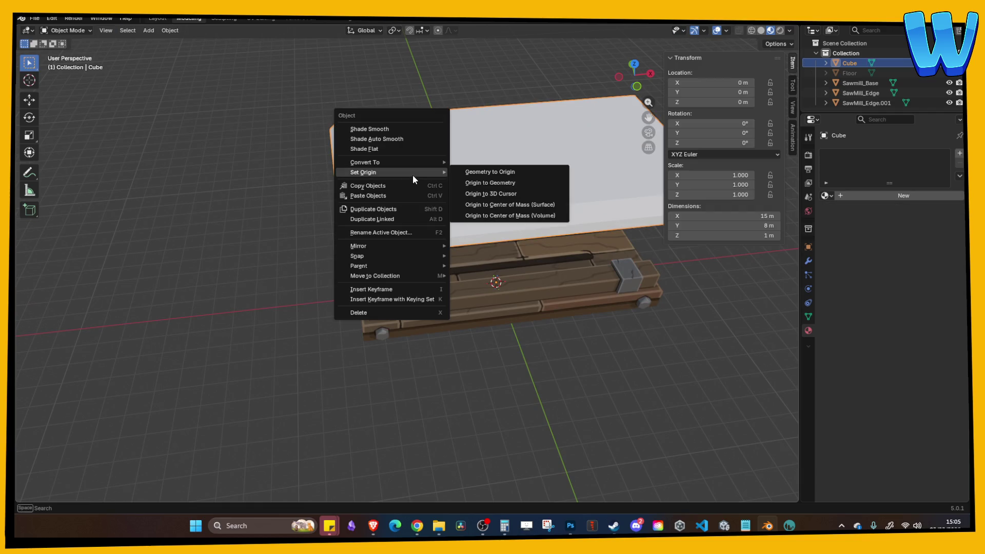
pyautogui.click(491, 183)
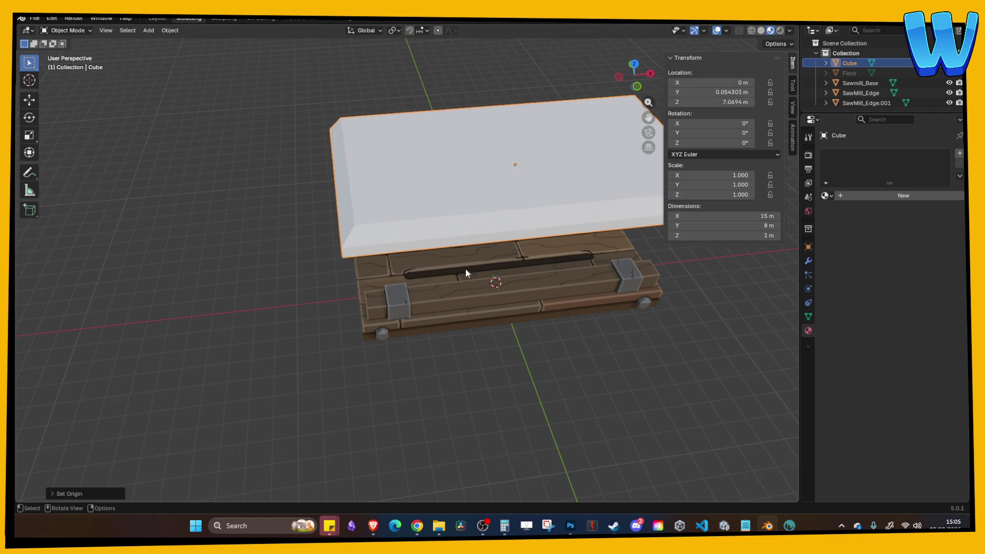
pyautogui.hotkey('ctrl', 's')
pyautogui.click(426, 164)
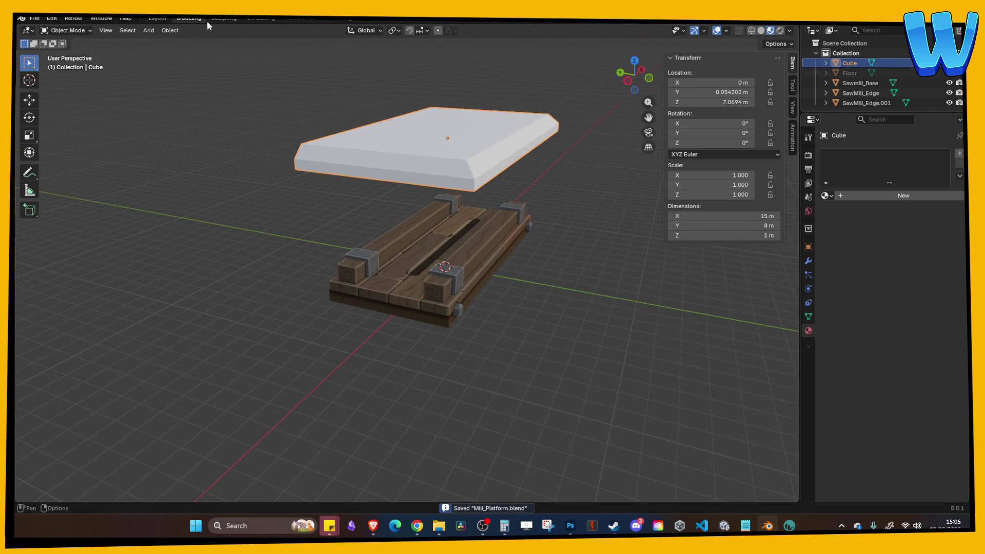
pyautogui.press('Tab')
# Step: Unlink the old albedo image and Smart UV Project all the slab's faces
pyautogui.press('a')
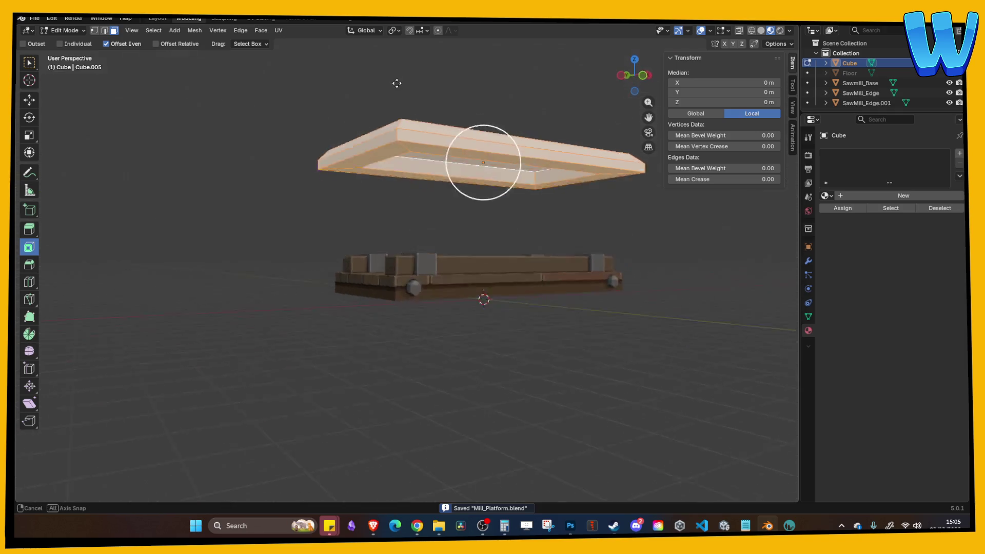
pyautogui.click(272, 17)
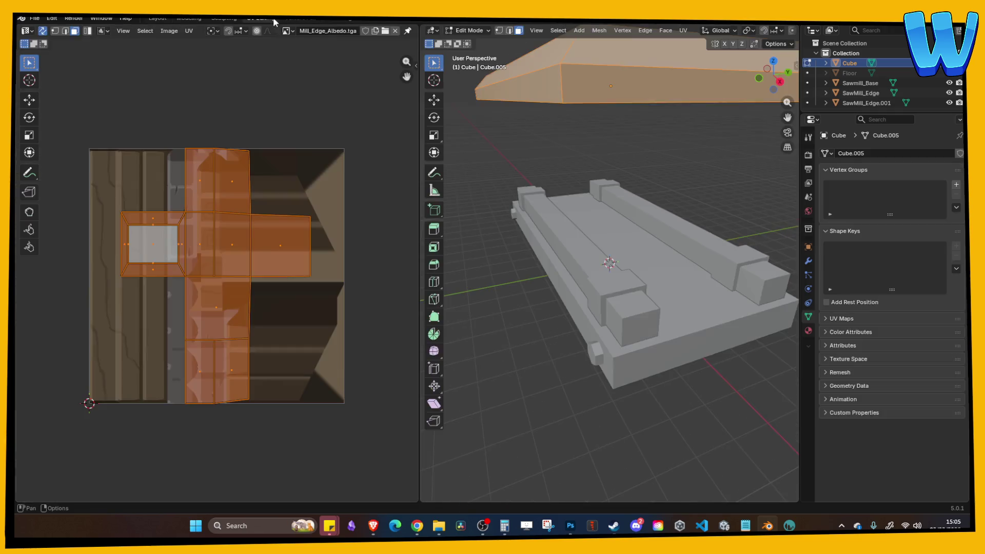
pyautogui.click(394, 31)
pyautogui.click(684, 31)
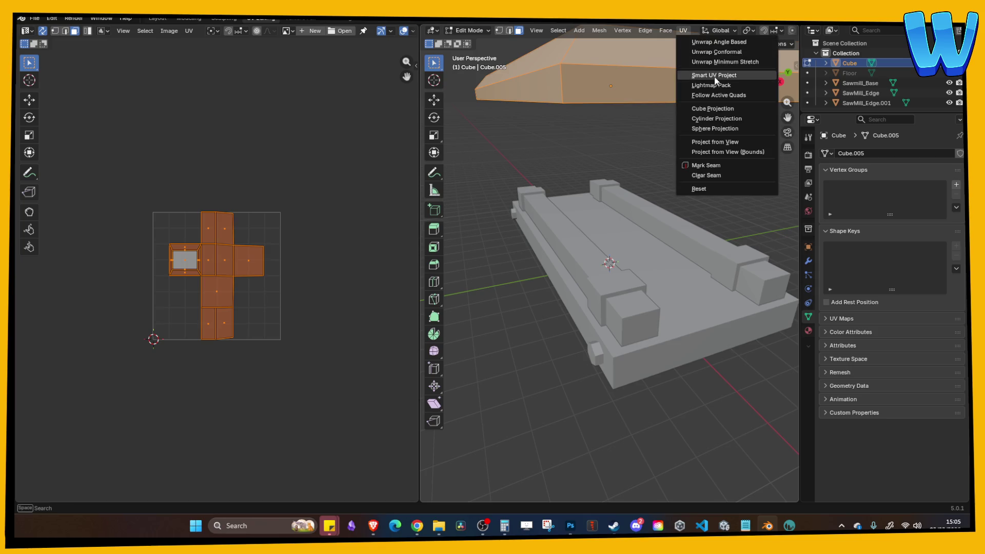
pyautogui.click(714, 76)
pyautogui.click(710, 169)
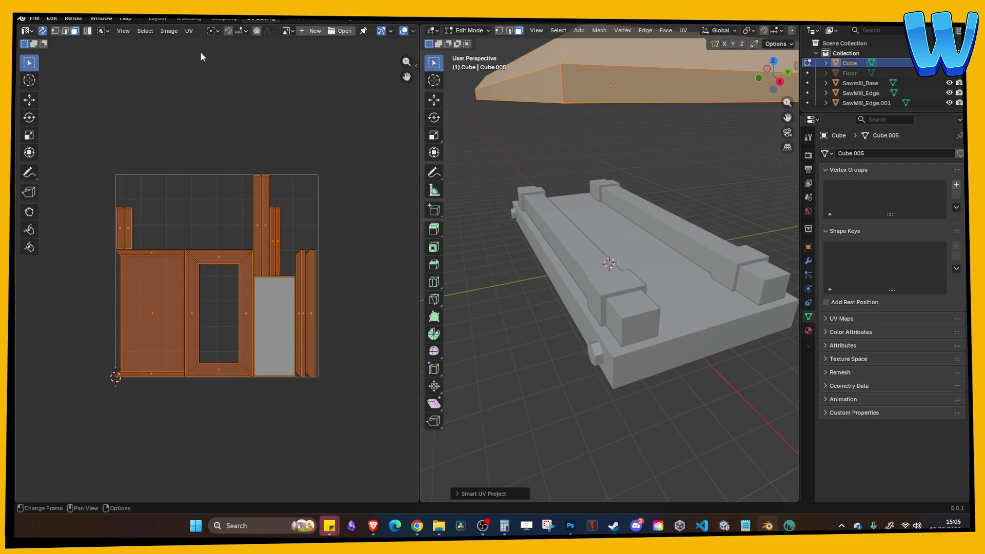
pyautogui.click(174, 17)
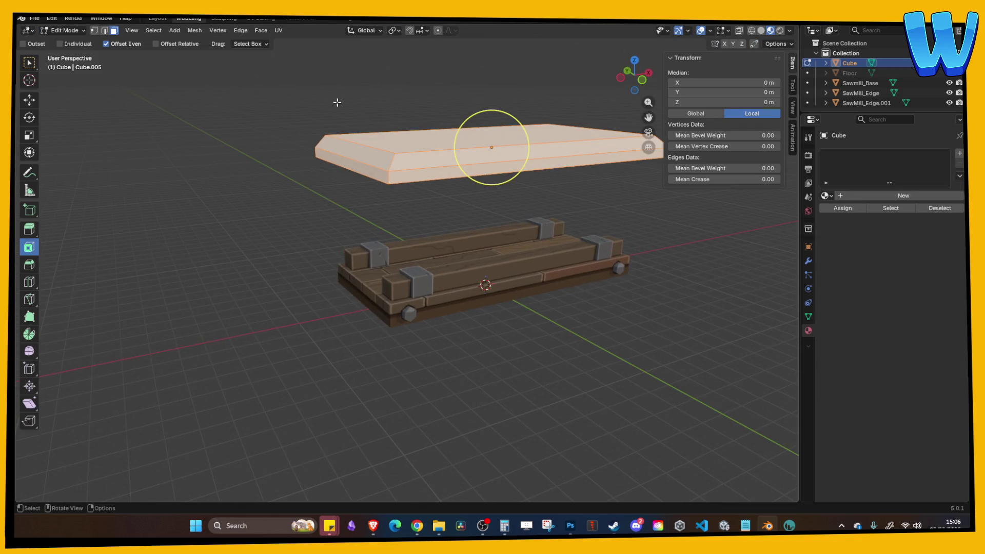
# Step: Save the file and export the slab as the FBX file Mill_Roof
pyautogui.hotkey('ctrl', 's')
pyautogui.press('Tab')
pyautogui.click(36, 18)
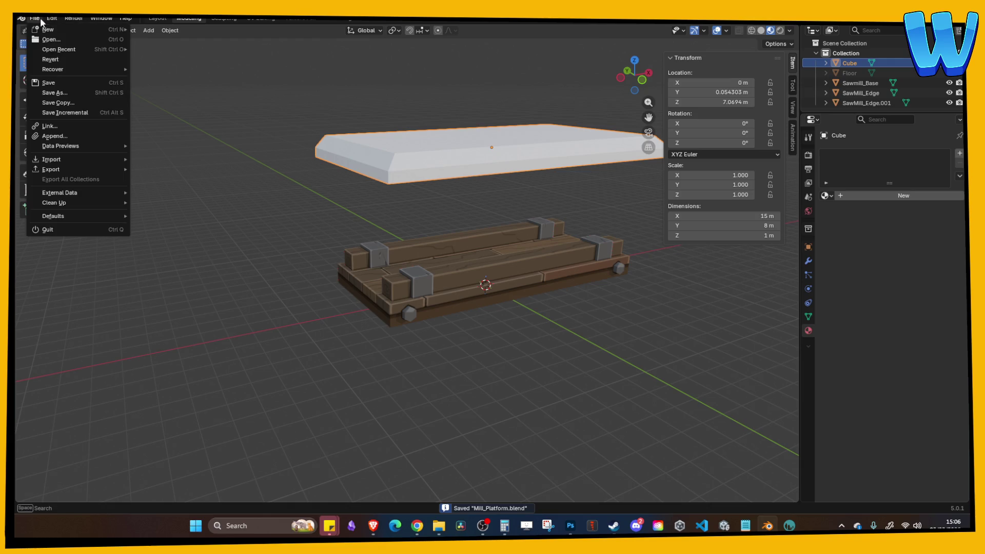
pyautogui.moveTo(74, 168)
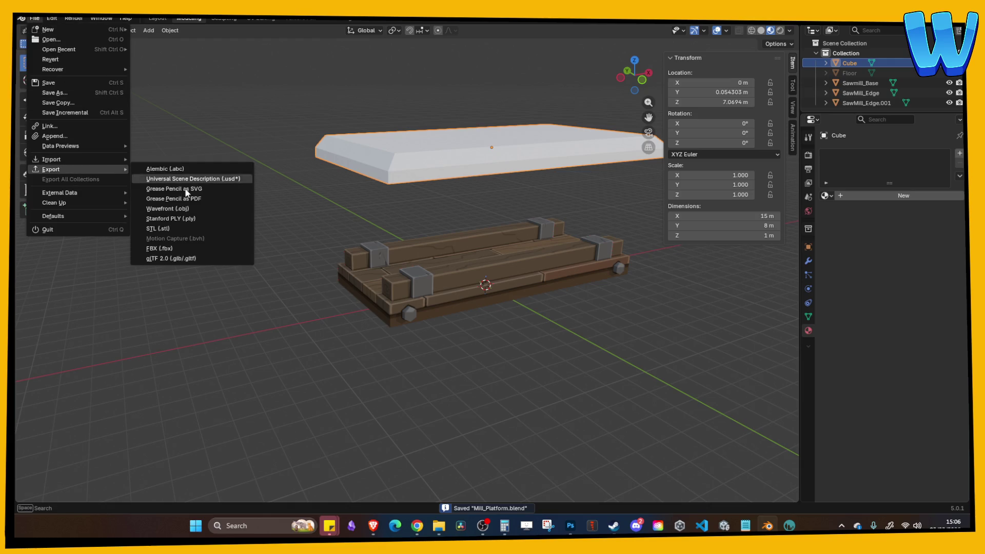
pyautogui.click(175, 247)
pyautogui.click(417, 390)
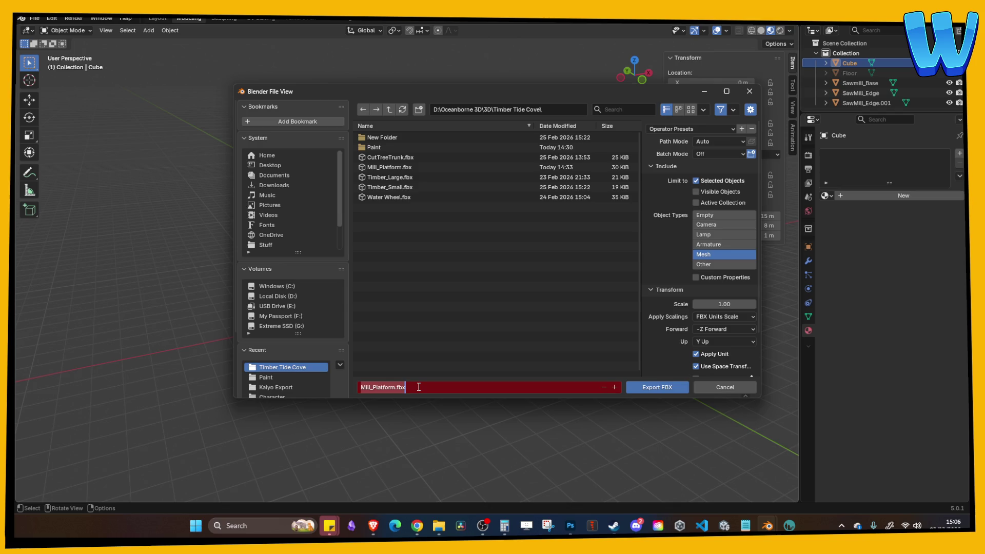
pyautogui.write('Mill_Roof')
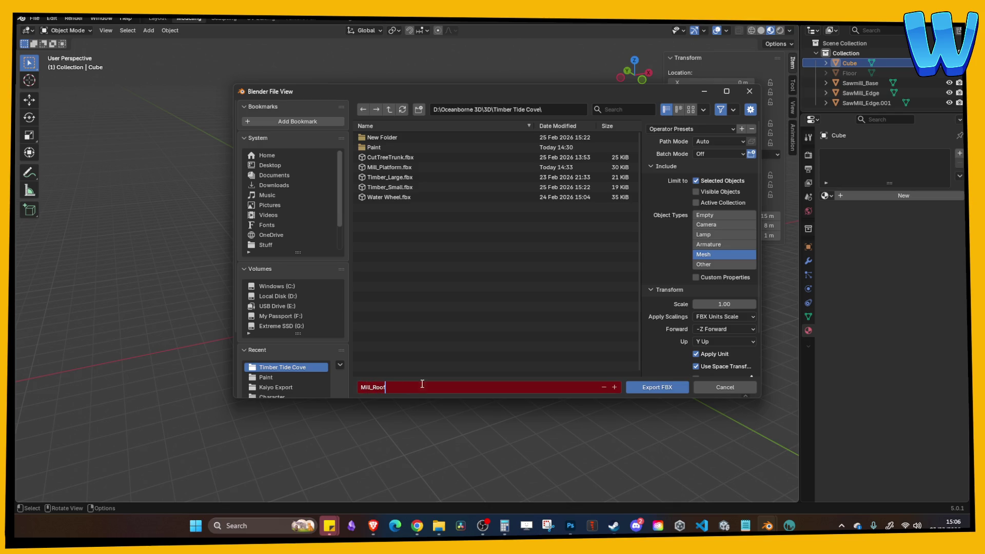
pyautogui.click(651, 385)
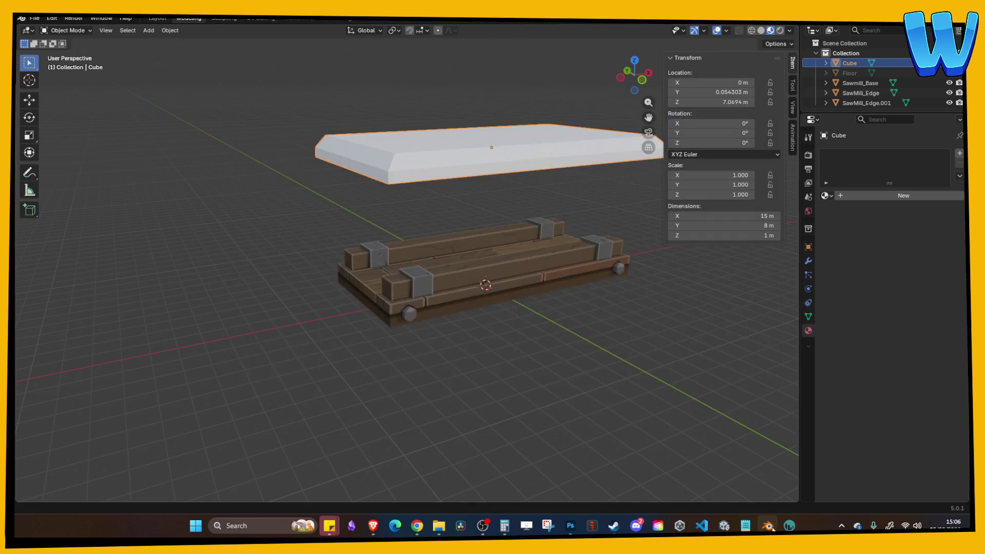
pyautogui.click(724, 526)
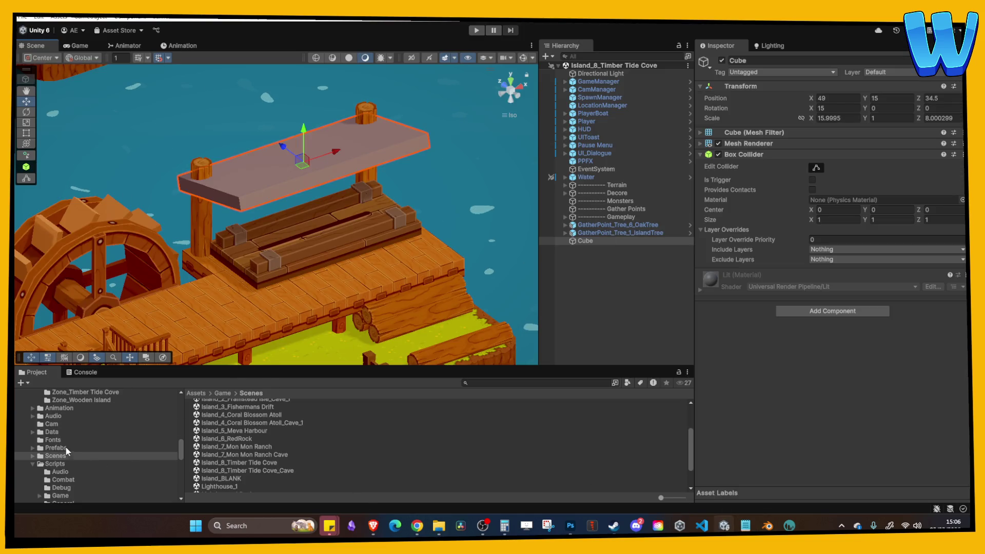
# Step: Import Mill_Roof.fbx into the Unity Project panel
pyautogui.scroll(8, 63, 446)
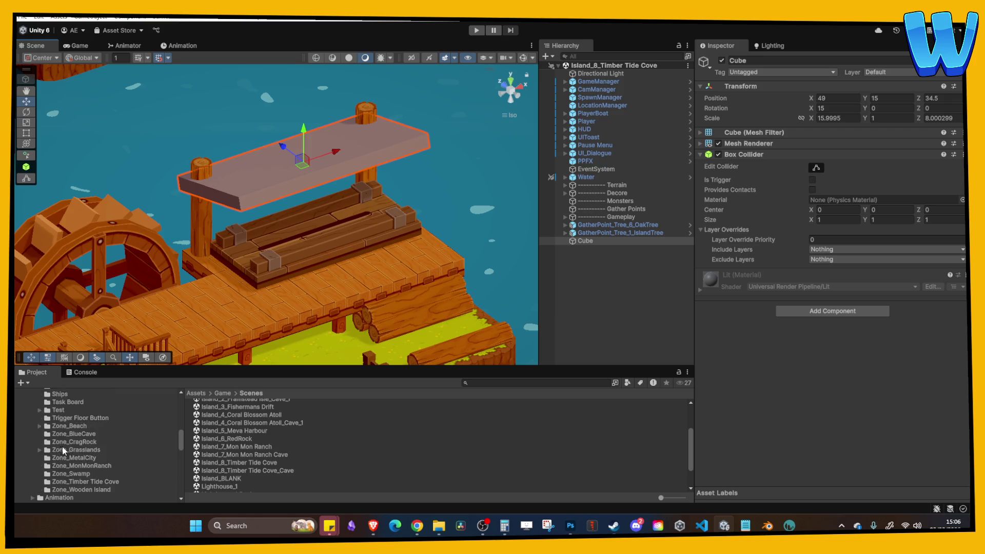
pyautogui.scroll(5, 68, 445)
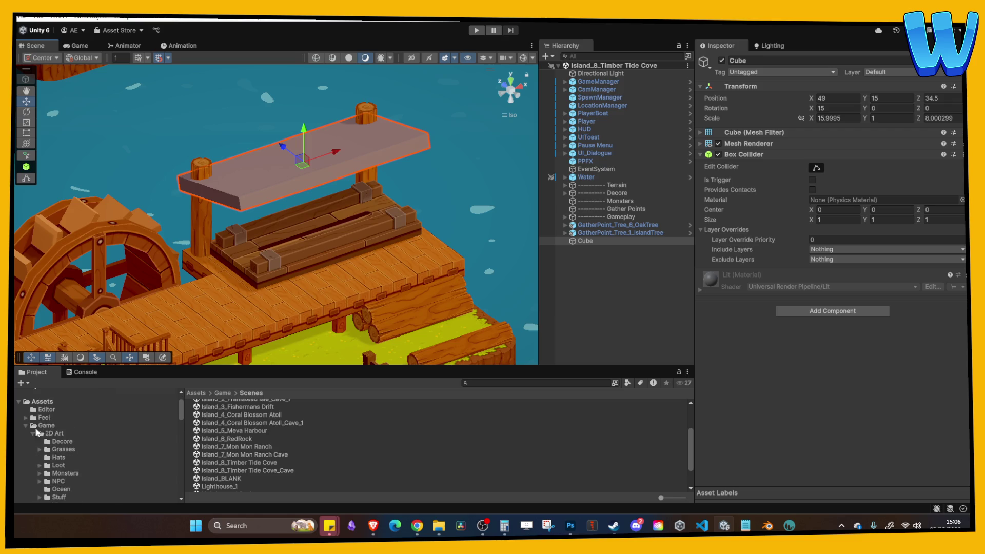
pyautogui.click(32, 433)
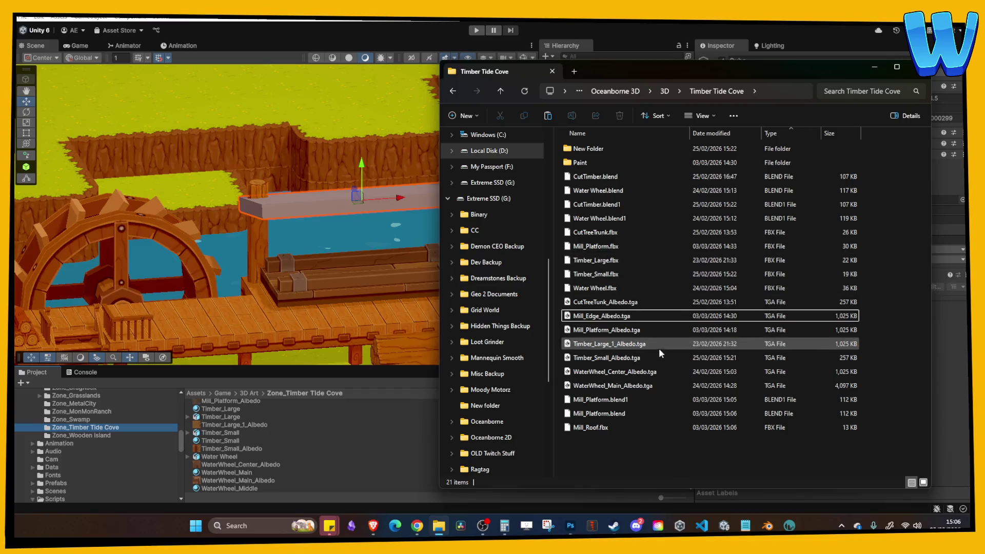
pyautogui.click(781, 134)
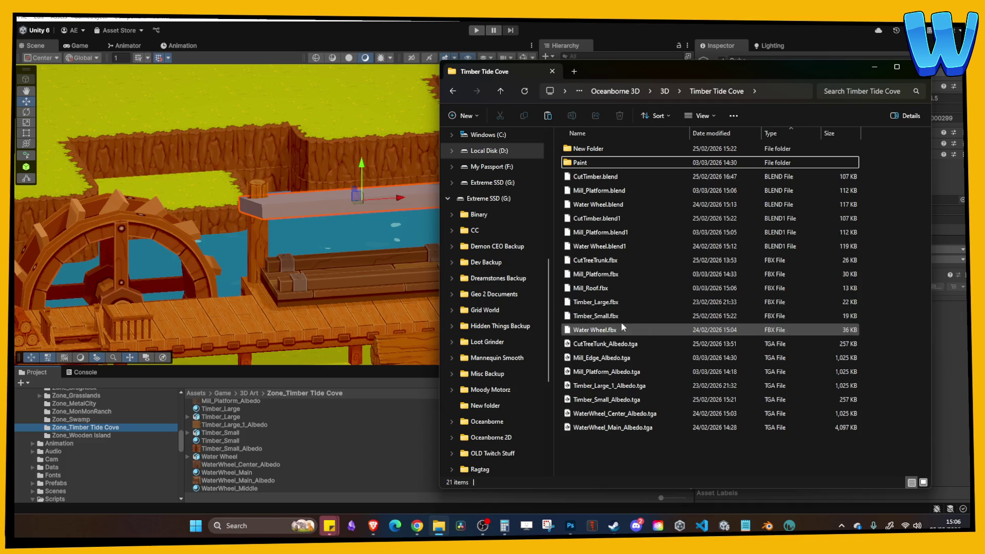
pyautogui.moveTo(606, 288); pyautogui.dragTo(265, 437)
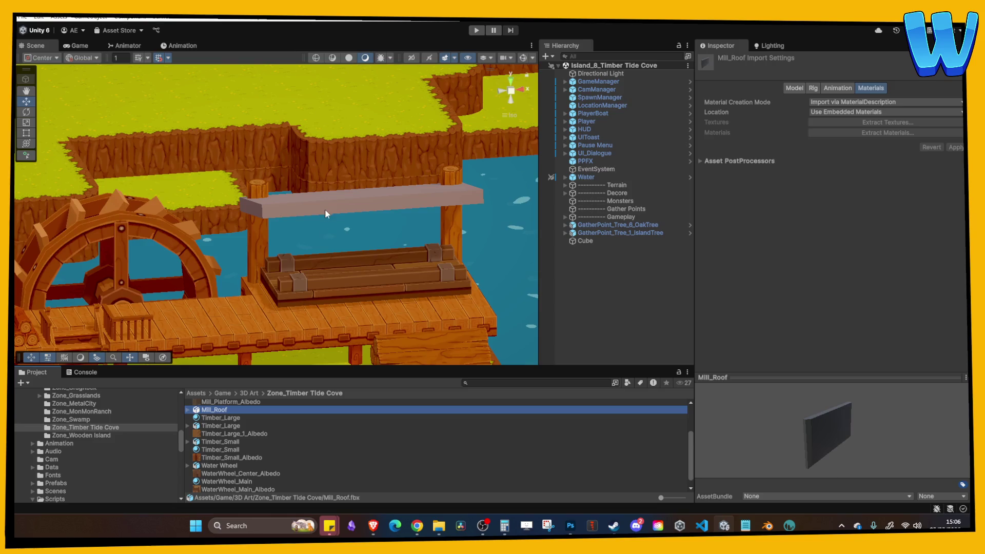
# Step: Replace the placeholder cube with Mill_Roof on the dock, raised onto the posts
pyautogui.click(325, 214)
pyautogui.press('Delete')
pyautogui.moveTo(213, 410)
pyautogui.mouseDown()
pyautogui.moveTo(323, 275)
pyautogui.moveTo(364, 303)
pyautogui.mouseUp()
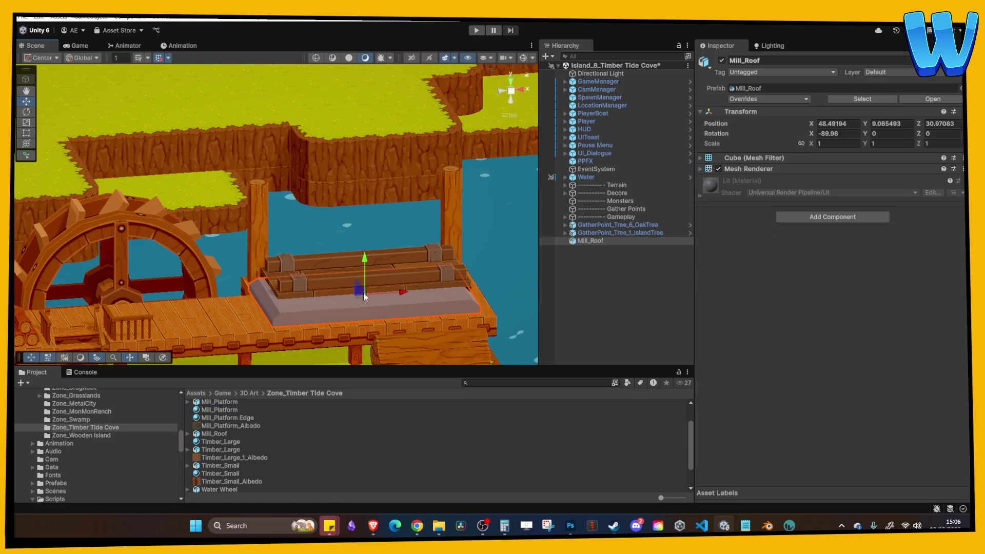
pyautogui.scroll(2, 440, 306)
pyautogui.moveTo(366, 251); pyautogui.dragTo(368, 186)
# Step: Slide the roof to X 49, tilt it into a slope, and move it over the mill platform
pyautogui.moveTo(413, 211)
pyautogui.mouseDown()
pyautogui.moveTo(429, 210)
pyautogui.moveTo(395, 205)
pyautogui.mouseUp()
pyautogui.moveTo(868, 134); pyautogui.dragTo(904, 135)
pyautogui.write('0e')
pyautogui.moveTo(394, 210)
pyautogui.mouseDown()
pyautogui.moveTo(379, 195)
pyautogui.moveTo(361, 201)
pyautogui.mouseUp()
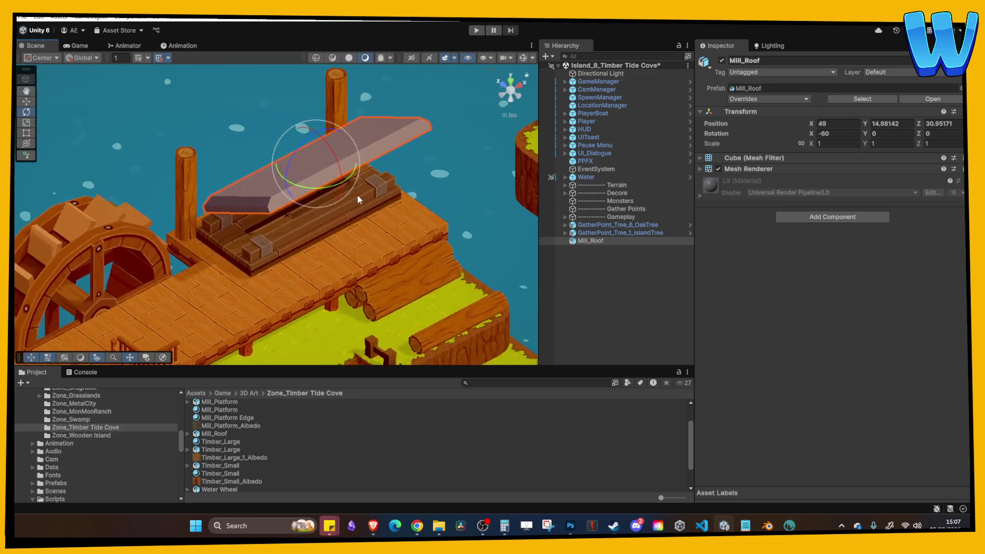
pyautogui.click(27, 102)
pyautogui.press('f')
pyautogui.moveTo(213, 171)
pyautogui.mouseDown()
pyautogui.moveTo(145, 162)
pyautogui.moveTo(362, 173)
pyautogui.mouseUp()
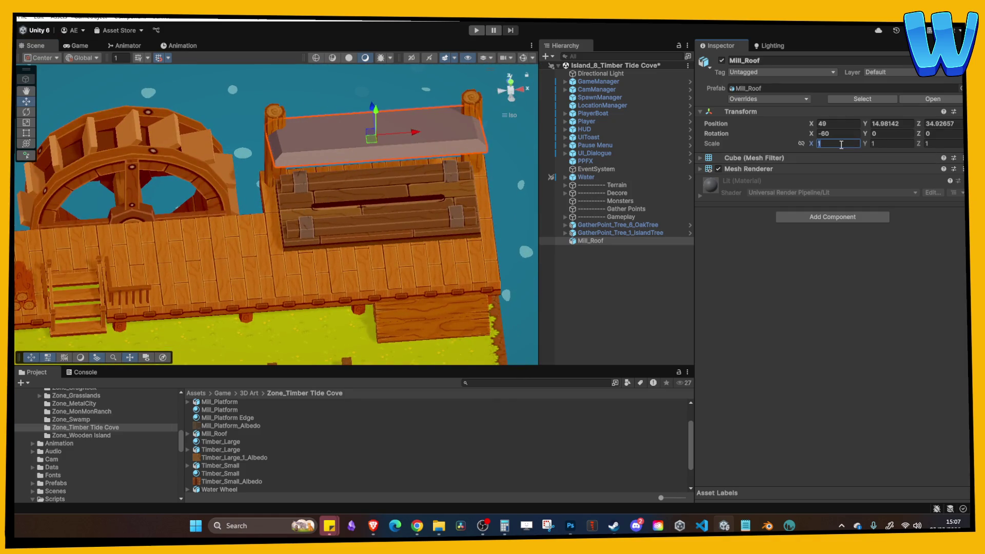
pyautogui.write('21.2')
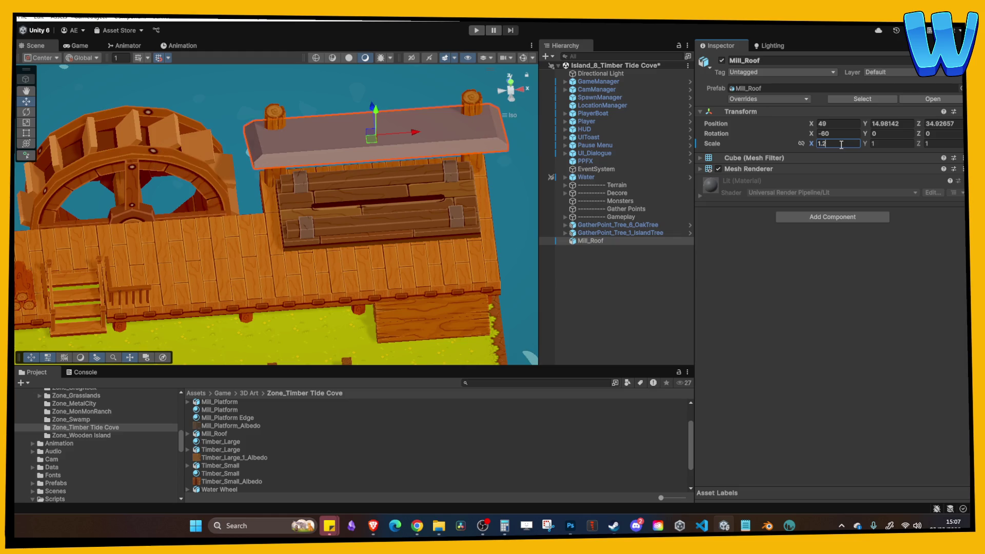
# Step: Scale the roof to 1.2 on X and Y, fine-tune its rotation, and start the game
pyautogui.moveTo(520, 281)
pyautogui.mouseDown()
pyautogui.moveTo(508, 267)
pyautogui.moveTo(517, 253)
pyautogui.mouseUp()
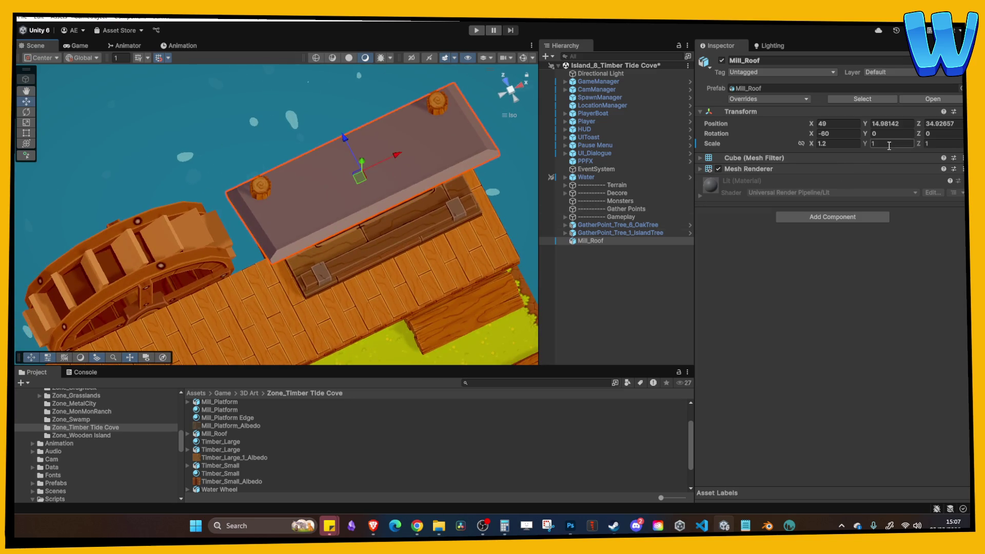
pyautogui.write('1.2')
pyautogui.moveTo(446, 185)
pyautogui.mouseDown()
pyautogui.moveTo(429, 205)
pyautogui.moveTo(452, 197)
pyautogui.mouseUp()
pyautogui.press('e')
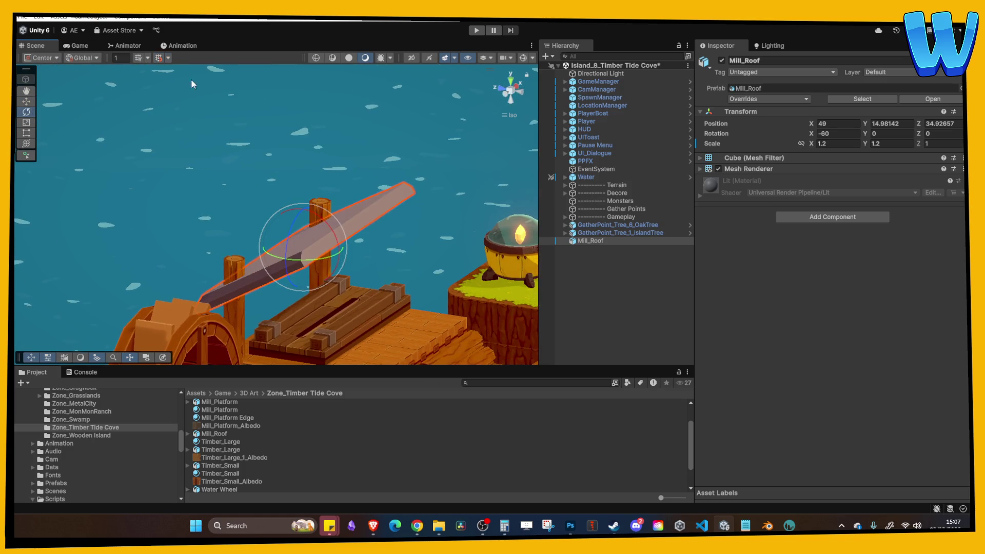
pyautogui.moveTo(330, 225)
pyautogui.mouseDown()
pyautogui.moveTo(343, 242)
pyautogui.moveTo(432, 182)
pyautogui.moveTo(359, 182)
pyautogui.mouseUp()
pyautogui.click(433, 182)
pyautogui.click(476, 30)
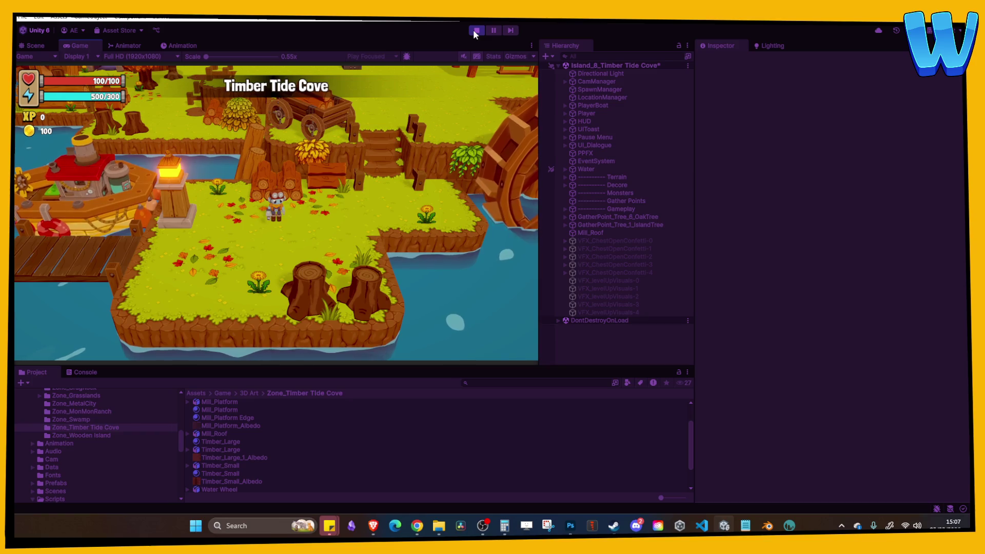
# Step: Walk the player along the dock under the new roof, then stop Play mode
pyautogui.press('d')
pyautogui.press('d')
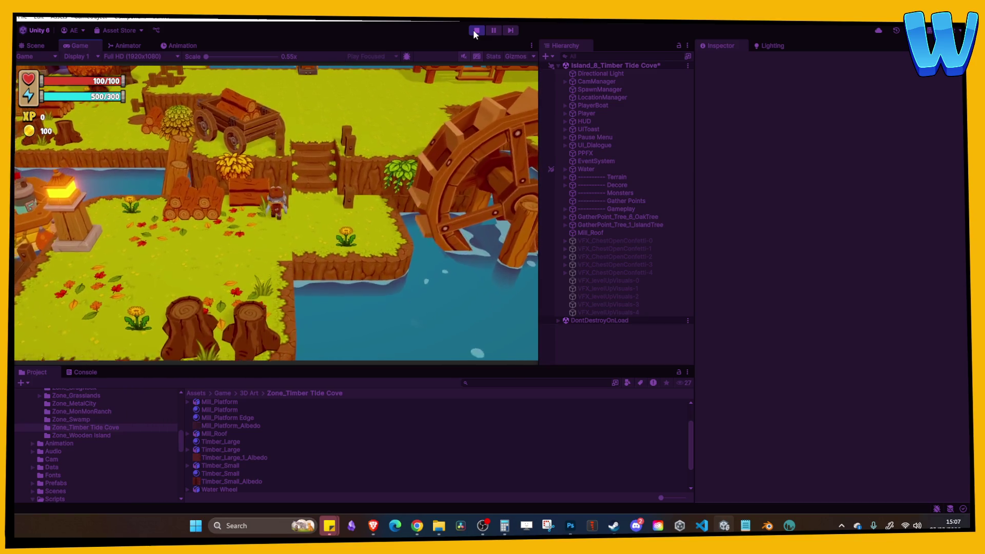
pyautogui.press('w')
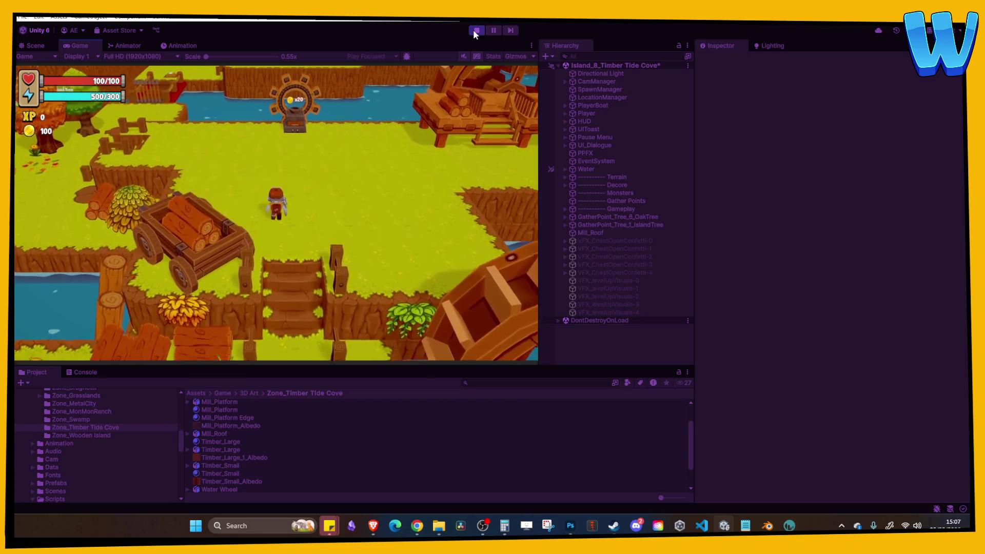
pyautogui.press('d')
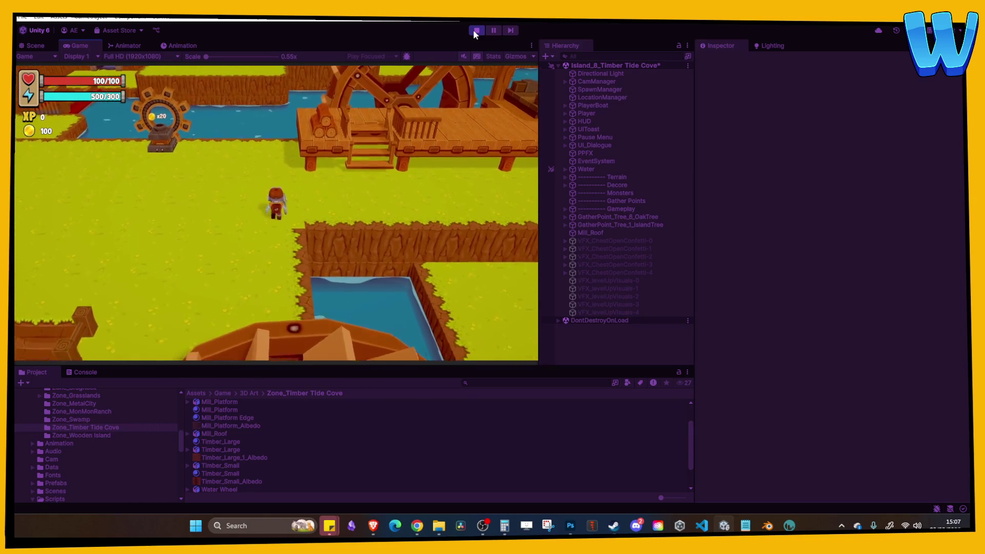
pyautogui.press('w')
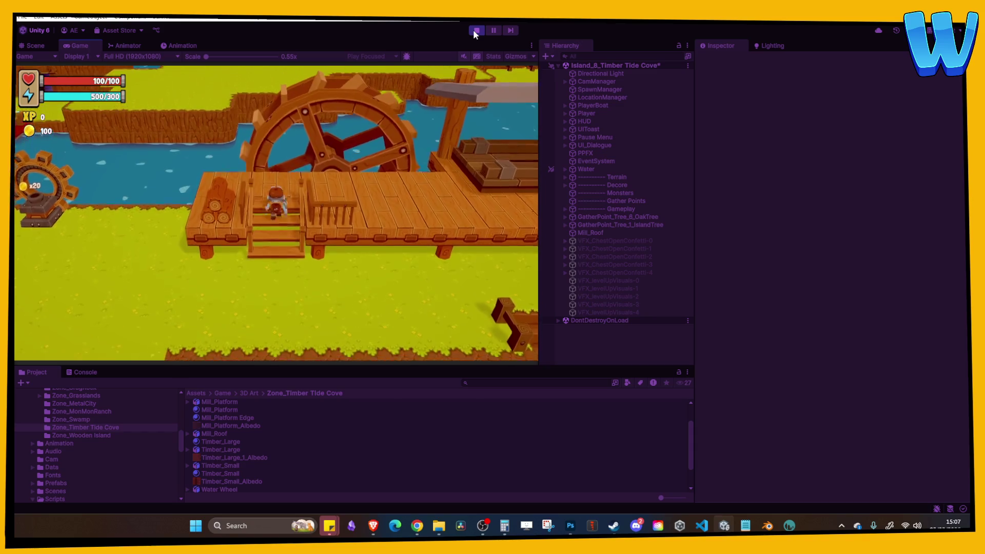
pyautogui.press('d')
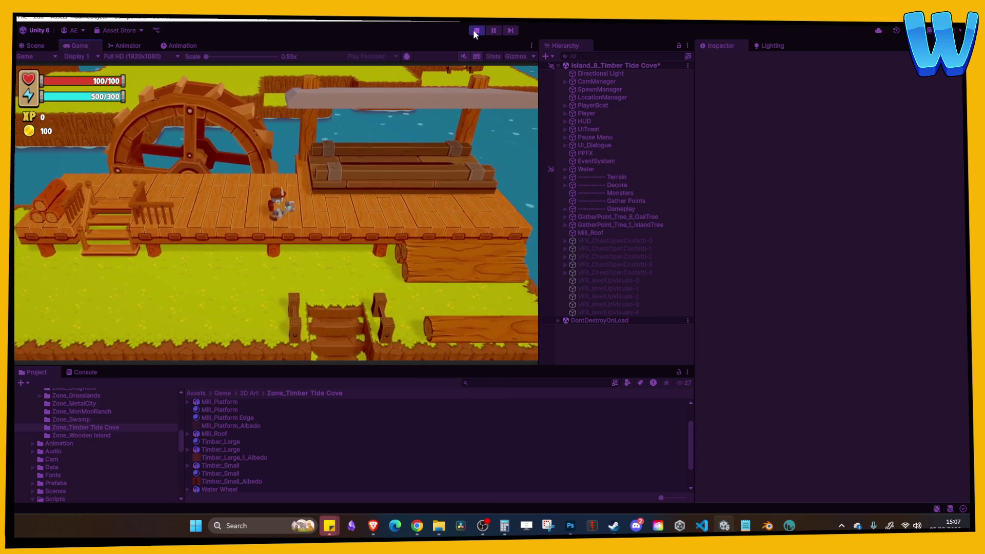
pyautogui.press('a')
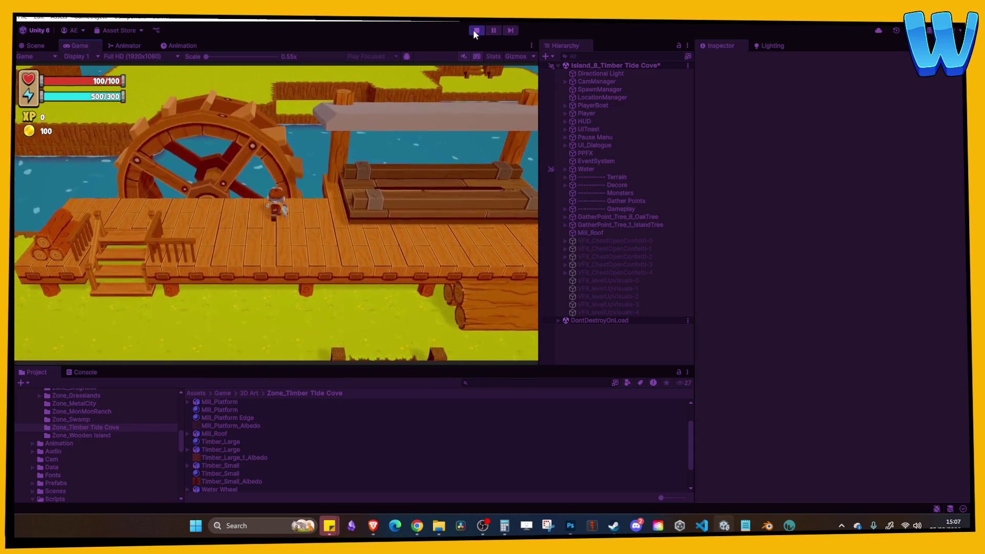
pyautogui.press('d')
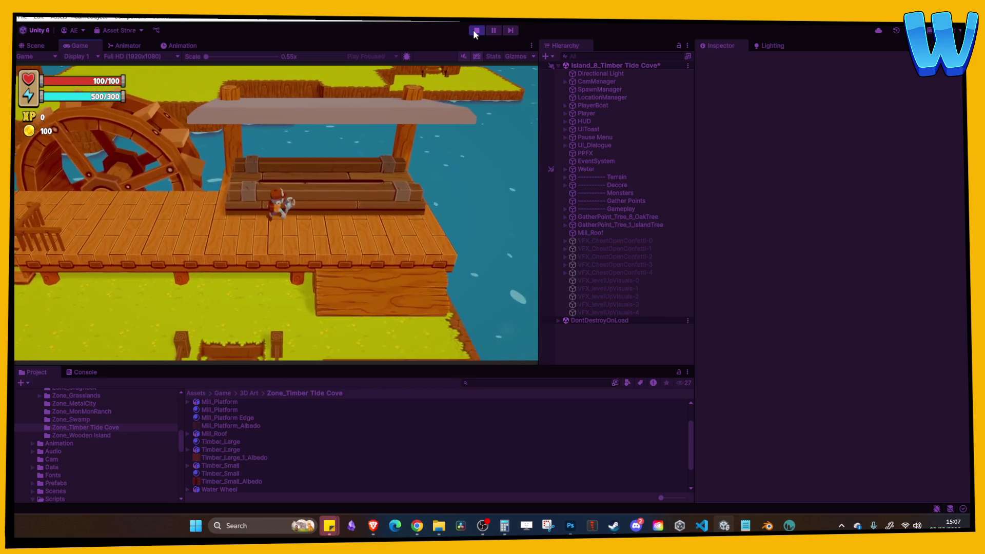
pyautogui.press('a')
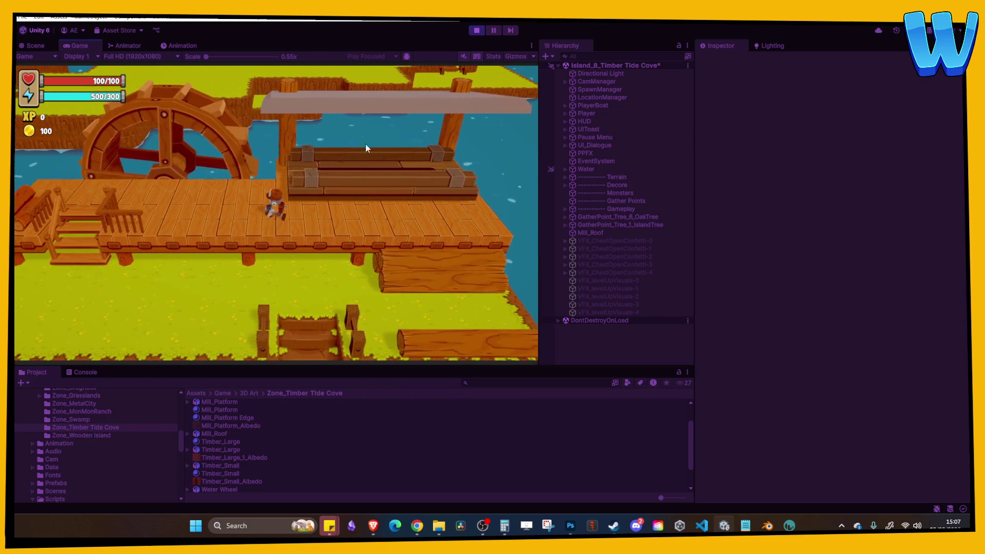
pyautogui.click(475, 30)
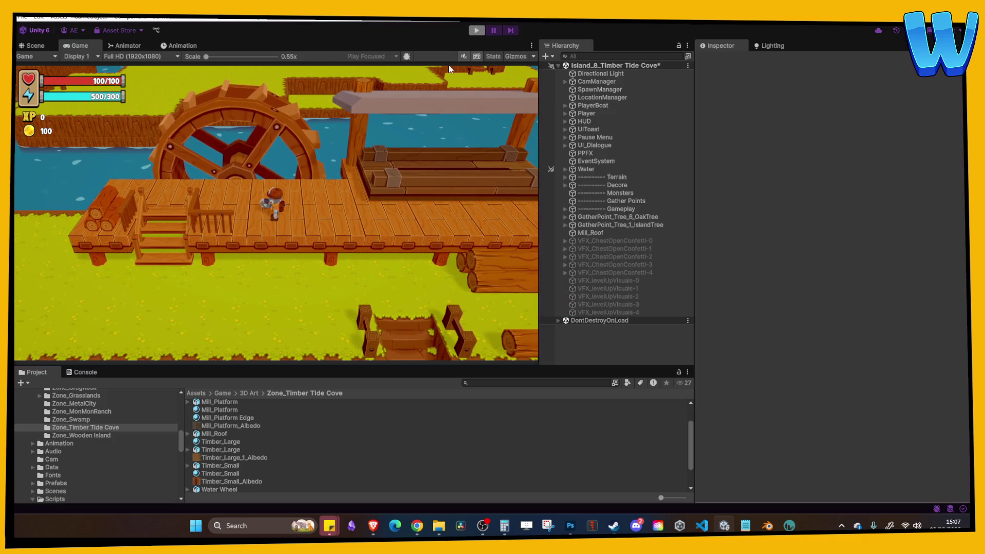
pyautogui.moveTo(313, 206)
pyautogui.mouseDown()
pyautogui.moveTo(292, 222)
pyautogui.moveTo(332, 287)
pyautogui.moveTo(262, 242)
pyautogui.mouseUp()
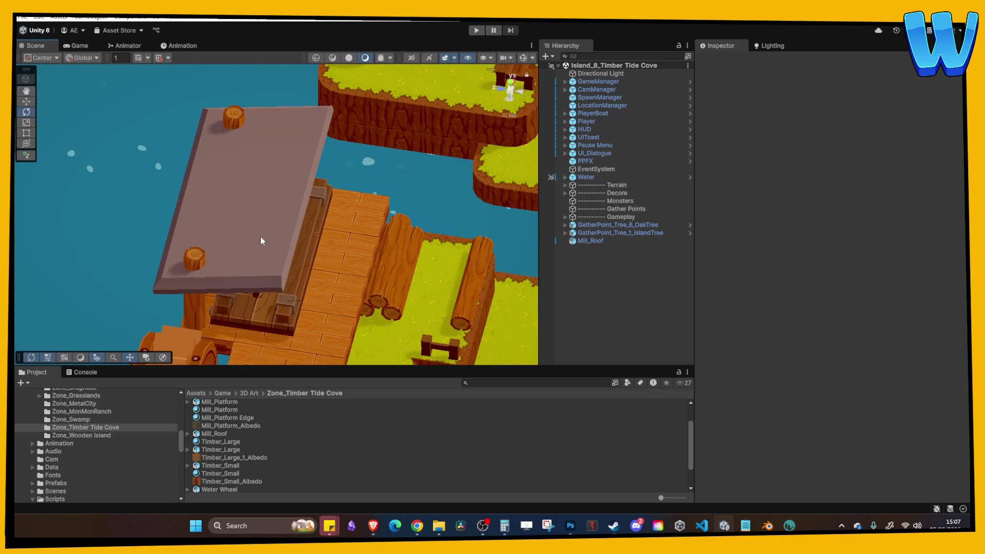
# Step: Move Mill_Roof down along Z to position 34.2
pyautogui.click(292, 227)
pyautogui.click(29, 103)
pyautogui.moveTo(196, 212)
pyautogui.mouseDown()
pyautogui.moveTo(266, 232)
pyautogui.moveTo(336, 229)
pyautogui.moveTo(336, 214)
pyautogui.moveTo(320, 203)
pyautogui.moveTo(231, 201)
pyautogui.mouseUp()
pyautogui.click(247, 204)
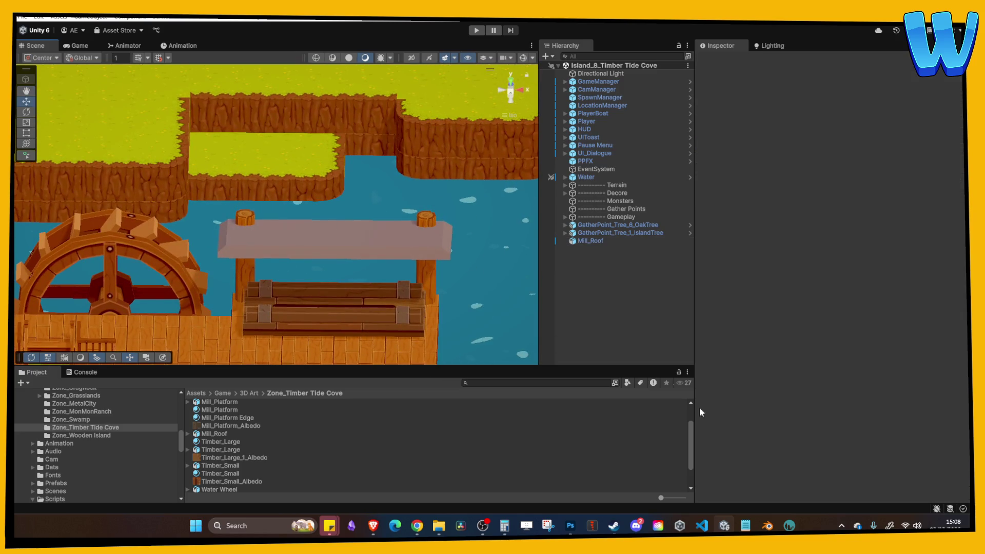
# Step: Set Mill_Roof's Z scale to 1.2 for a thicker slab
pyautogui.moveTo(496, 290); pyautogui.dragTo(497, 252)
pyautogui.click(590, 241)
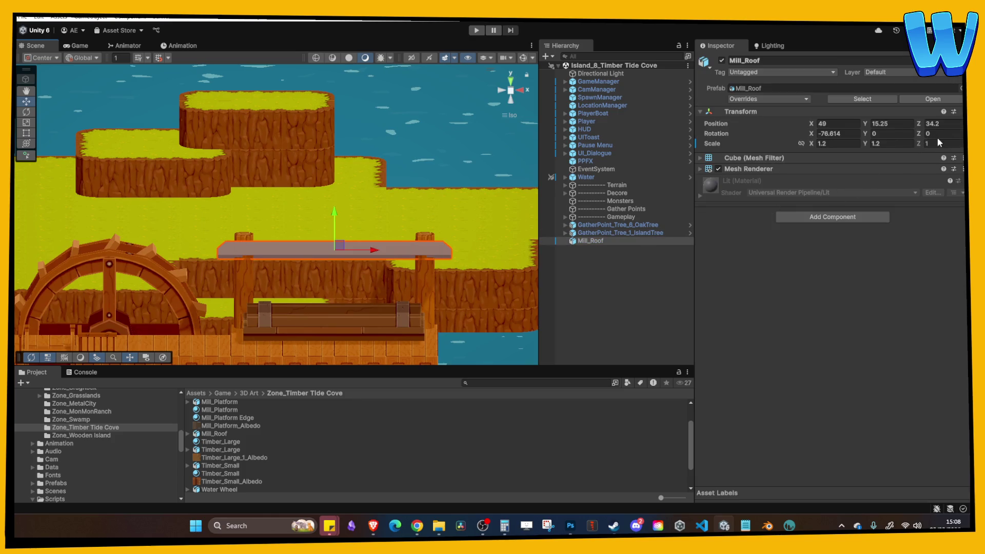
pyautogui.write('1.2')
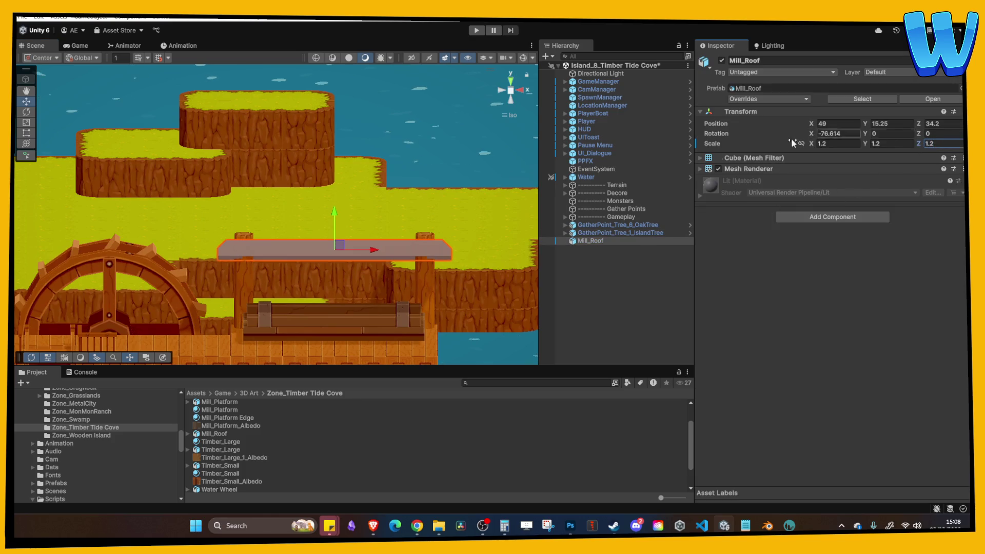
pyautogui.moveTo(308, 216); pyautogui.dragTo(348, 200)
pyautogui.click(183, 195)
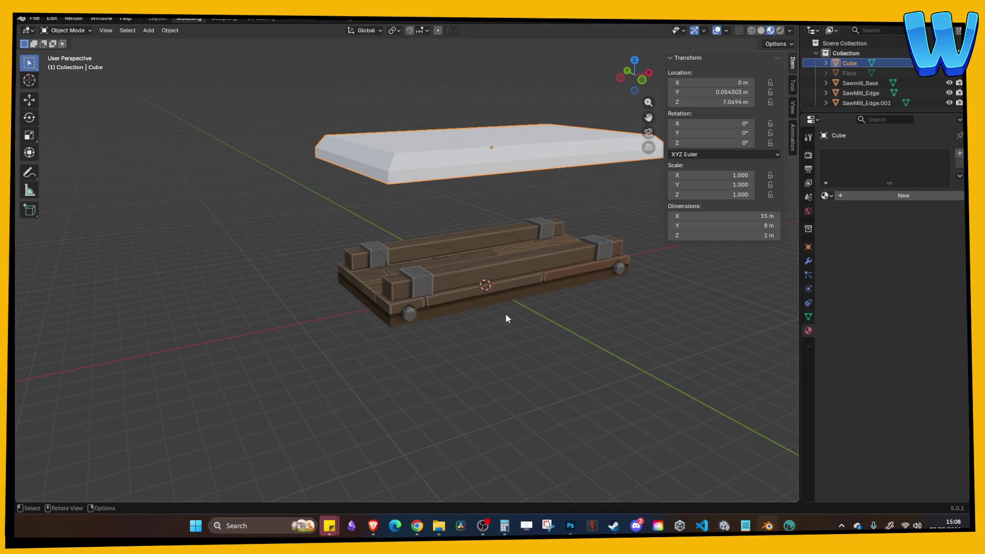
# Step: Save the scene and export the slab as Mill_Roof_Paint.obj into the Paint folder
pyautogui.hotkey('ctrl', 's')
pyautogui.click(35, 21)
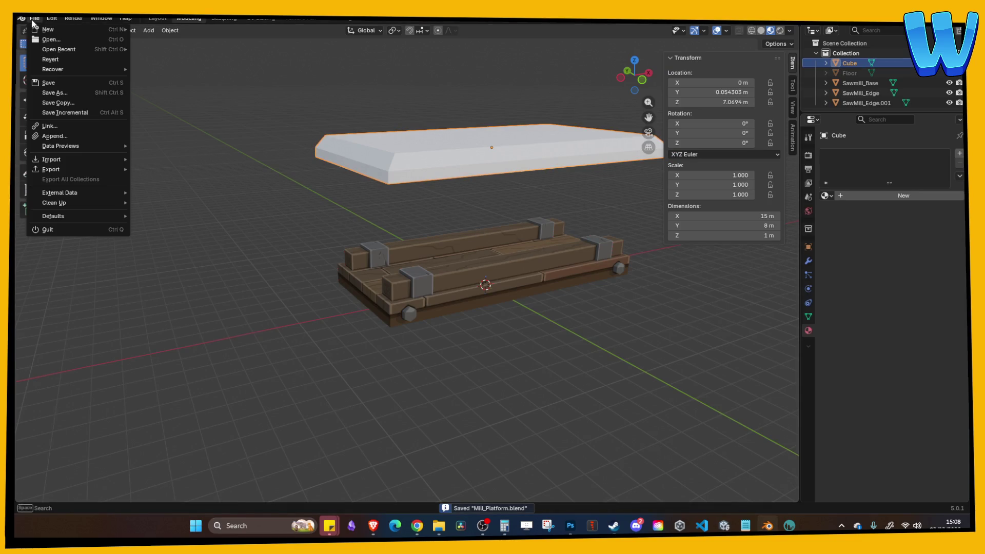
pyautogui.click(51, 20)
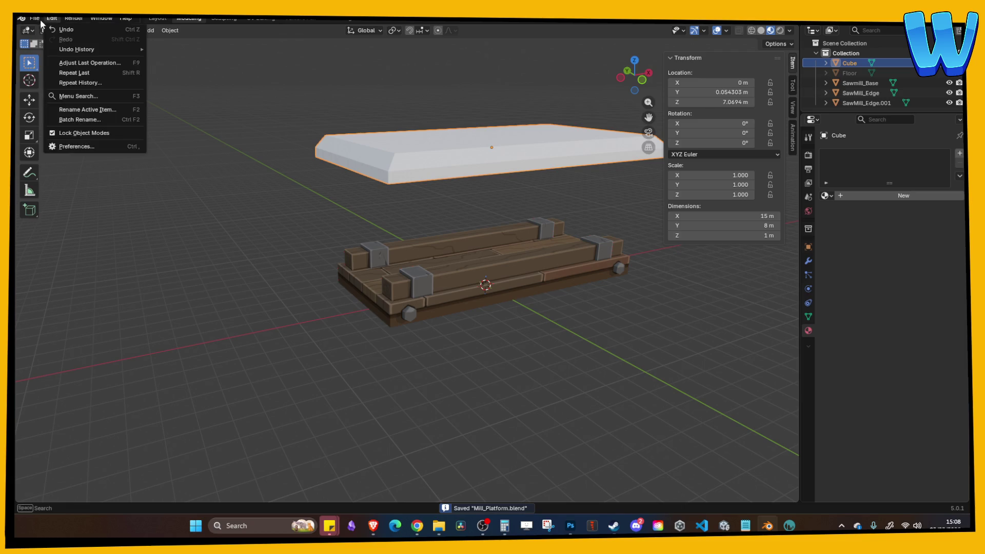
pyautogui.moveTo(35, 19)
pyautogui.moveTo(67, 168)
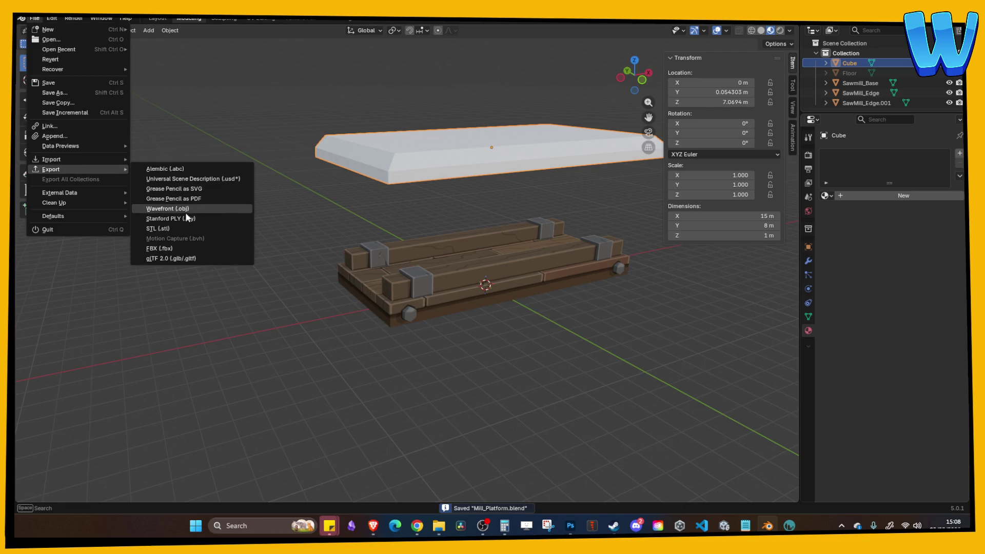
pyautogui.click(186, 210)
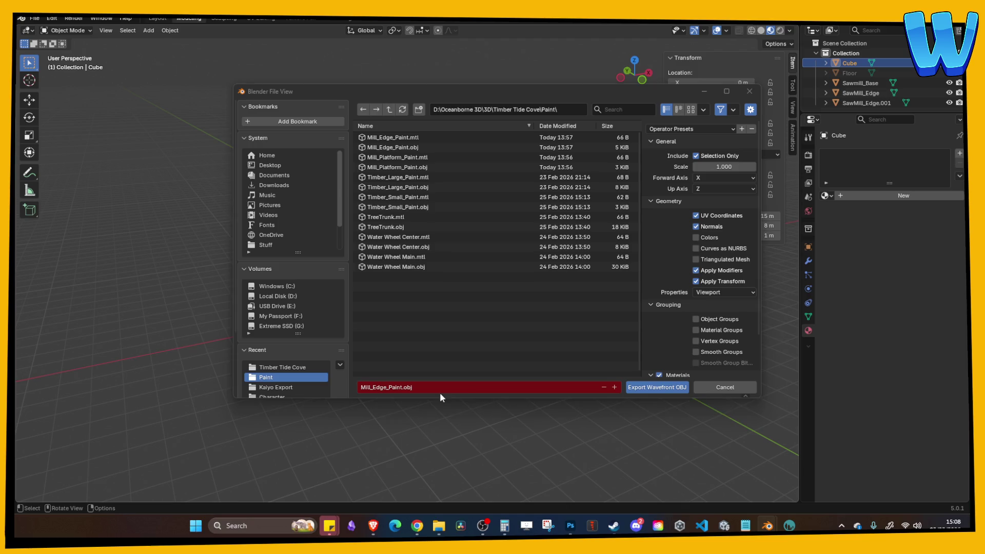
pyautogui.click(403, 388)
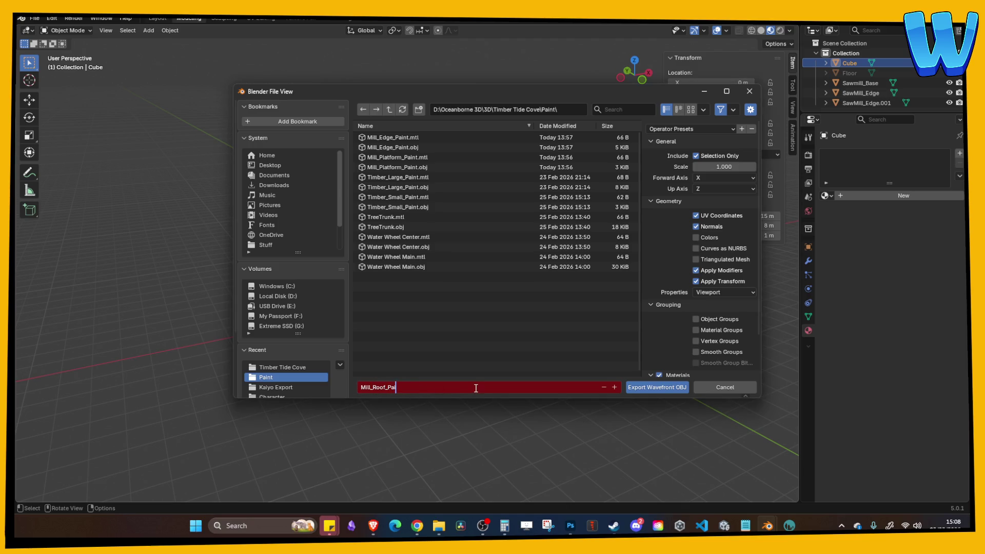
pyautogui.click(657, 388)
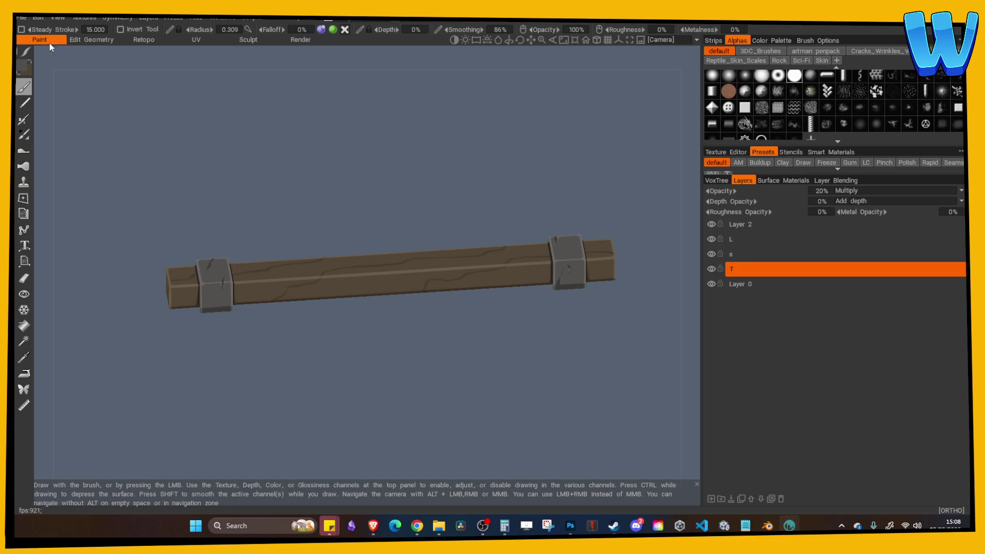
# Step: Import the roof FBX from the Timber Tide Cove folder into 3DCoat for per-pixel painting
pyautogui.click(25, 19)
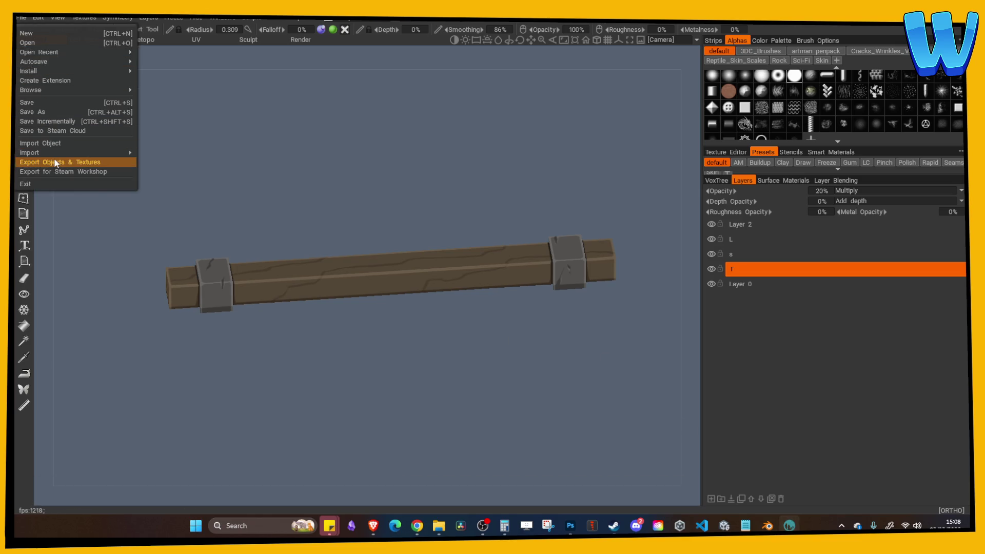
pyautogui.moveTo(56, 153)
pyautogui.click(177, 177)
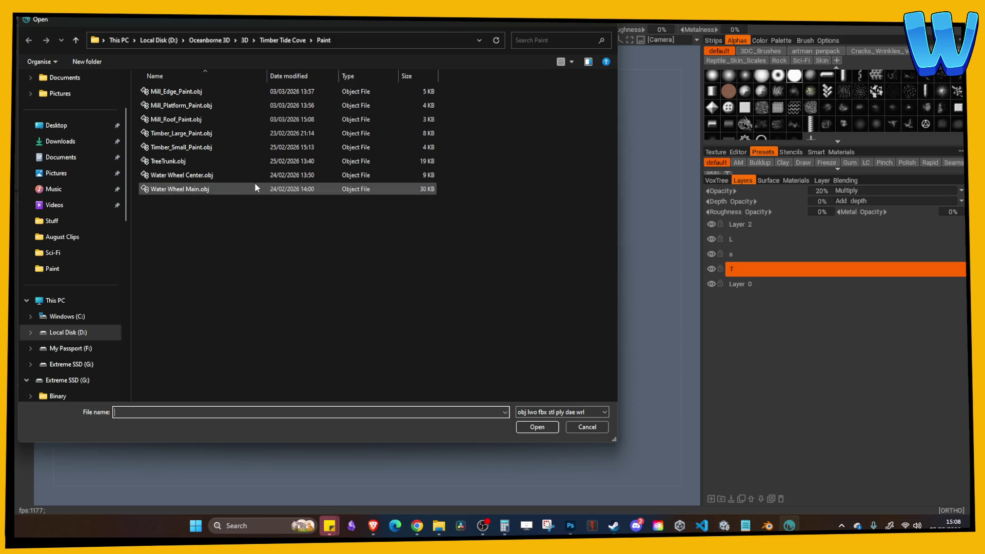
pyautogui.click(283, 40)
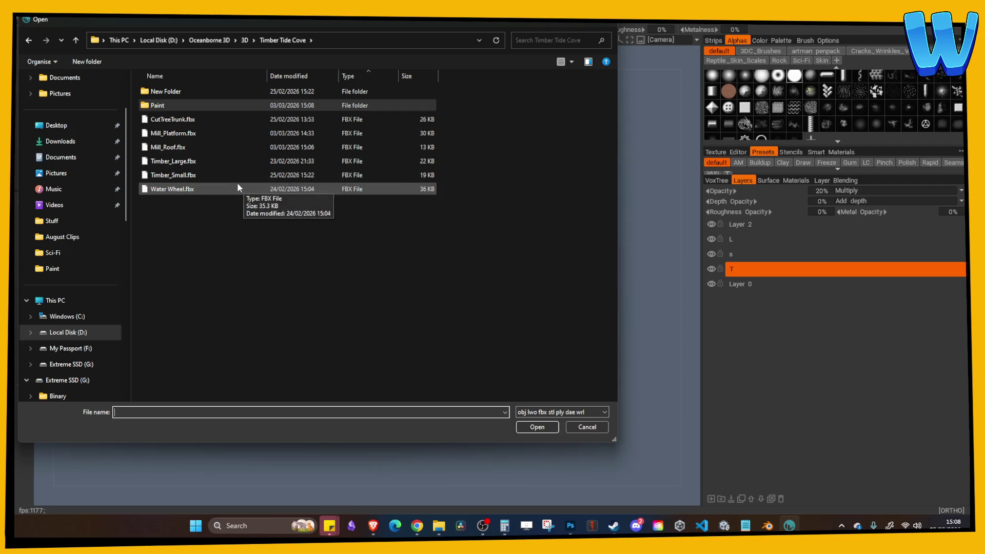
pyautogui.doubleClick(190, 146)
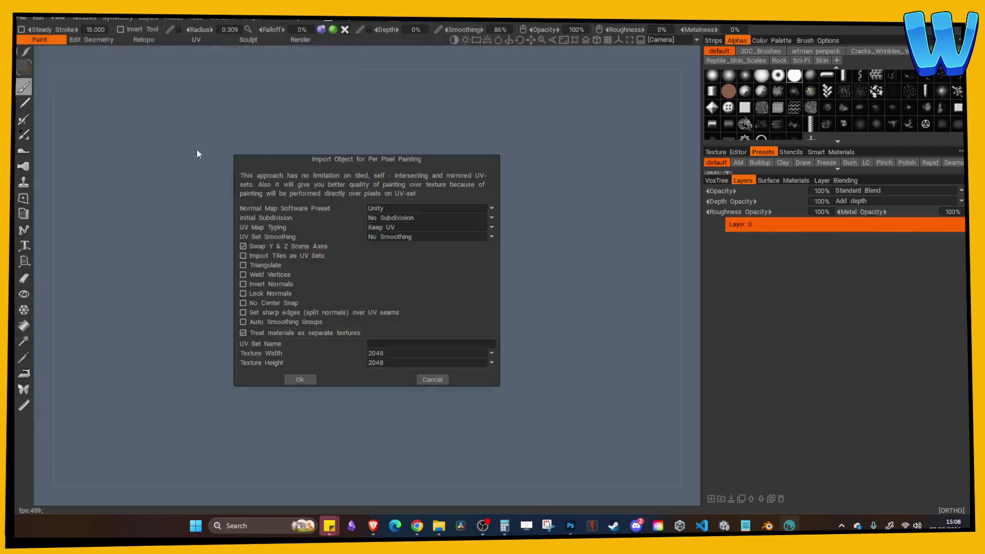
pyautogui.click(375, 363)
pyautogui.click(389, 402)
pyautogui.click(296, 379)
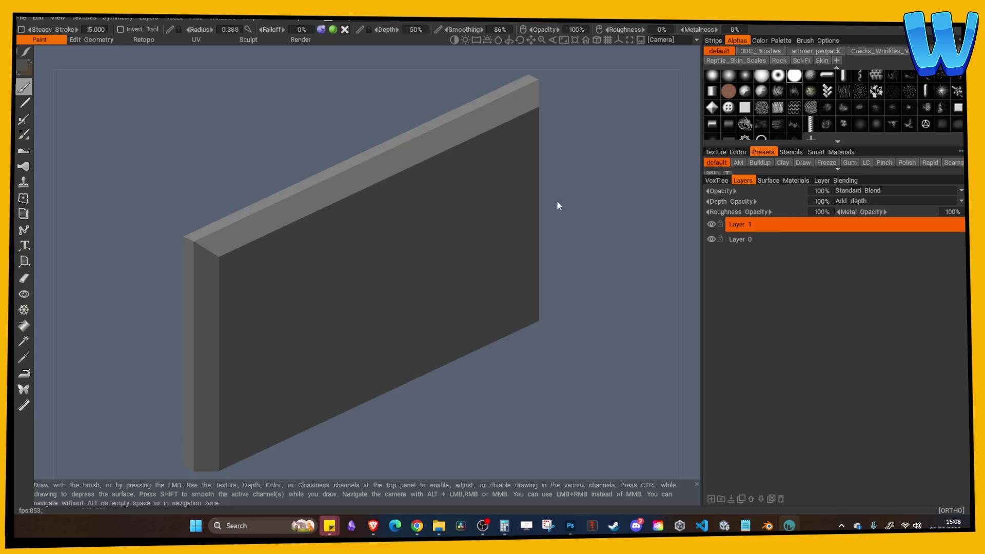
pyautogui.scroll(-3, 561, 106)
pyautogui.moveTo(561, 105)
pyautogui.mouseDown()
pyautogui.moveTo(508, 158)
pyautogui.moveTo(268, 93)
pyautogui.moveTo(372, 104)
pyautogui.moveTo(551, 222)
pyautogui.moveTo(639, 388)
pyautogui.mouseUp()
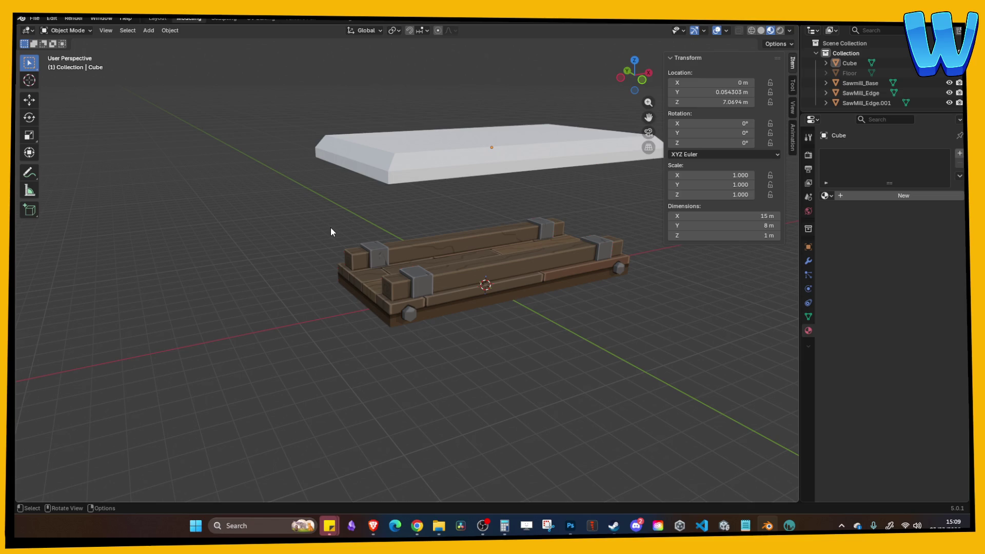
# Step: Select the roof slab and save the Mill_Platform file
pyautogui.moveTo(336, 247)
pyautogui.mouseDown()
pyautogui.moveTo(447, 236)
pyautogui.moveTo(397, 173)
pyautogui.mouseUp()
pyautogui.click(396, 167)
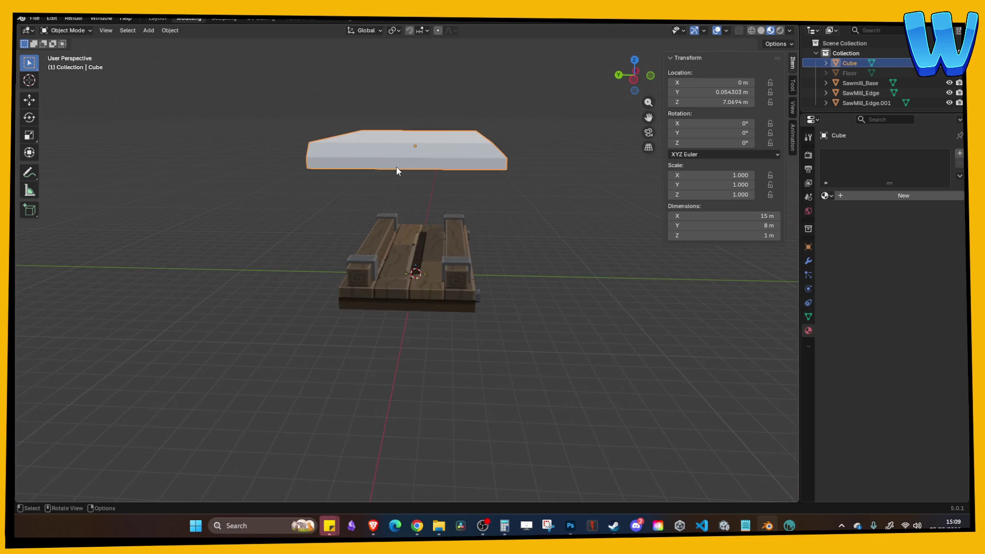
pyautogui.hotkey('ctrl', 's')
# Step: Check the Wavefront OBJ export's Up Axis stays Z, then cancel the export
pyautogui.moveTo(452, 109); pyautogui.dragTo(325, 131)
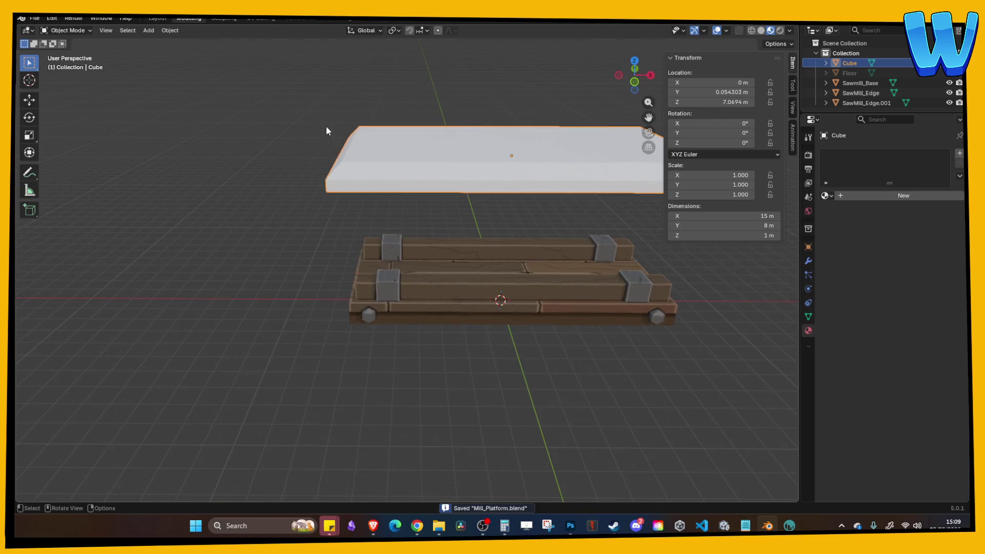
pyautogui.click(35, 19)
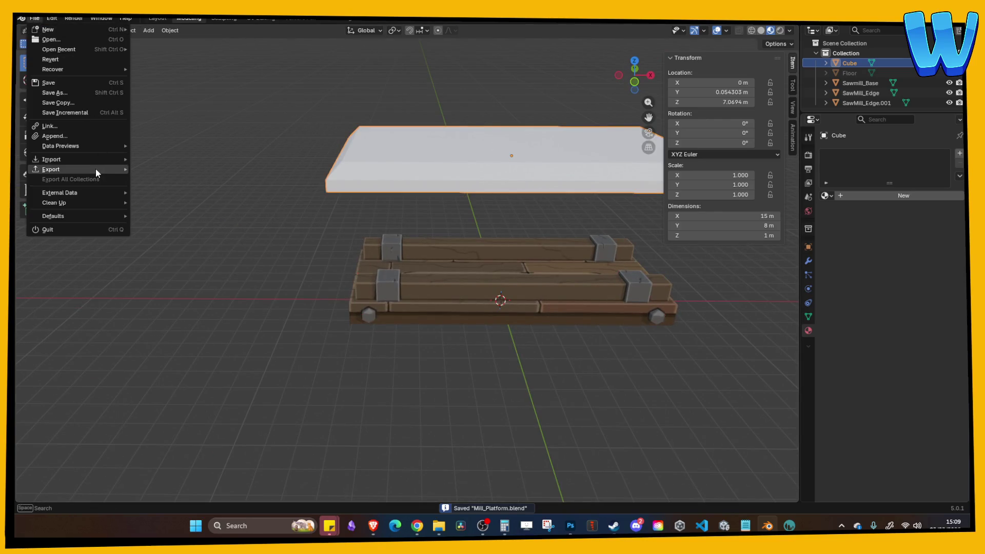
pyautogui.moveTo(96, 169)
pyautogui.click(174, 210)
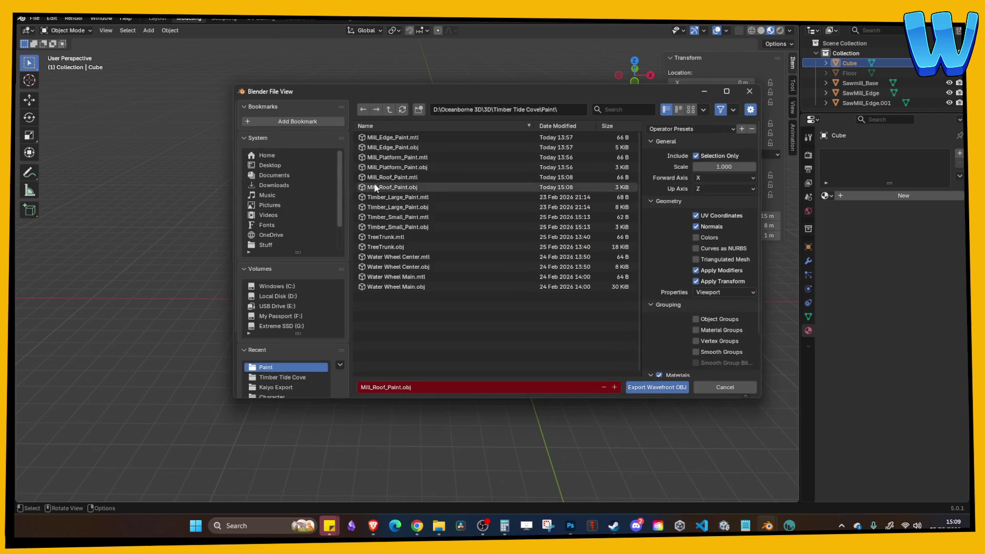
pyautogui.click(697, 188)
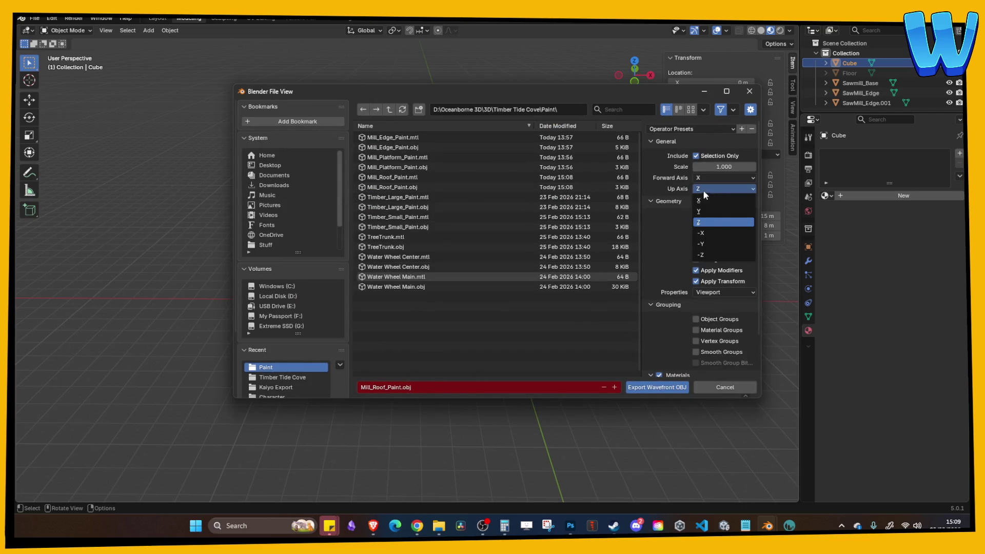
pyautogui.click(712, 226)
pyautogui.click(728, 387)
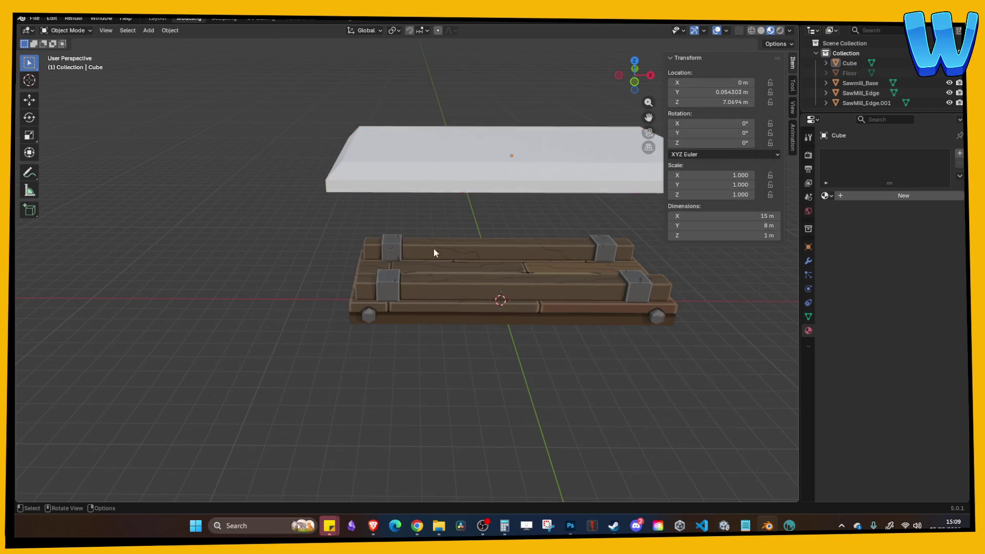
pyautogui.moveTo(436, 252); pyautogui.dragTo(676, 453)
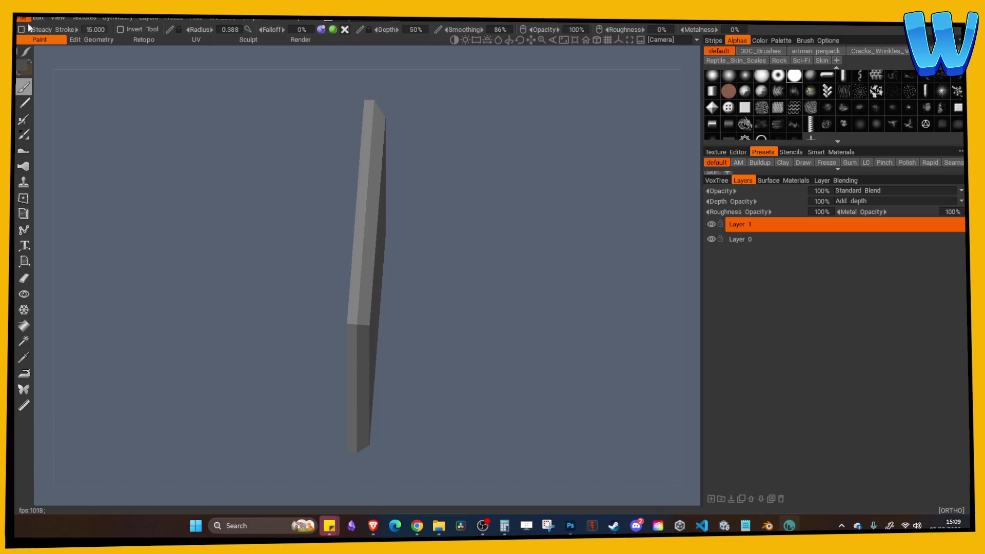
# Step: Start a Model for Per Pixel Painting import, discarding the unsaved 3DCoat scene
pyautogui.click(20, 19)
pyautogui.moveTo(60, 162)
pyautogui.click(174, 187)
pyautogui.press('Escape')
pyautogui.click(23, 22)
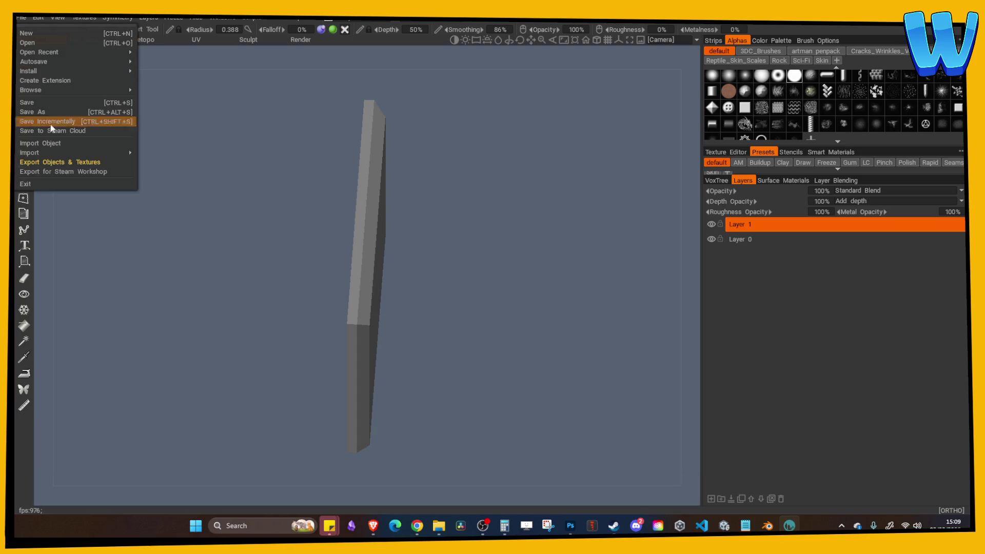
pyautogui.click(173, 178)
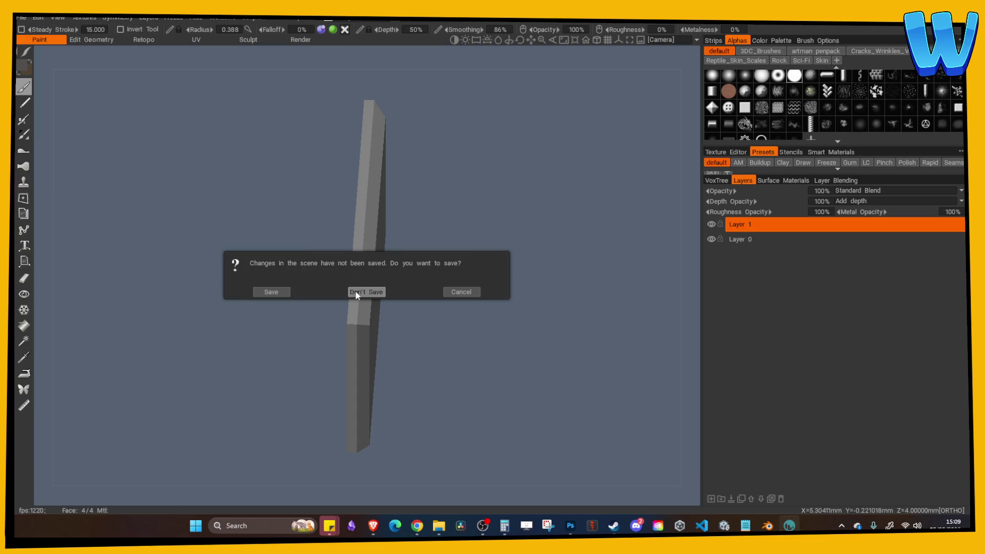
pyautogui.click(355, 290)
# Step: Load Mill_Roof.fbx with a 512 × 512 texture size
pyautogui.doubleClick(186, 148)
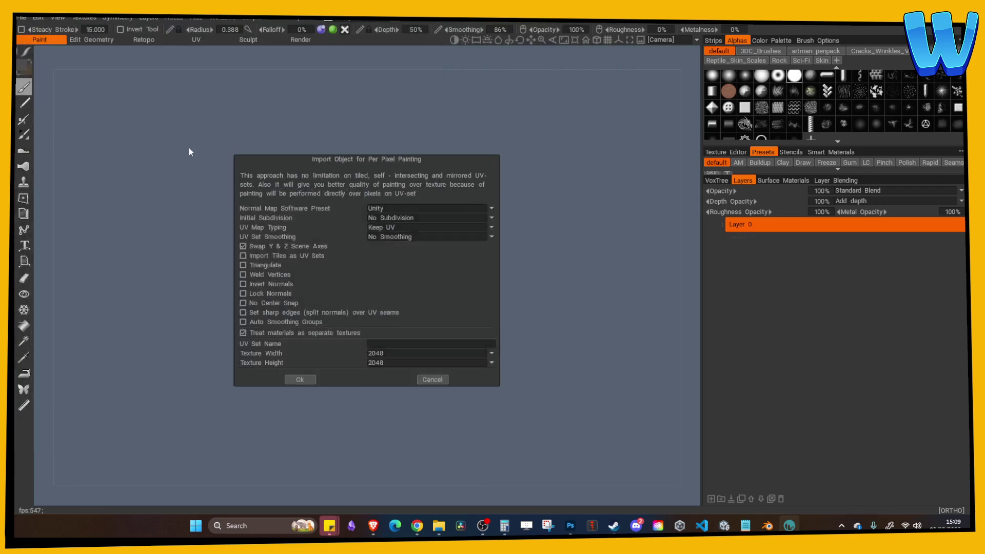
pyautogui.click(376, 355)
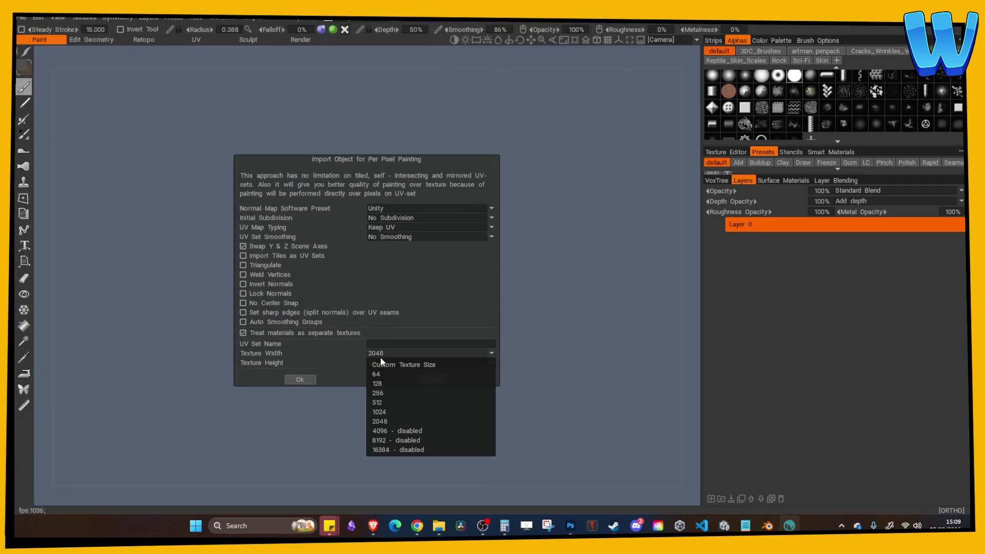
pyautogui.click(379, 401)
pyautogui.click(308, 380)
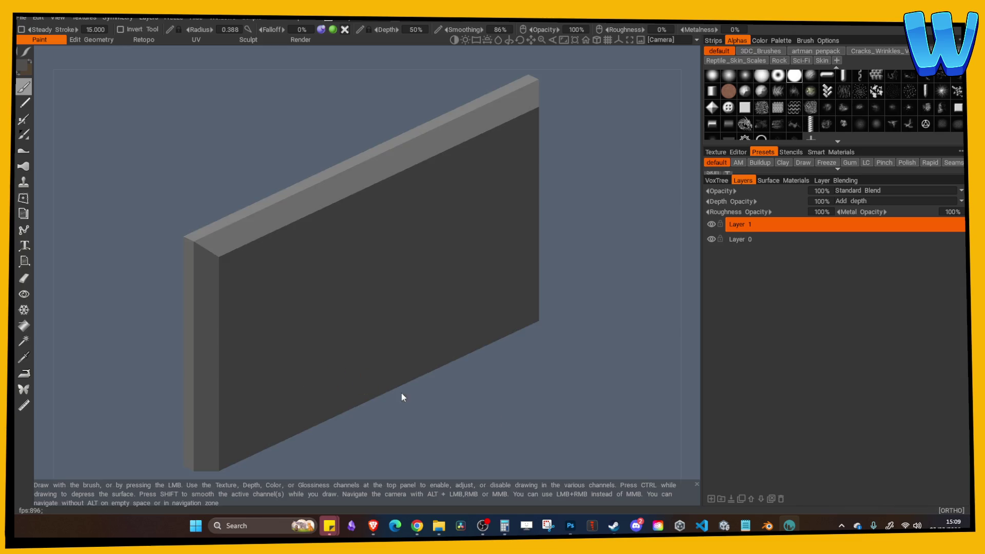
pyautogui.moveTo(341, 164)
pyautogui.mouseDown()
pyautogui.moveTo(457, 191)
pyautogui.moveTo(343, 297)
pyautogui.moveTo(482, 361)
pyautogui.mouseUp()
pyautogui.hotkey('alt', 'Tab')
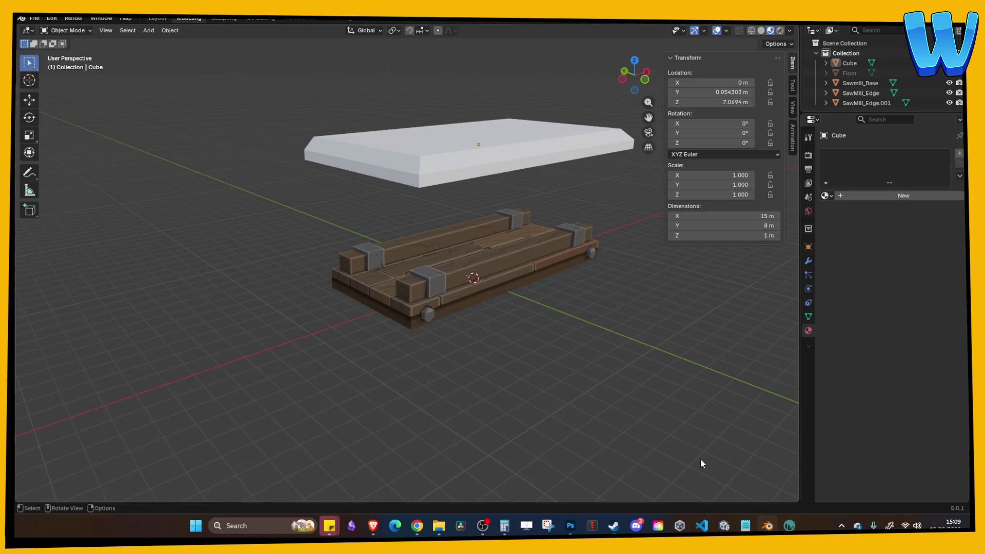
pyautogui.hotkey('alt', 'Tab')
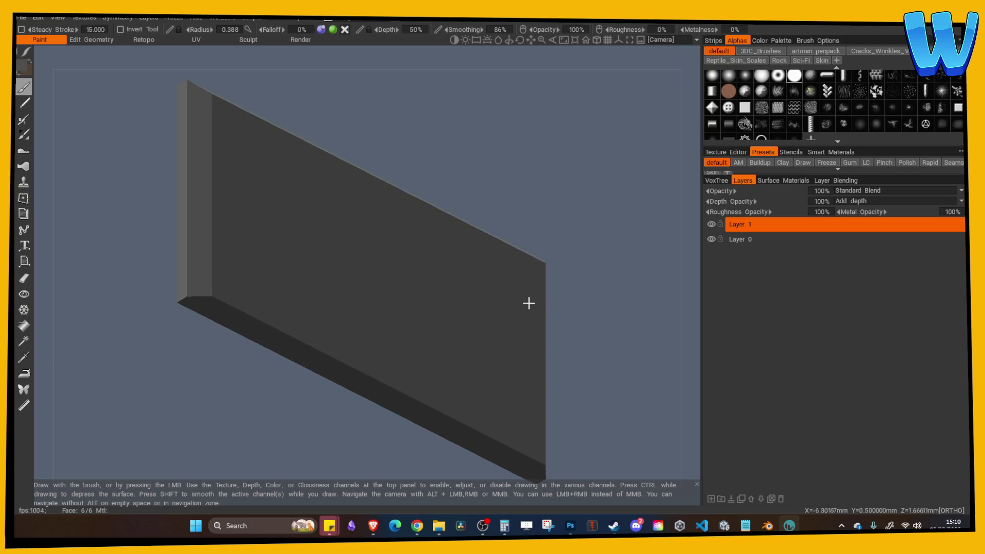
pyautogui.moveTo(374, 200); pyautogui.dragTo(354, 287)
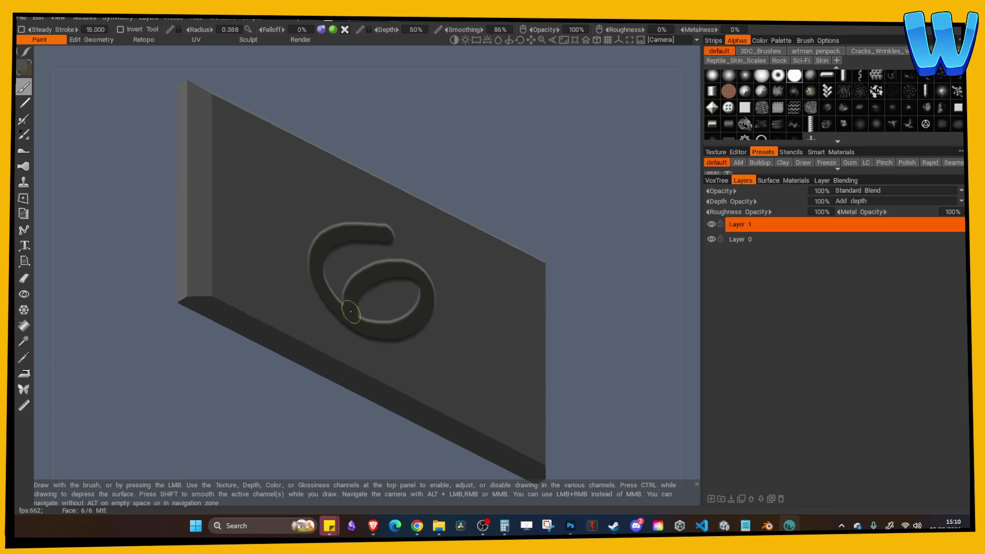
pyautogui.hotkey('ctrl', 'z')
pyautogui.moveTo(469, 161)
pyautogui.mouseDown()
pyautogui.moveTo(405, 110)
pyautogui.moveTo(426, 167)
pyautogui.moveTo(391, 179)
pyautogui.moveTo(563, 332)
pyautogui.mouseUp()
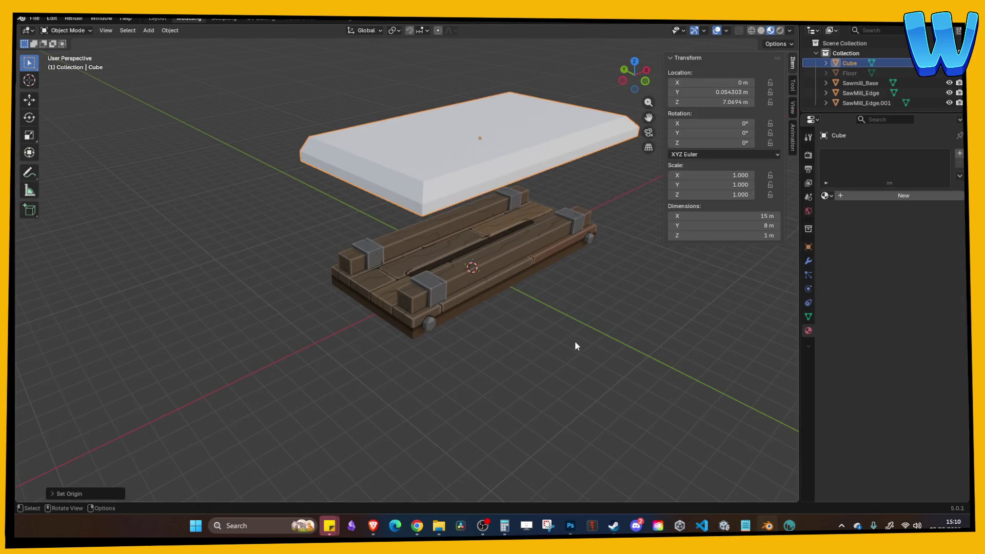
# Step: Select the SawMill_Edge piece and begin an FBX export, then cancel it
pyautogui.click(475, 263)
pyautogui.click(33, 19)
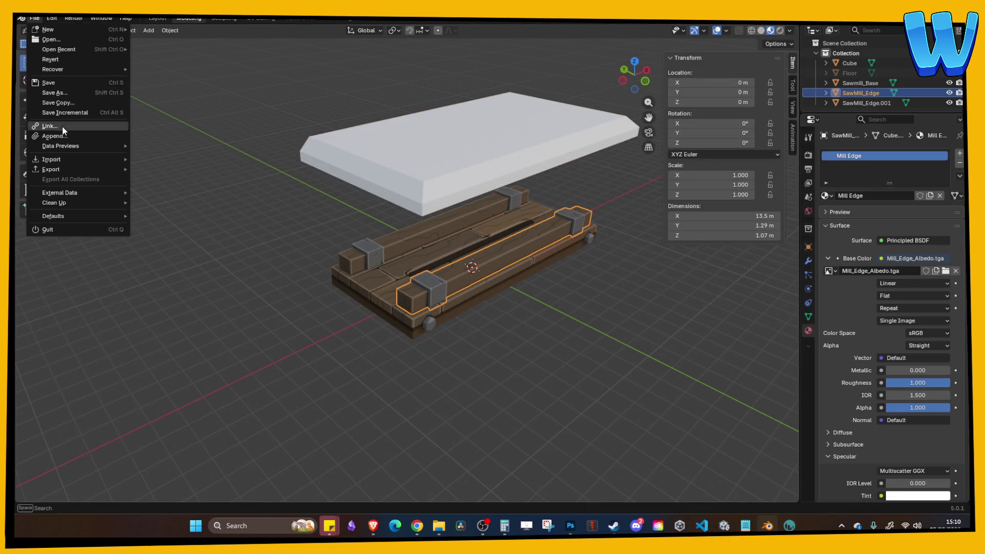
pyautogui.moveTo(73, 170)
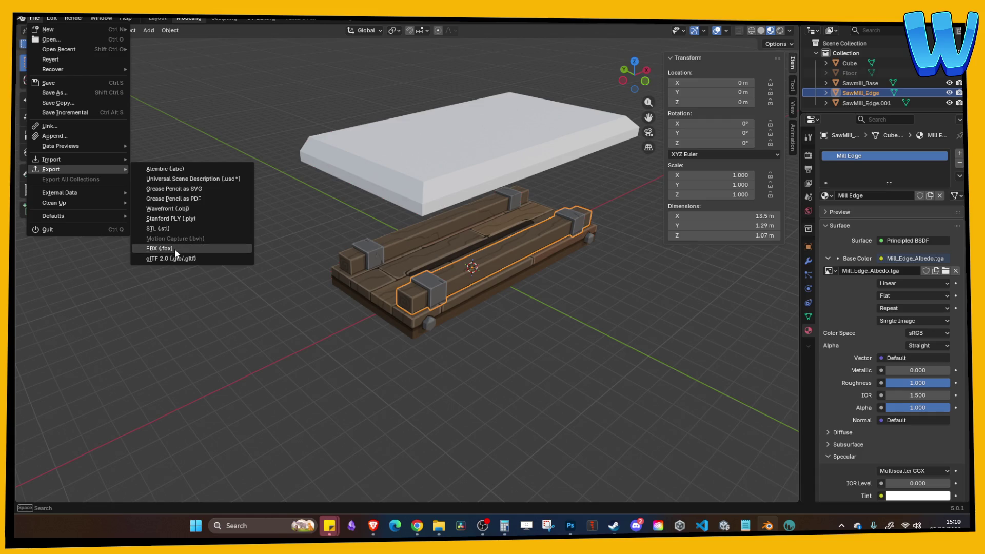
pyautogui.click(174, 249)
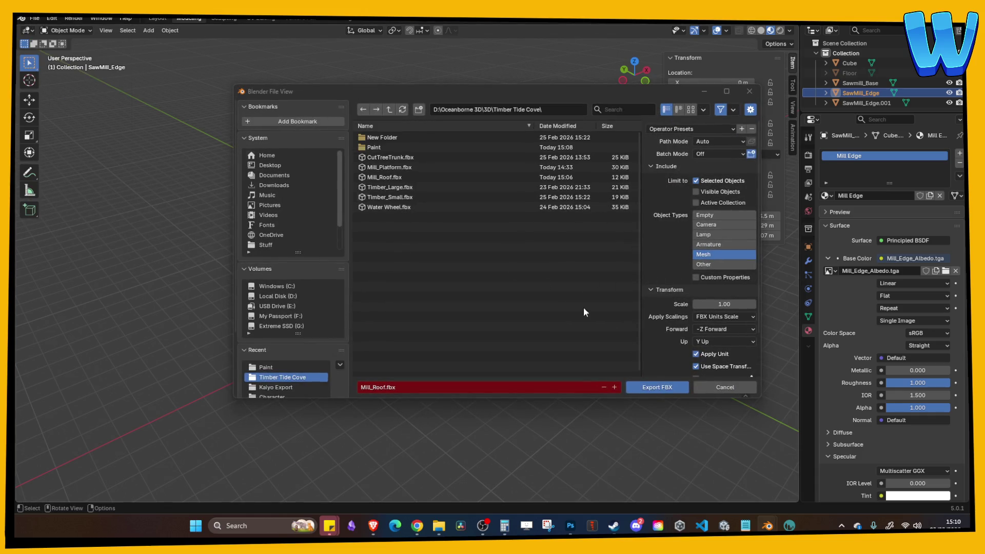
pyautogui.click(716, 386)
# Step: Save the Mill_Platform scene and start a new General scene
pyautogui.click(34, 19)
pyautogui.click(33, 21)
pyautogui.click(33, 20)
pyautogui.hotkey('ctrl', 's')
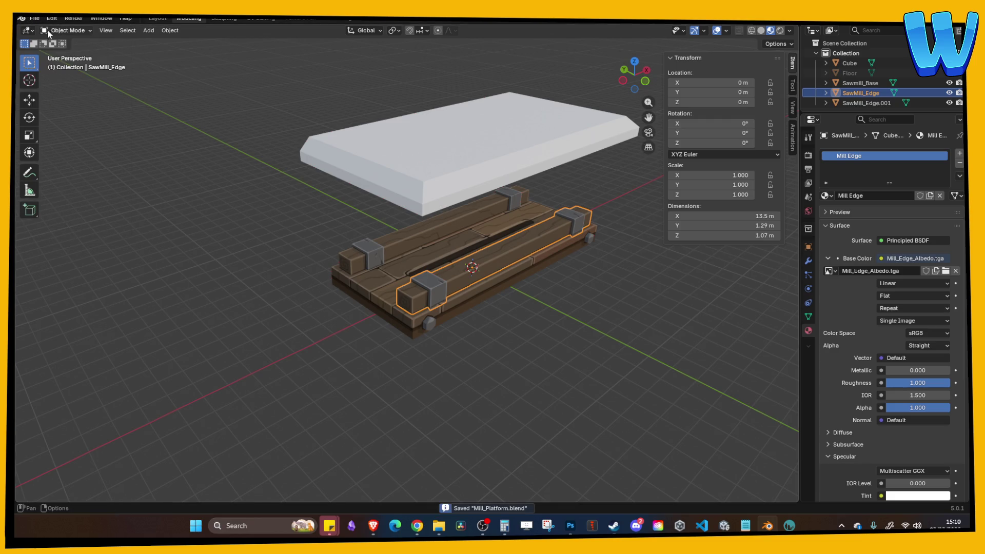
pyautogui.click(35, 18)
pyautogui.moveTo(49, 30)
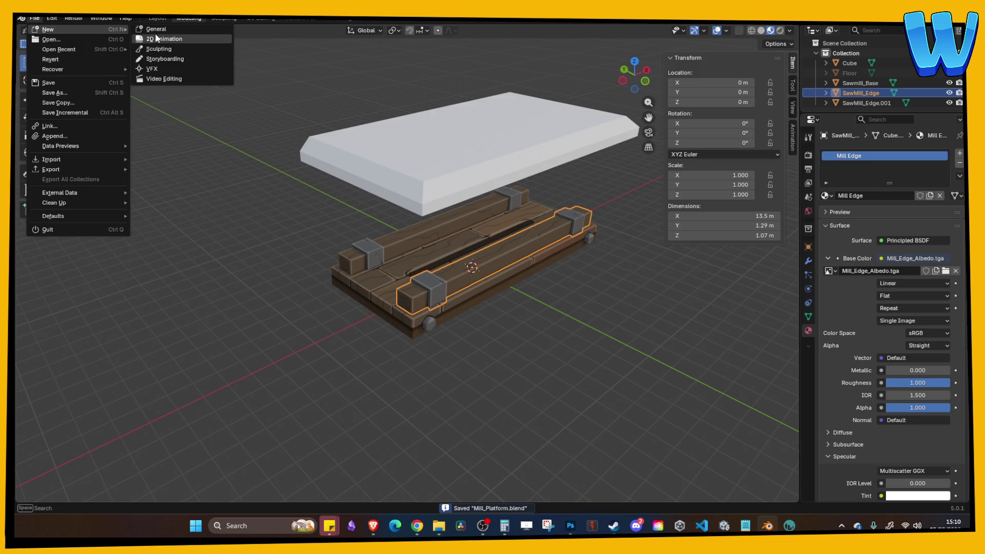
pyautogui.click(157, 29)
# Step: In the new scene, set the OBJ export Up Axis to Z, then close without exporting
pyautogui.click(34, 19)
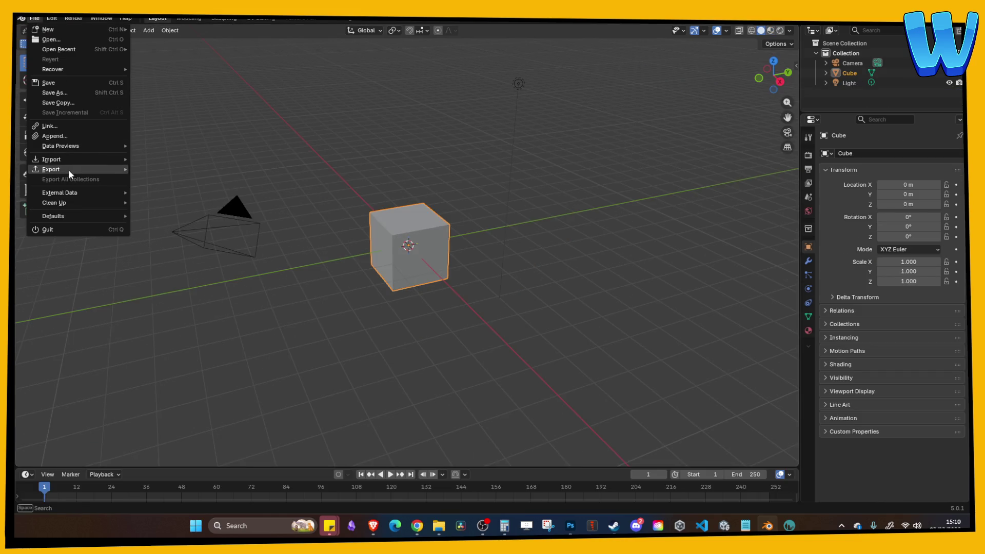
pyautogui.moveTo(69, 172)
pyautogui.click(199, 209)
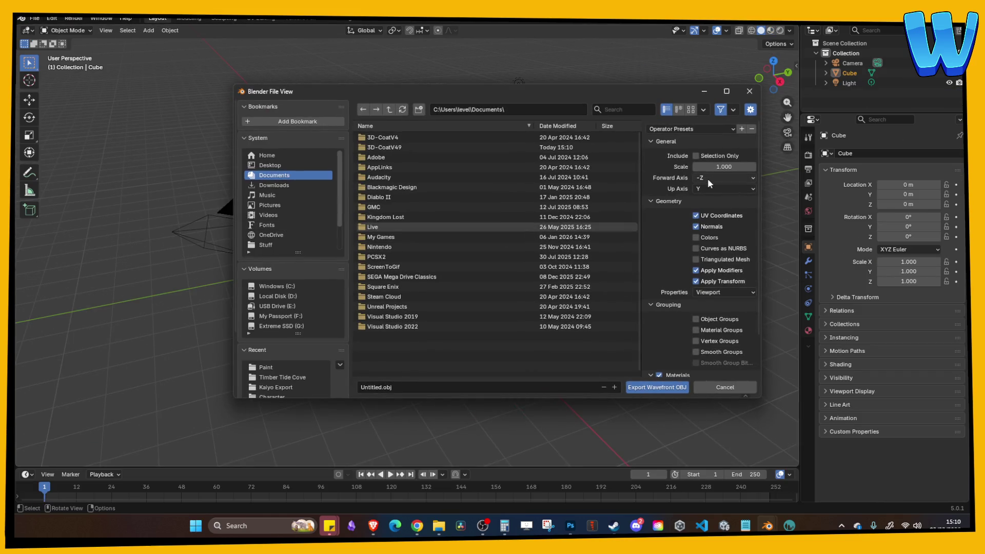
pyautogui.click(708, 189)
pyautogui.click(703, 223)
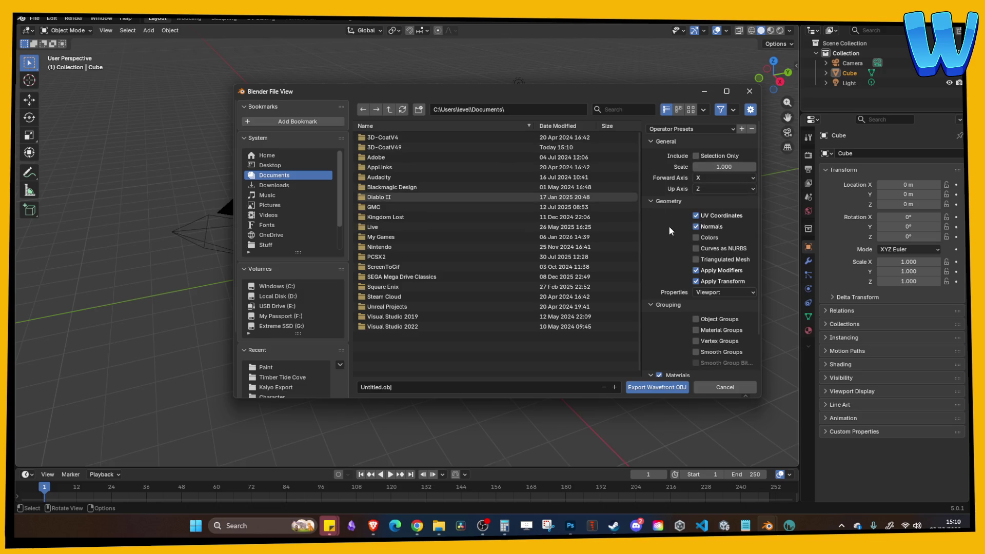
pyautogui.click(750, 91)
# Step: Reopen Mill_Platform, apply All Transforms to the roof slab, and save
pyautogui.click(31, 20)
pyautogui.moveTo(51, 55)
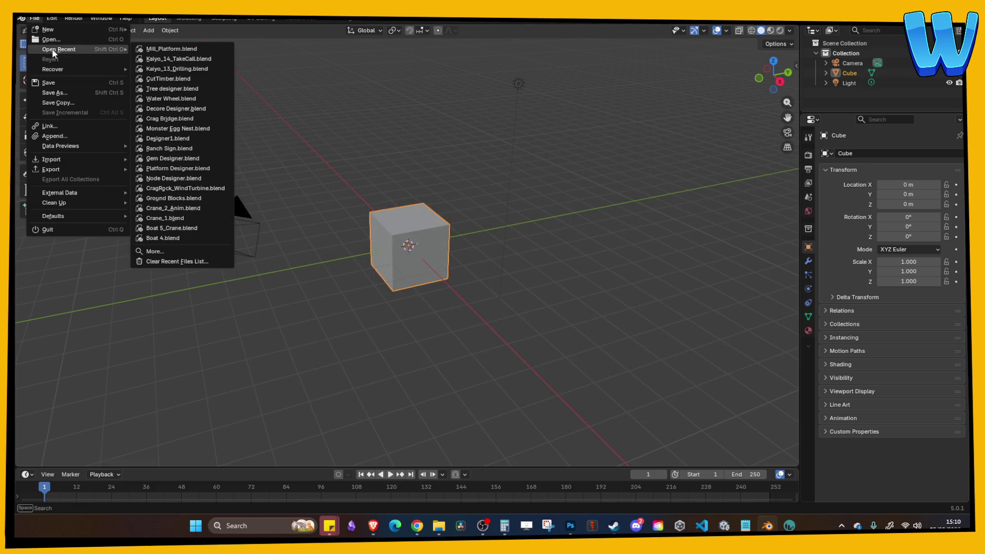
pyautogui.click(178, 50)
pyautogui.click(448, 167)
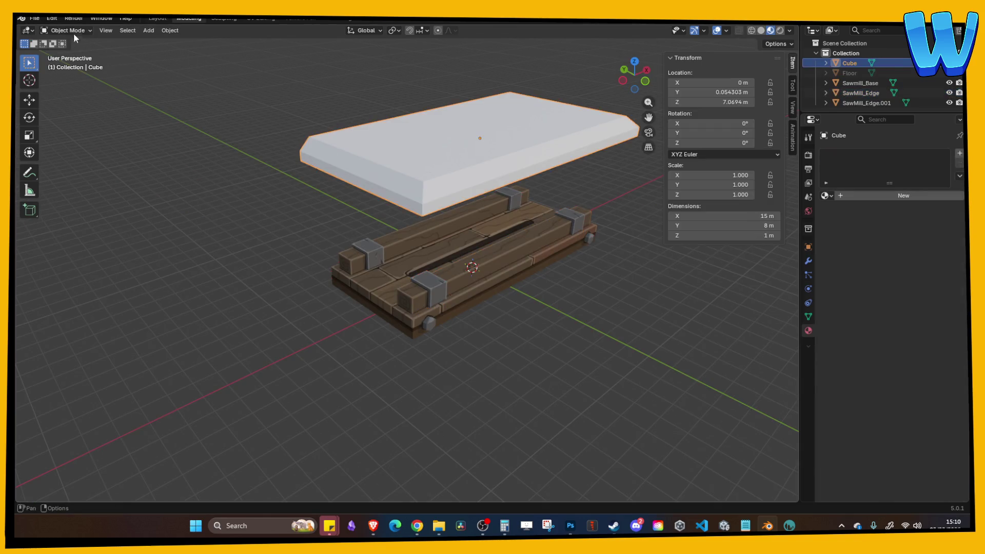
pyautogui.rightClick(436, 161)
pyautogui.hotkey('ctrl', 'a')
pyautogui.click(467, 126)
pyautogui.hotkey('ctrl', 's')
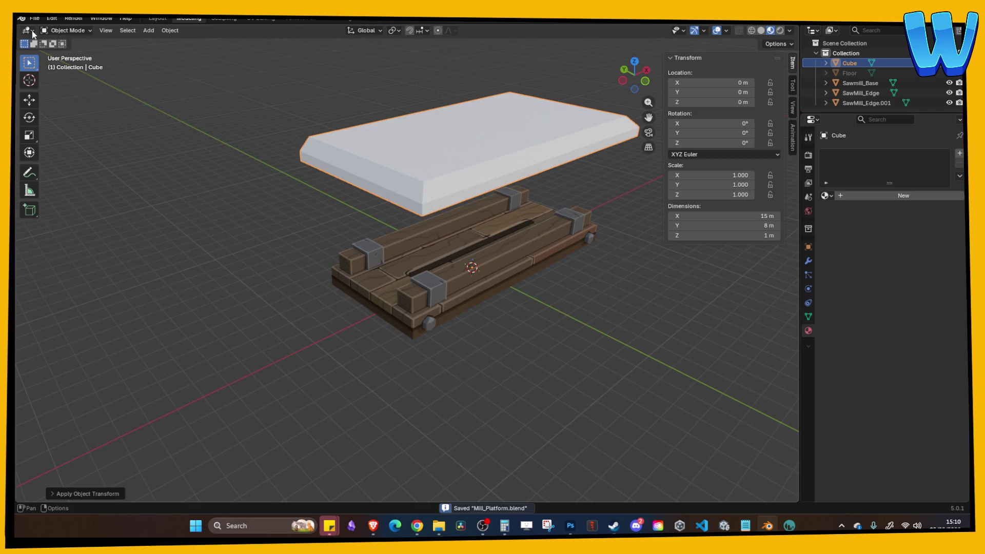
# Step: Export only the selected slab, Z up, as Mill_Roof_Paint.obj into the Paint folder
pyautogui.click(33, 21)
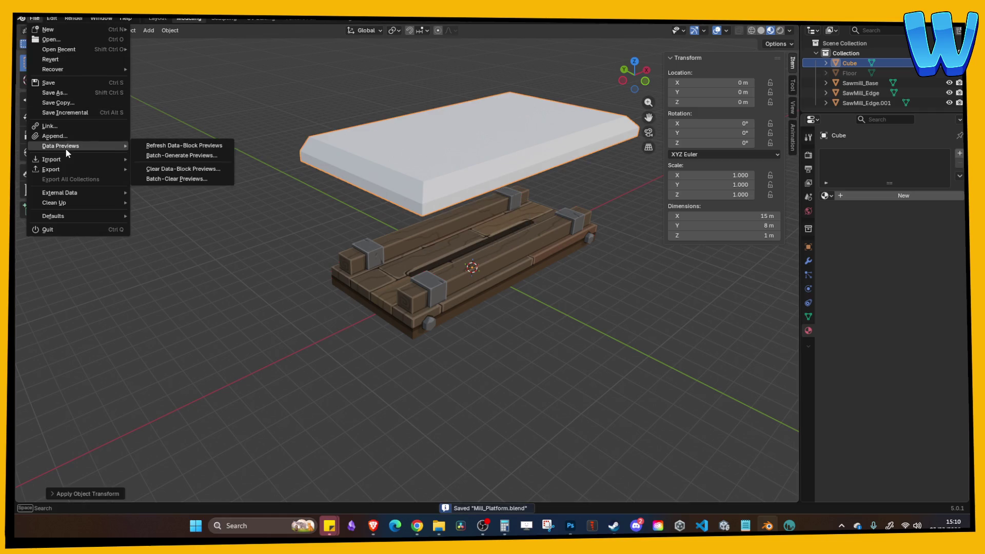
pyautogui.moveTo(69, 170)
pyautogui.click(167, 208)
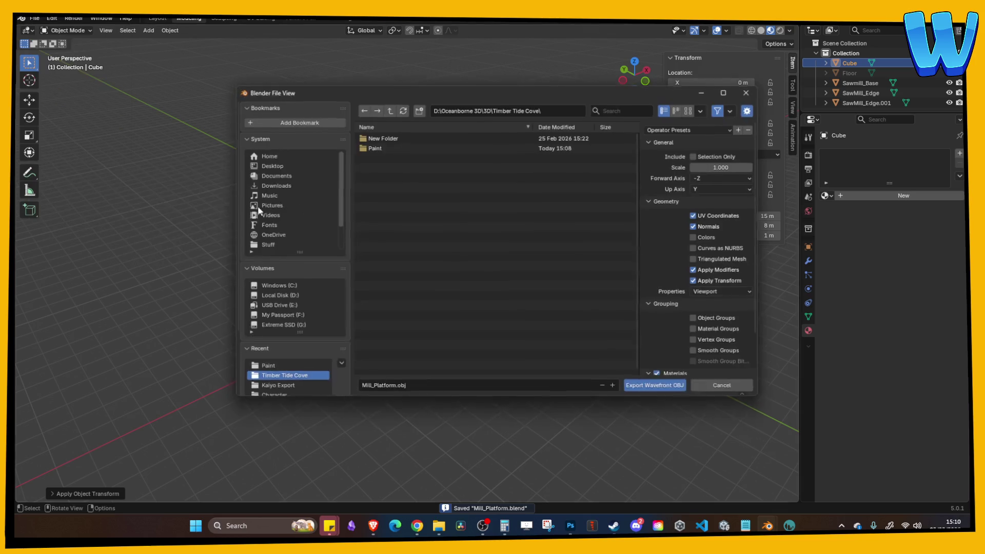
pyautogui.click(697, 155)
pyautogui.click(708, 187)
pyautogui.click(707, 223)
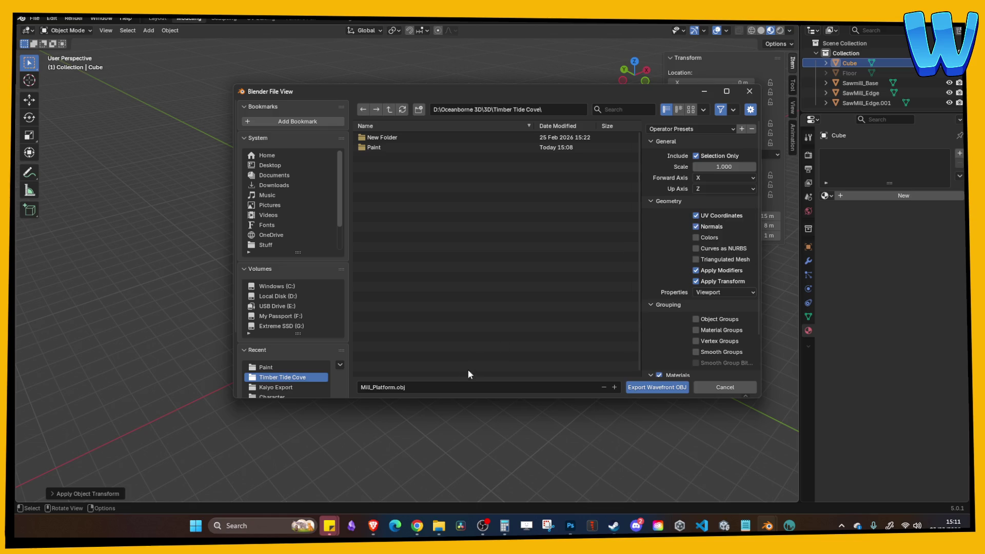
pyautogui.doubleClick(371, 149)
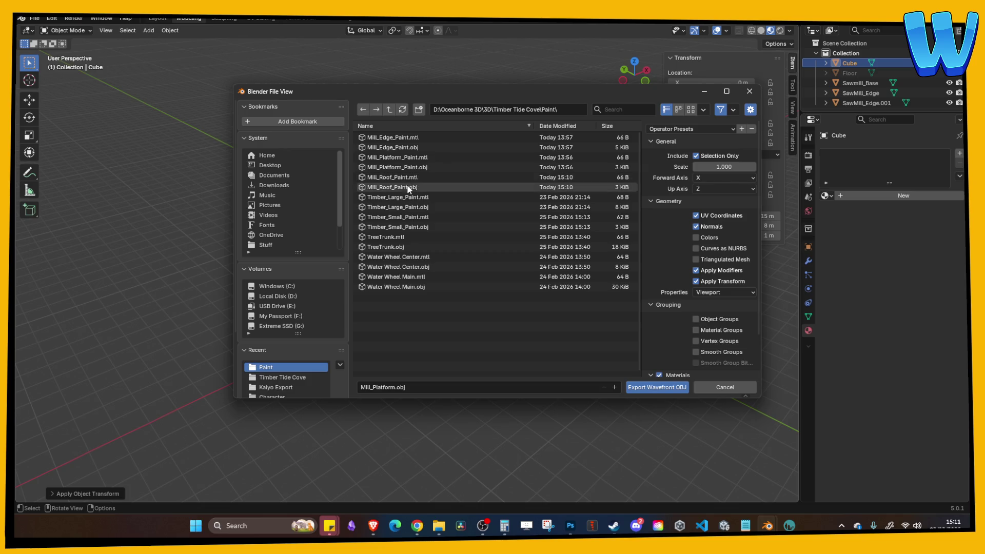
pyautogui.click(416, 188)
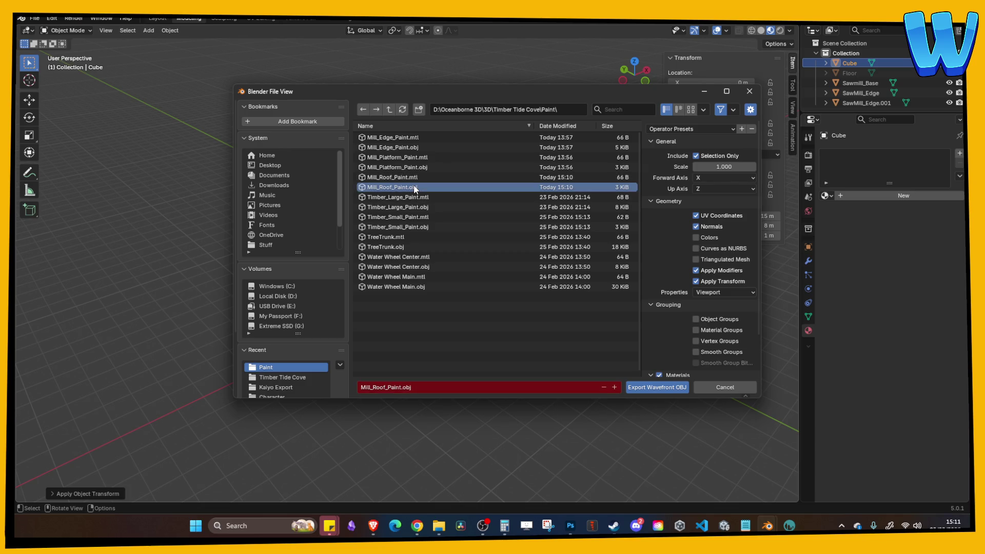
pyautogui.click(664, 387)
pyautogui.click(789, 525)
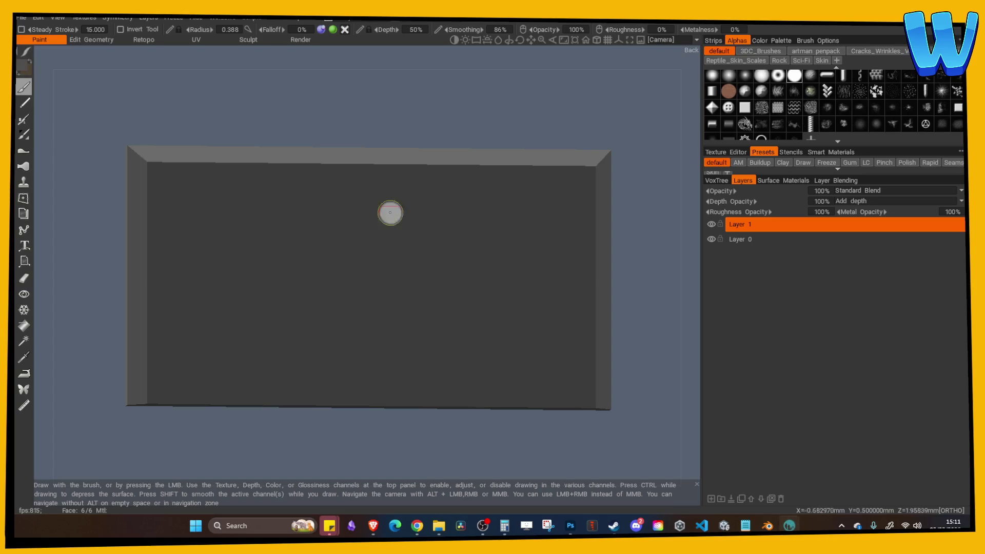
# Step: Import the roof slab file into 3DCoat, discarding the old scene and choosing a texture width
pyautogui.click(19, 20)
pyautogui.click(20, 18)
pyautogui.click(21, 17)
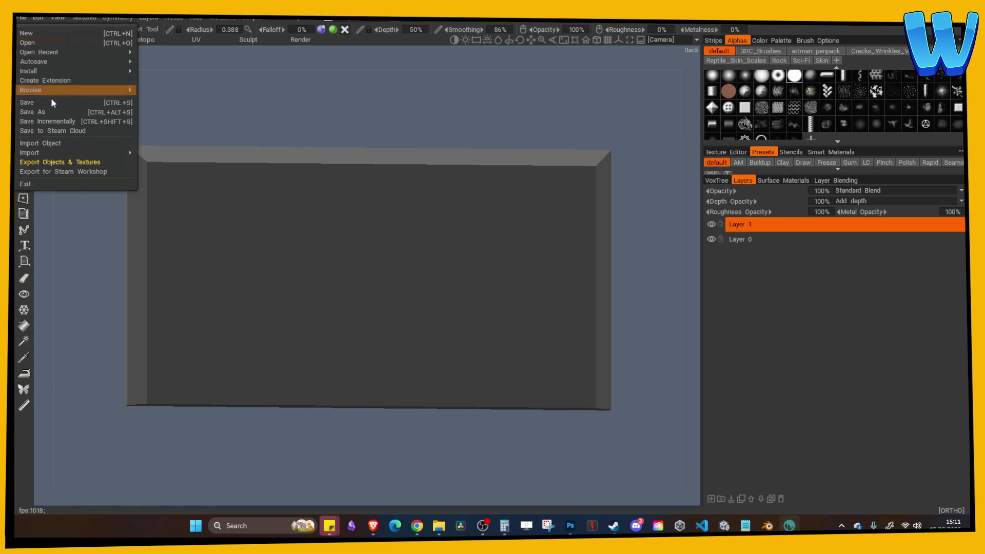
pyautogui.moveTo(77, 152)
pyautogui.click(189, 177)
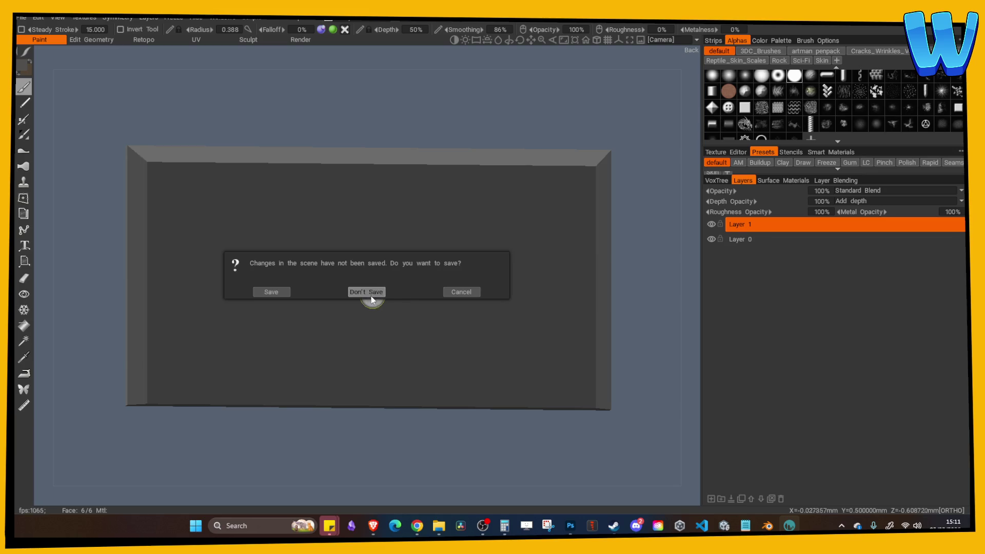
pyautogui.click(369, 291)
pyautogui.doubleClick(170, 147)
pyautogui.click(397, 353)
pyautogui.click(392, 393)
pyautogui.click(304, 380)
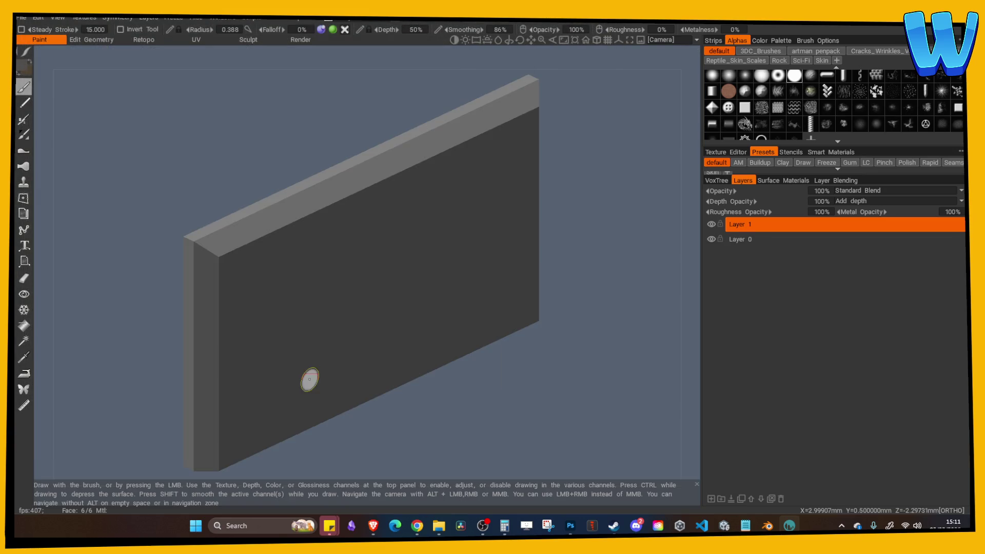
# Step: Try an undone test stroke and a small dent on the slab, then save the 3DCoat scene
pyautogui.moveTo(433, 173)
pyautogui.mouseDown()
pyautogui.moveTo(409, 115)
pyautogui.moveTo(482, 146)
pyautogui.moveTo(502, 271)
pyautogui.moveTo(417, 286)
pyautogui.mouseUp()
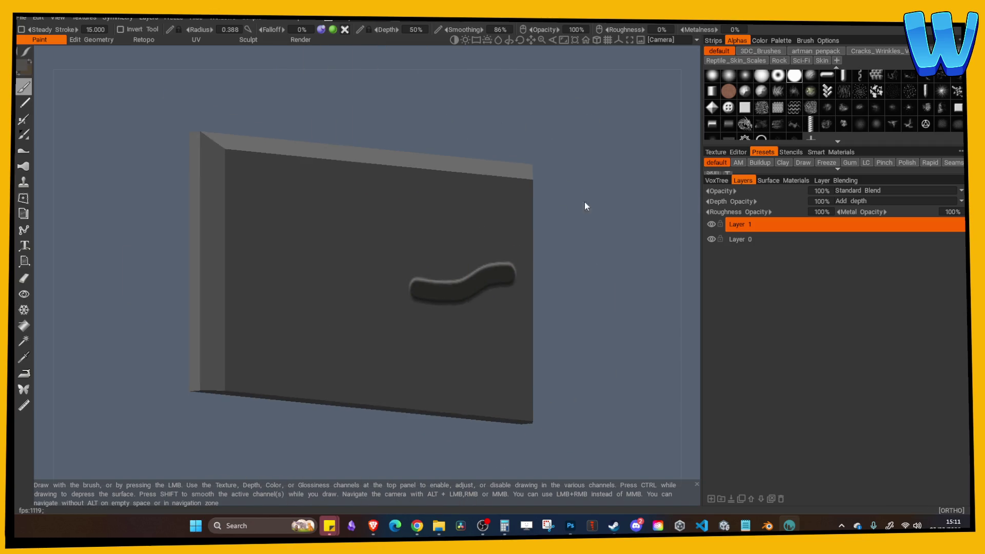
pyautogui.moveTo(584, 198); pyautogui.dragTo(463, 145)
pyautogui.hotkey('ctrl', 'z')
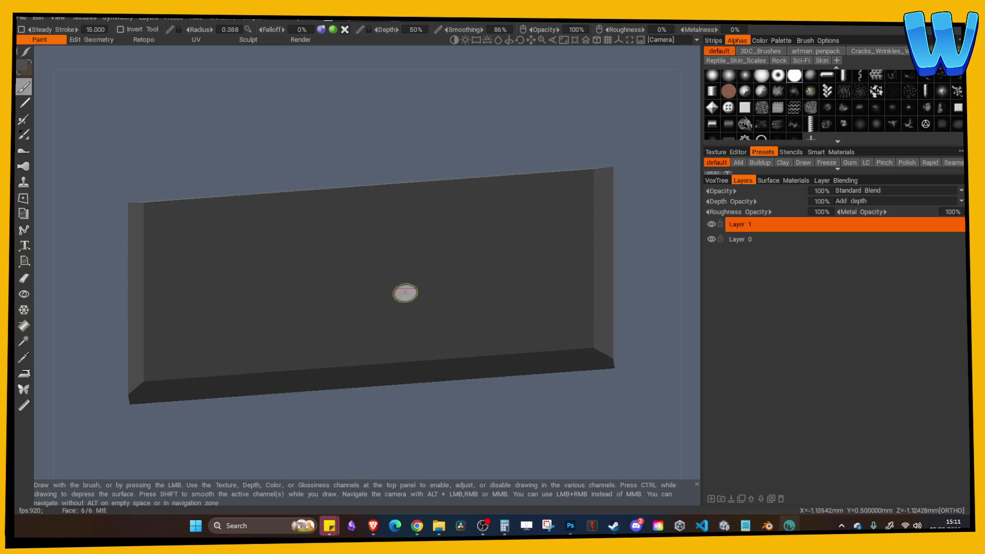
pyautogui.keyDown('ctrl'); pyautogui.click(391, 342); pyautogui.keyUp('ctrl')
pyautogui.moveTo(418, 424)
pyautogui.mouseDown()
pyautogui.moveTo(405, 334)
pyautogui.moveTo(482, 385)
pyautogui.moveTo(475, 294)
pyautogui.moveTo(385, 284)
pyautogui.moveTo(445, 317)
pyautogui.moveTo(455, 245)
pyautogui.moveTo(436, 286)
pyautogui.moveTo(325, 142)
pyautogui.moveTo(425, 211)
pyautogui.moveTo(422, 199)
pyautogui.moveTo(570, 334)
pyautogui.mouseUp()
pyautogui.hotkey('ctrl', 's')
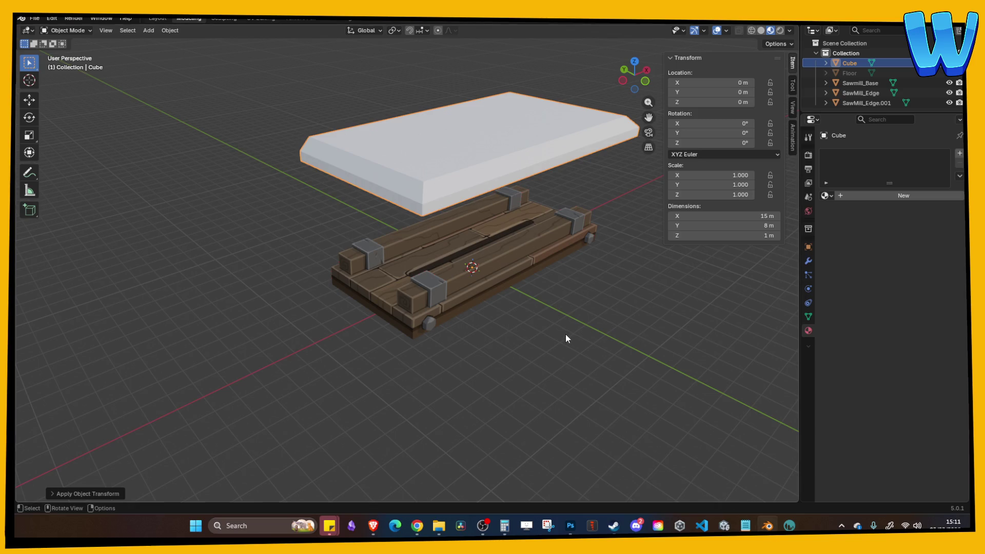
# Step: Select the SawMill_Edge piece and view the platform from a lower side angle
pyautogui.click(566, 334)
pyautogui.click(485, 254)
pyautogui.moveTo(486, 254)
pyautogui.mouseDown()
pyautogui.moveTo(470, 295)
pyautogui.moveTo(513, 279)
pyautogui.moveTo(476, 279)
pyautogui.moveTo(459, 220)
pyautogui.moveTo(469, 160)
pyautogui.mouseUp()
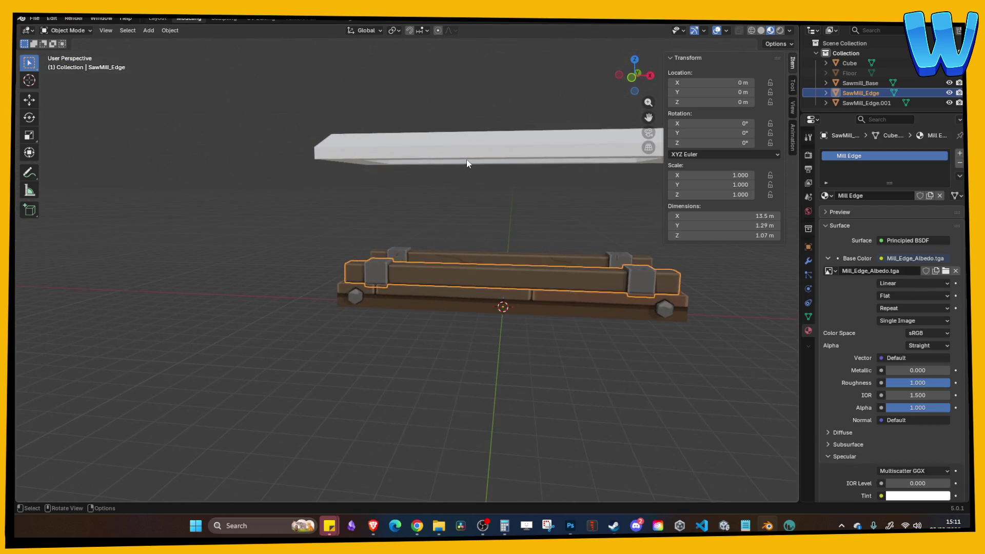
# Step: Select the roof slab, save Mill_Platform, and apply all transforms to the slab
pyautogui.click(469, 160)
pyautogui.hotkey('ctrl', 's')
pyautogui.rightClick(454, 148)
pyautogui.moveTo(448, 149)
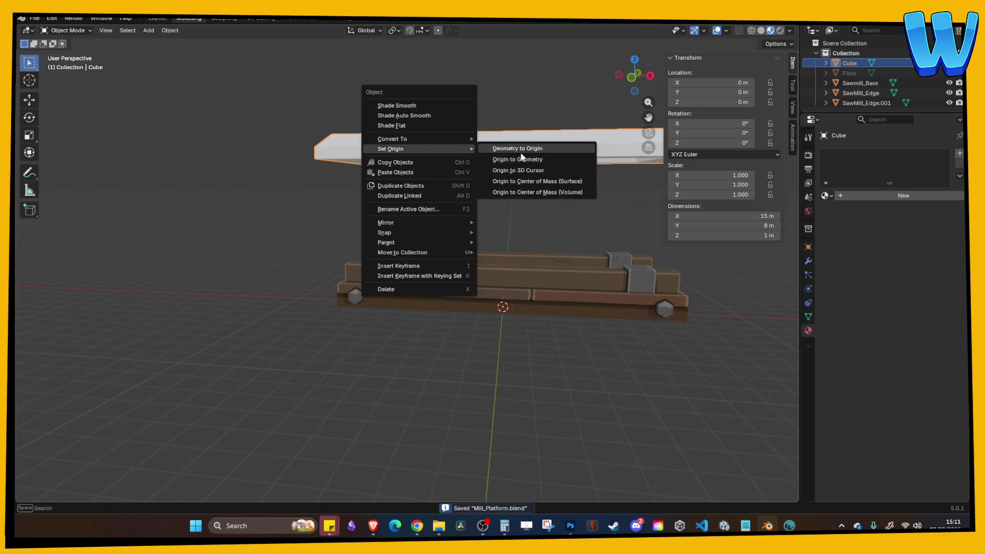
pyautogui.press('Escape')
pyautogui.hotkey('ctrl', 'a')
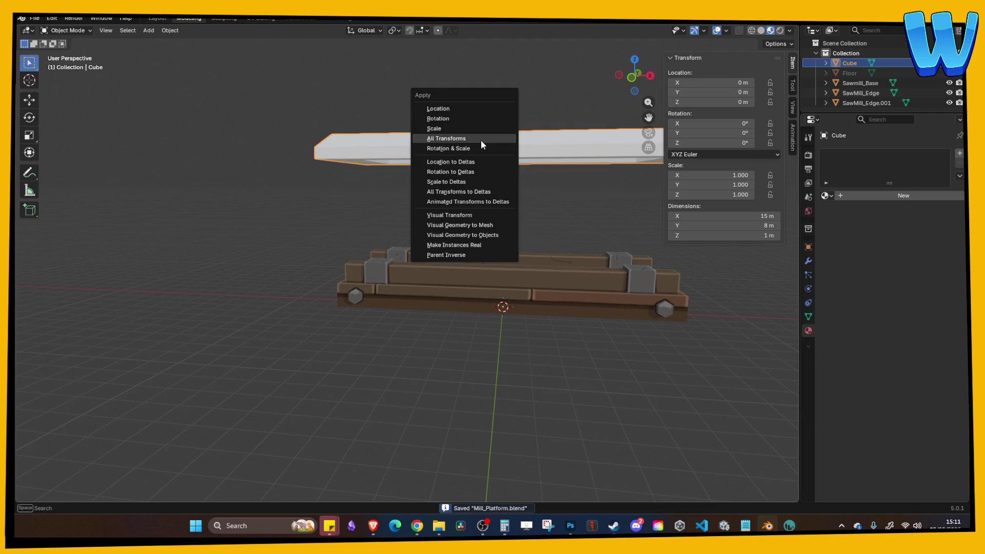
pyautogui.click(481, 140)
# Step: Move the slab's geometry to the world origin and save the Mill_Platform scene
pyautogui.rightClick(487, 147)
pyautogui.moveTo(488, 148)
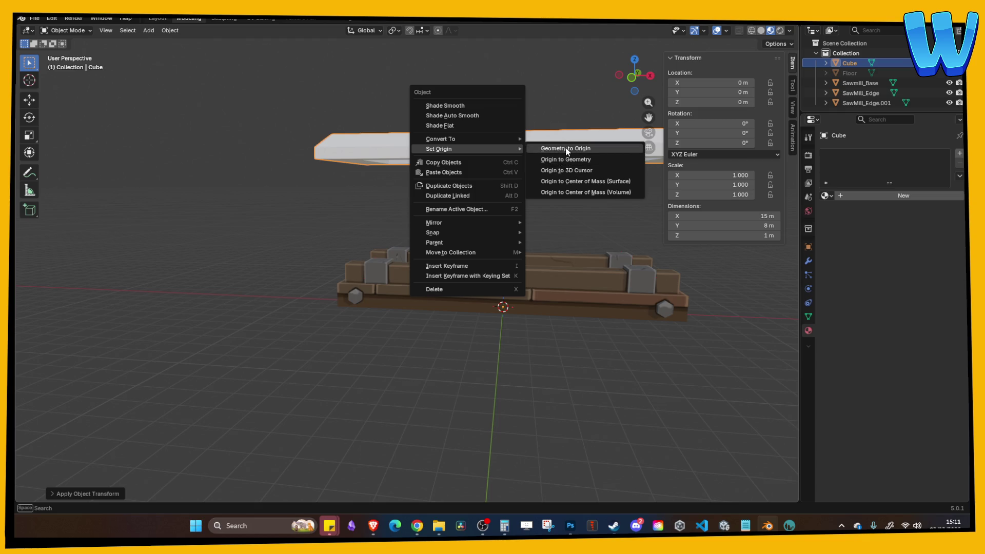
pyautogui.click(565, 148)
pyautogui.moveTo(497, 167); pyautogui.dragTo(506, 222)
pyautogui.hotkey('ctrl', 's')
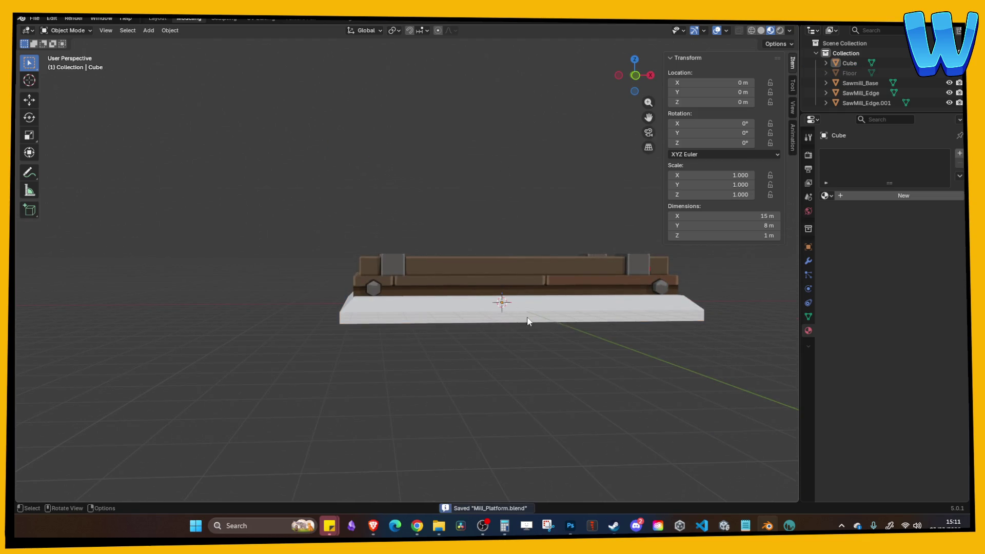
# Step: Check the slab's mesh in UV Editing, then return to object mode in the Modeling workspace
pyautogui.press('Tab')
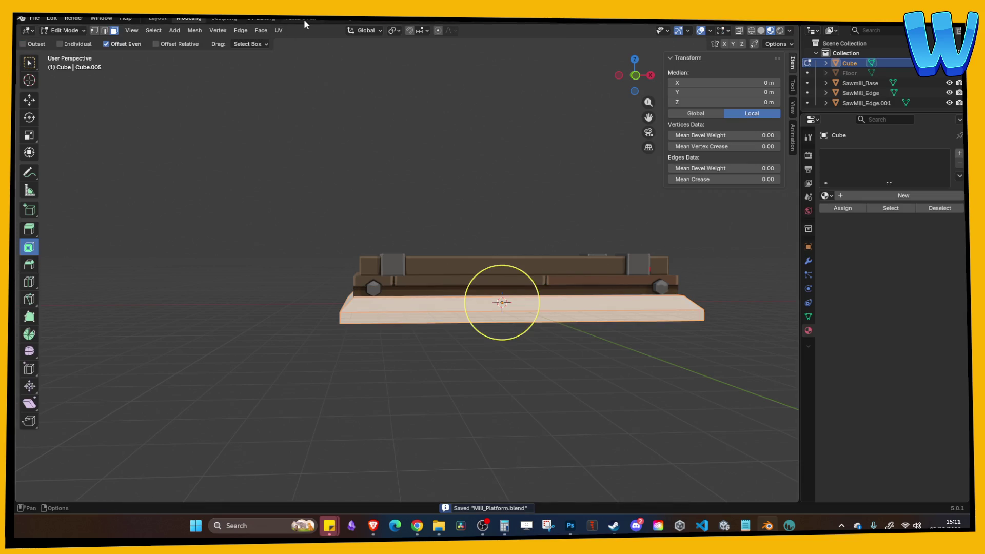
pyautogui.click(264, 19)
pyautogui.press('Tab')
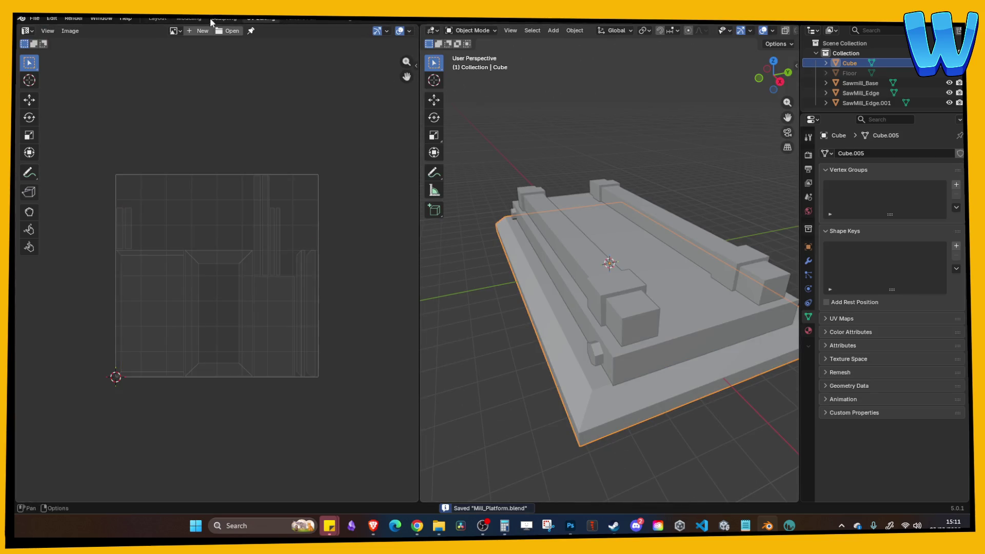
pyautogui.click(188, 19)
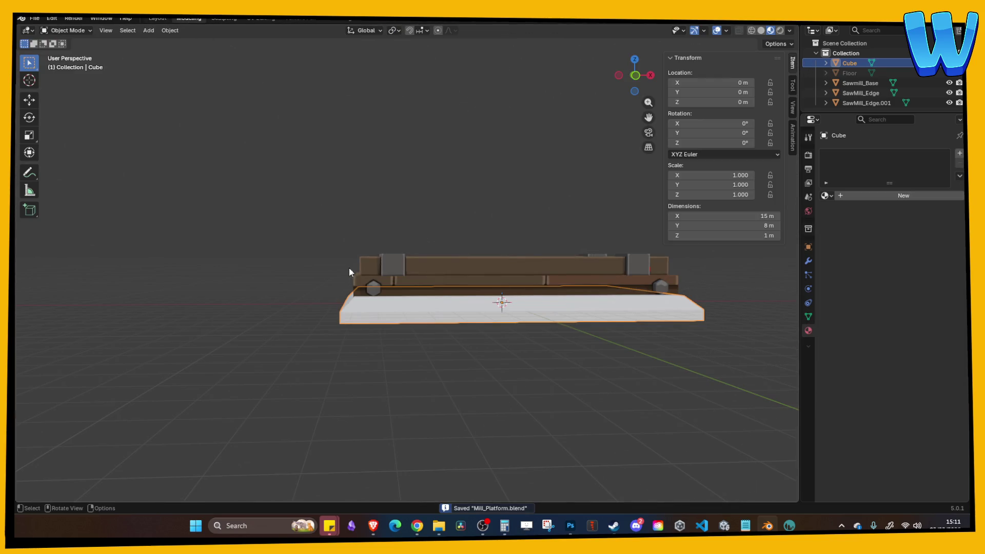
# Step: Export the selected slab as Mill_Roof_Paint.obj in Wavefront OBJ format
pyautogui.click(34, 18)
pyautogui.moveTo(72, 170)
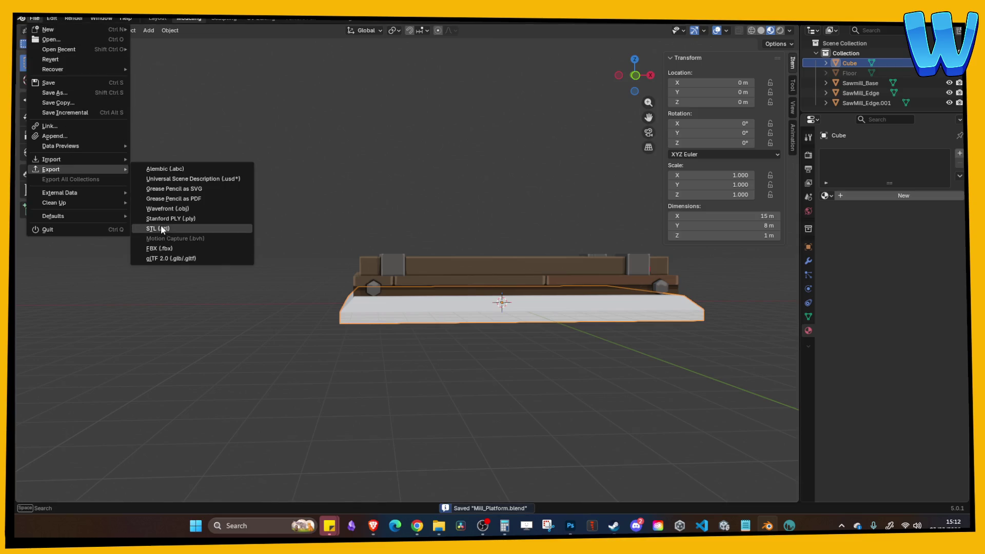
pyautogui.click(164, 209)
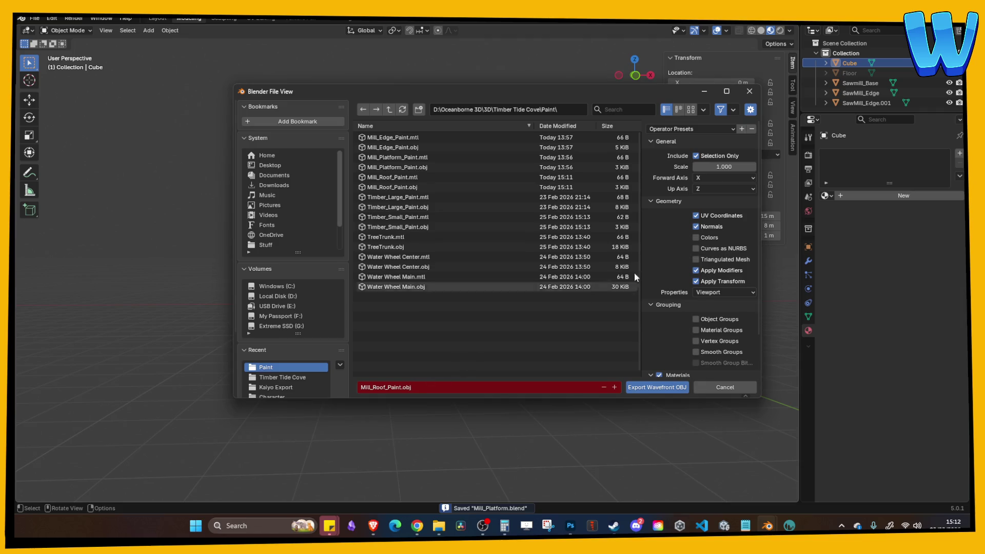
pyautogui.click(644, 389)
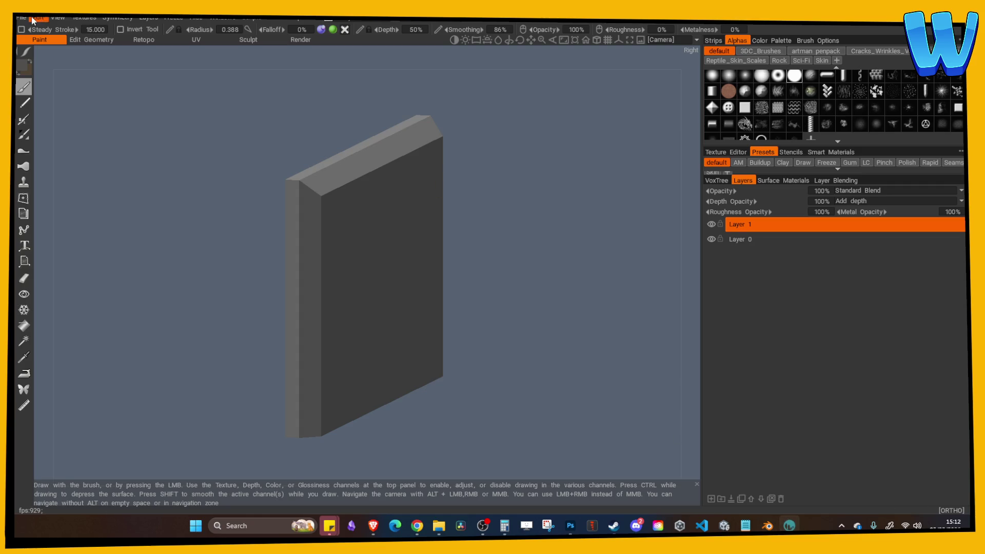
pyautogui.click(22, 17)
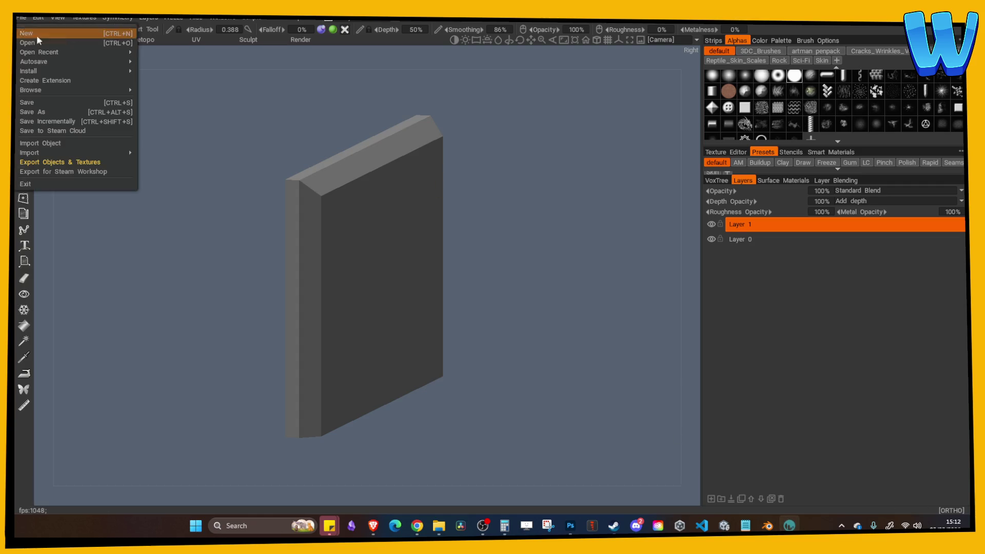
# Step: Import Mill_Roof.fbx for per-pixel painting with texture width 256, discarding the unsaved scene
pyautogui.moveTo(63, 152)
pyautogui.click(158, 177)
pyautogui.click(367, 292)
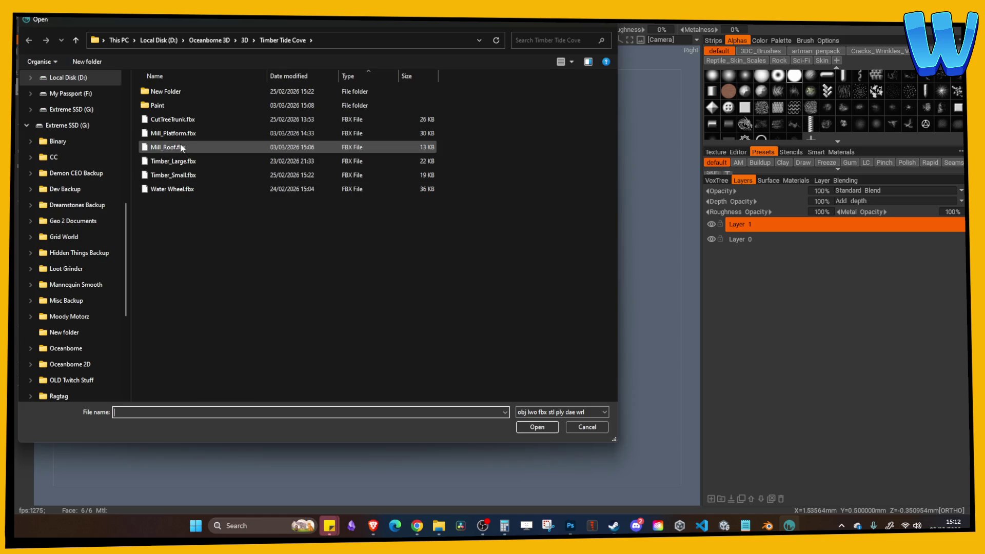
pyautogui.doubleClick(175, 147)
pyautogui.click(380, 353)
pyautogui.click(387, 393)
pyautogui.click(302, 380)
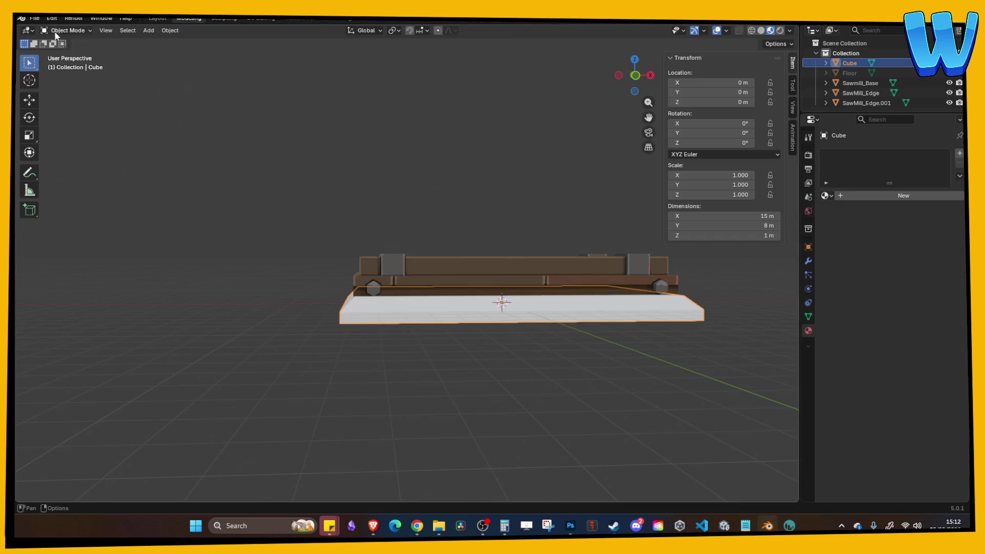
pyautogui.click(35, 18)
# Step: In the OBJ export options, try Y then X as up axis and -Z as forward axis
pyautogui.moveTo(60, 170)
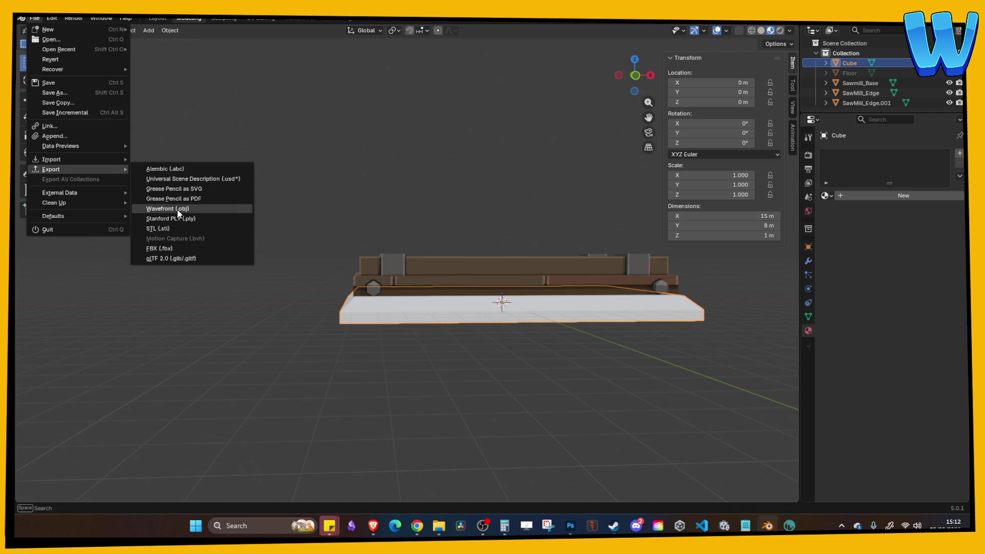
pyautogui.click(178, 211)
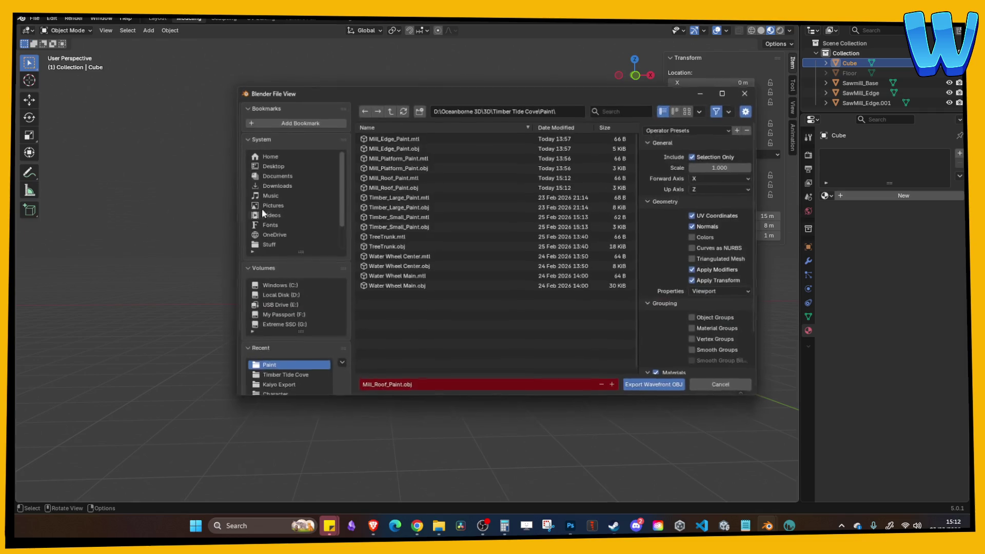
pyautogui.click(705, 190)
pyautogui.click(706, 208)
pyautogui.click(706, 194)
pyautogui.click(704, 200)
pyautogui.click(701, 178)
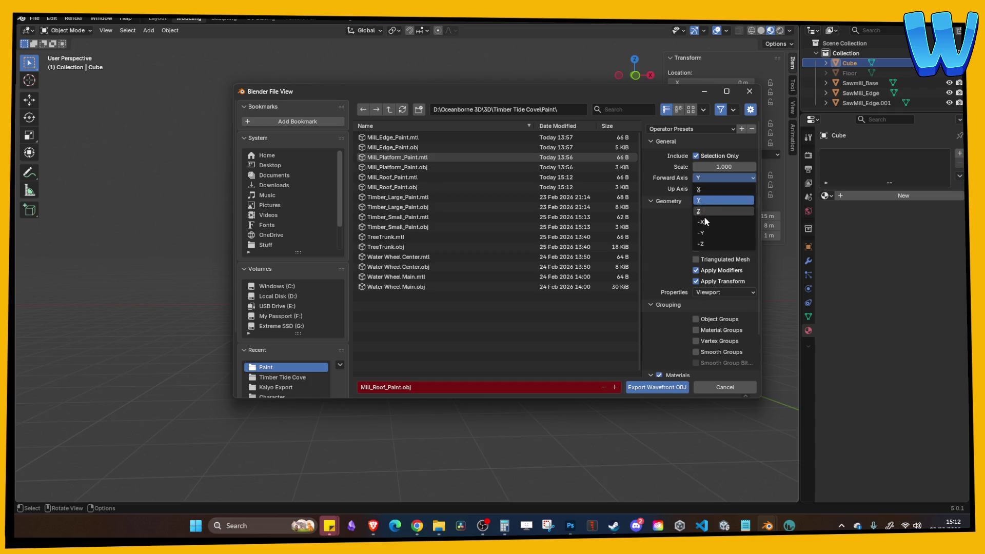
pyautogui.click(701, 179)
pyautogui.click(701, 177)
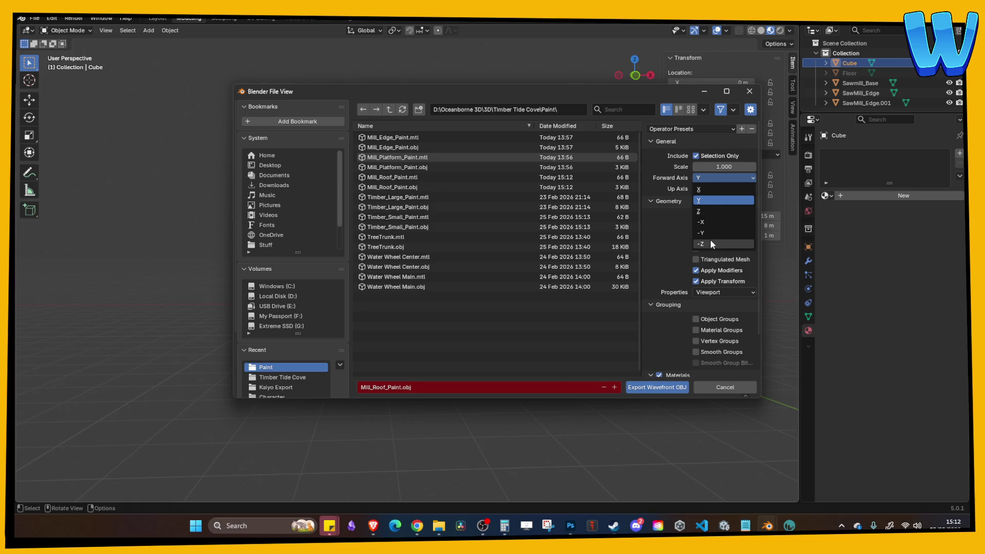
pyautogui.click(710, 239)
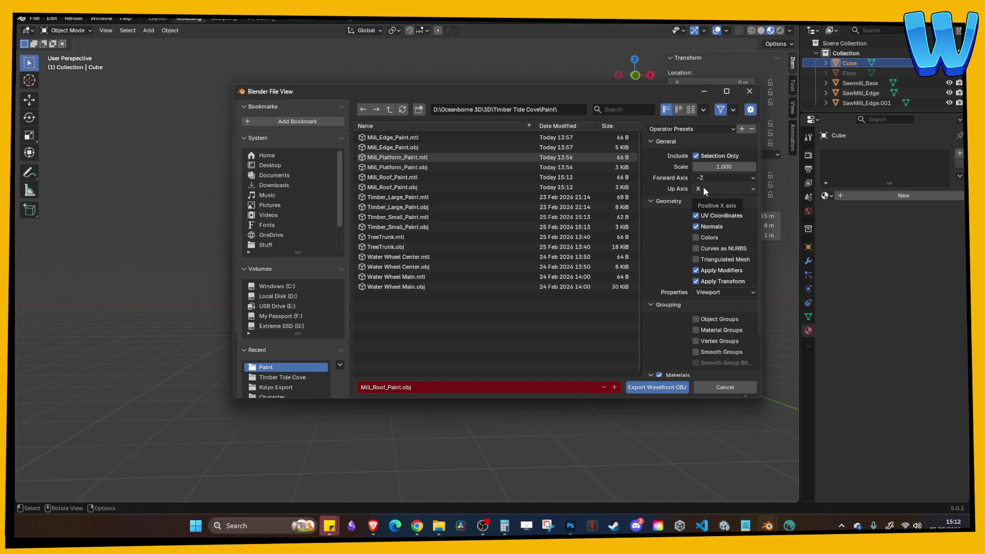
# Step: Reset the up axis to Z, keep forward at X, and close the export window
pyautogui.click(705, 190)
pyautogui.click(706, 221)
pyautogui.click(707, 179)
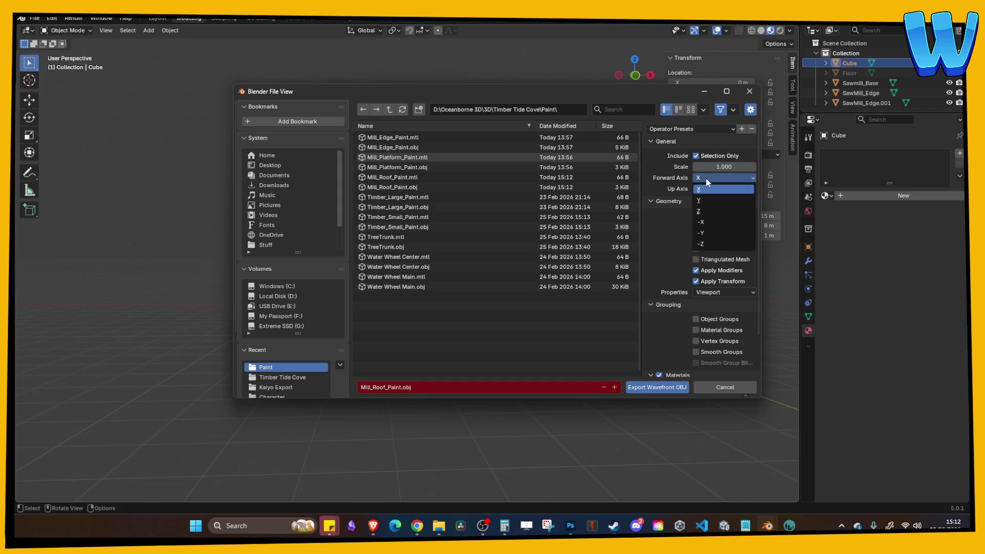
pyautogui.click(704, 179)
pyautogui.click(700, 180)
pyautogui.click(700, 180)
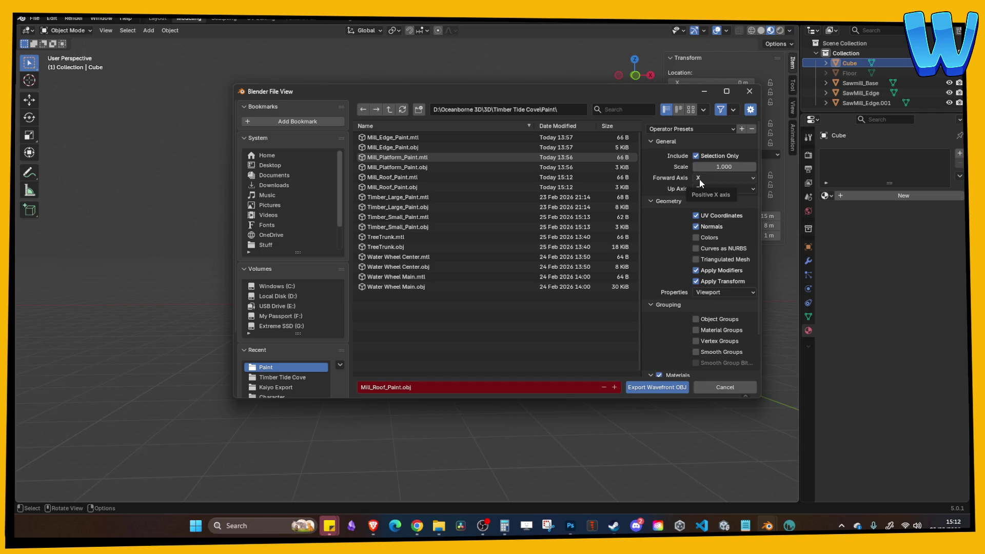
pyautogui.click(727, 391)
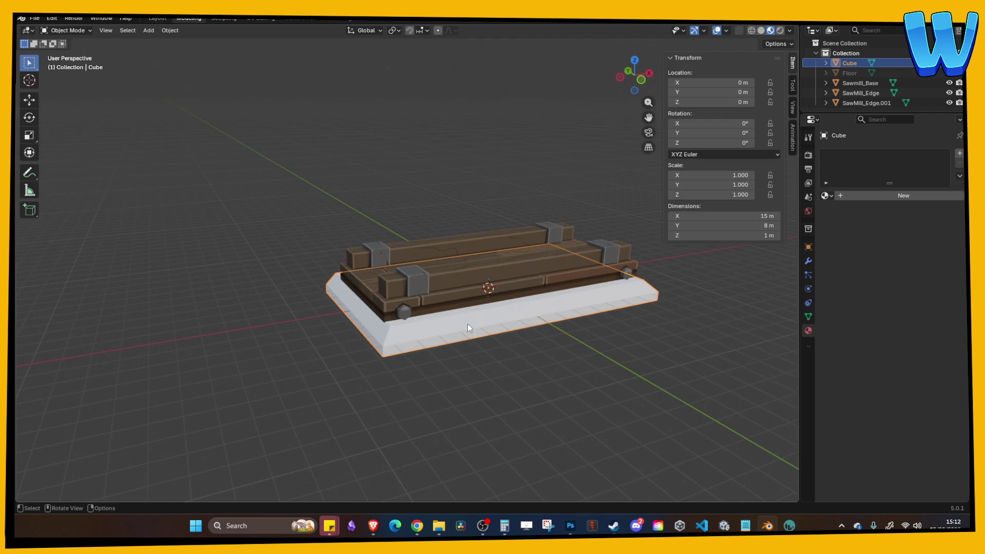
# Step: Export the slab again as Mill_Roof_Paint.obj with Y as the up axis
pyautogui.click(34, 18)
pyautogui.moveTo(77, 169)
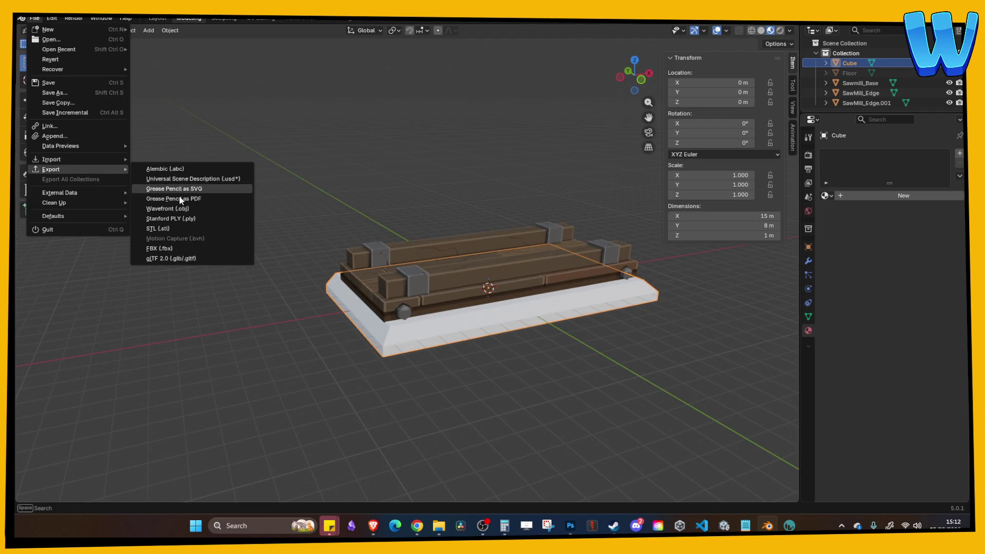
pyautogui.click(178, 209)
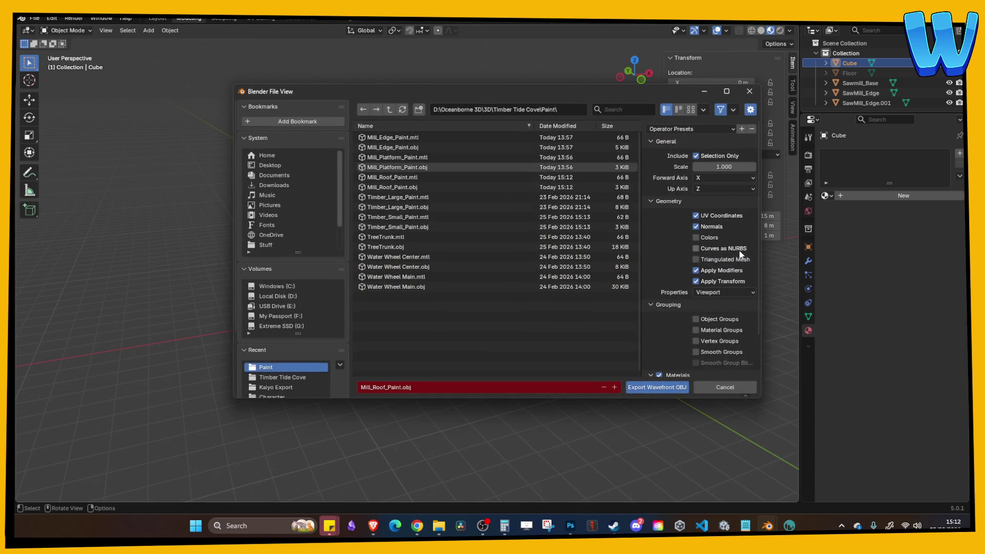
pyautogui.click(710, 187)
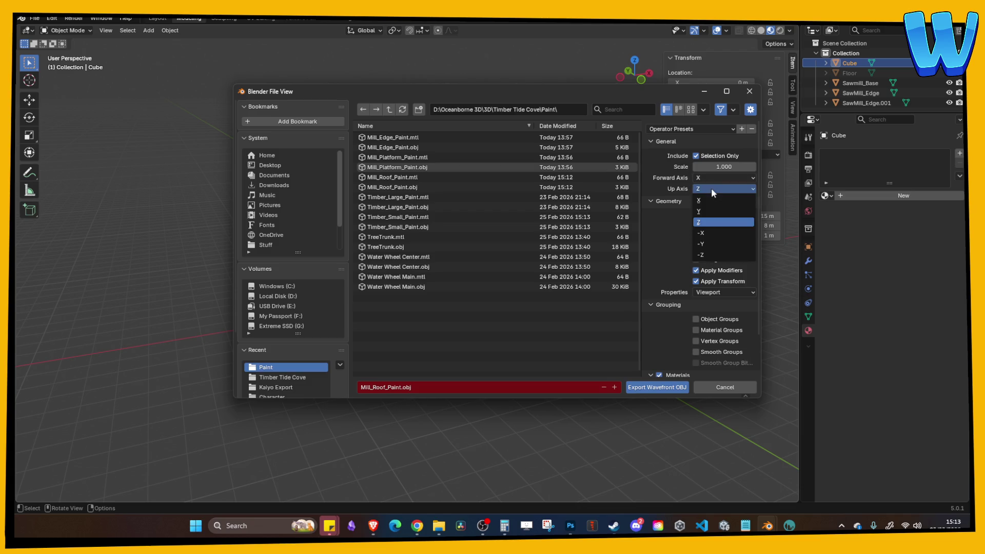
pyautogui.click(707, 211)
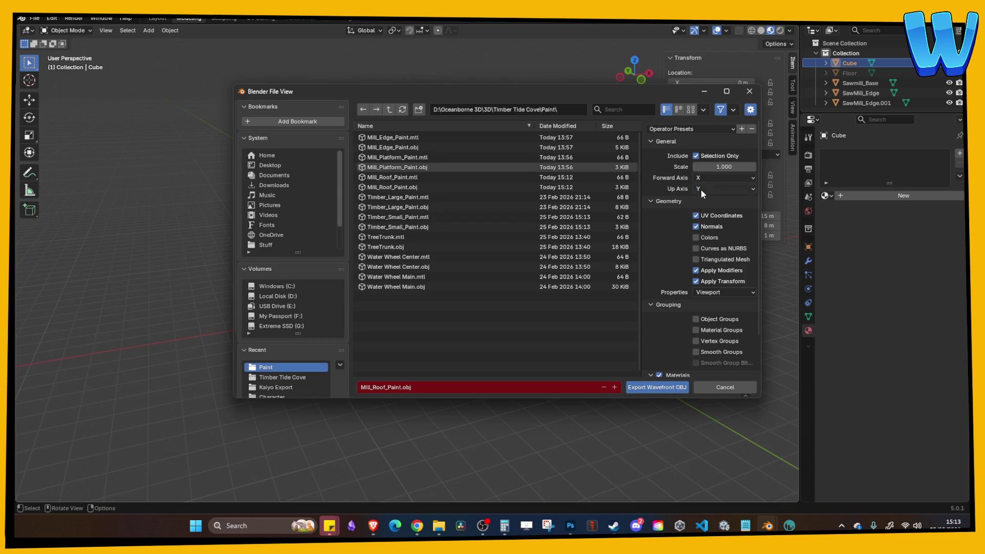
pyautogui.click(663, 388)
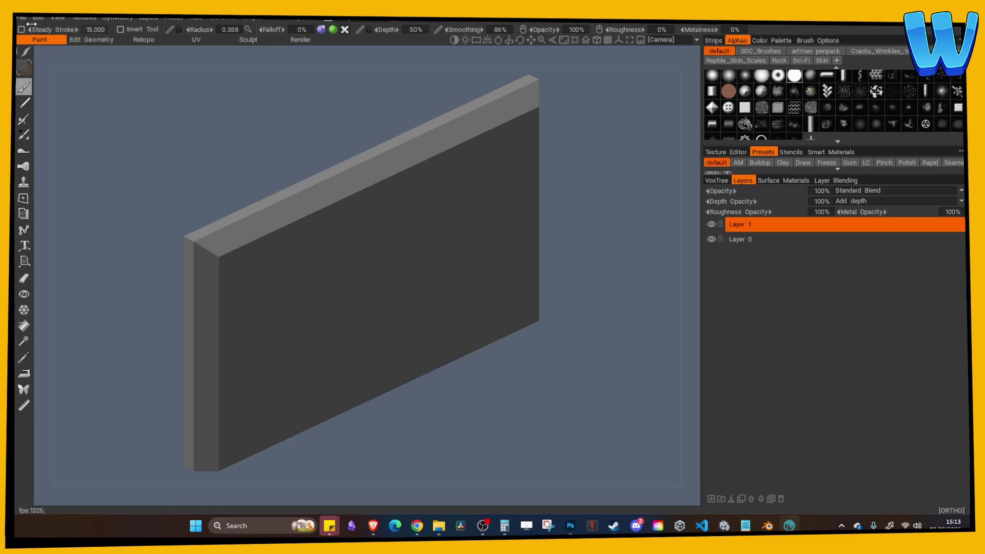
# Step: Reimport Mill_Roof.fbx for painting in 3DCoat, discarding the previous scene and picking a texture size
pyautogui.click(20, 17)
pyautogui.moveTo(54, 153)
pyautogui.click(258, 188)
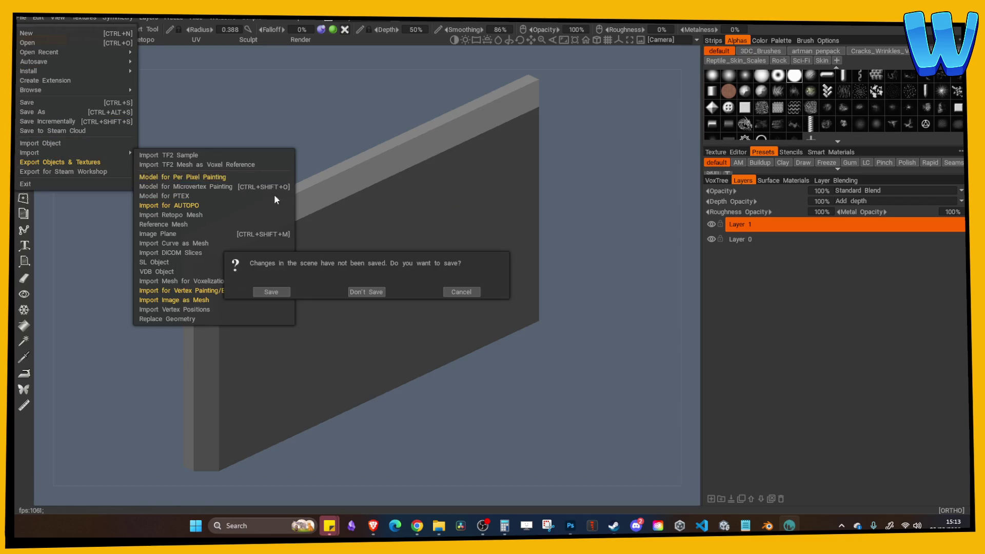
pyautogui.click(366, 292)
pyautogui.doubleClick(179, 149)
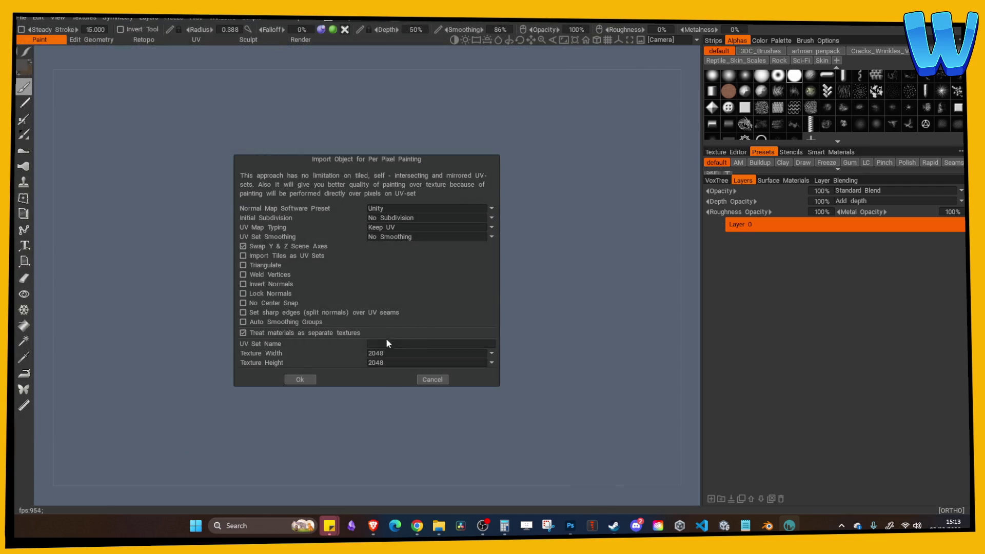
pyautogui.click(385, 353)
pyautogui.click(386, 394)
pyautogui.click(313, 381)
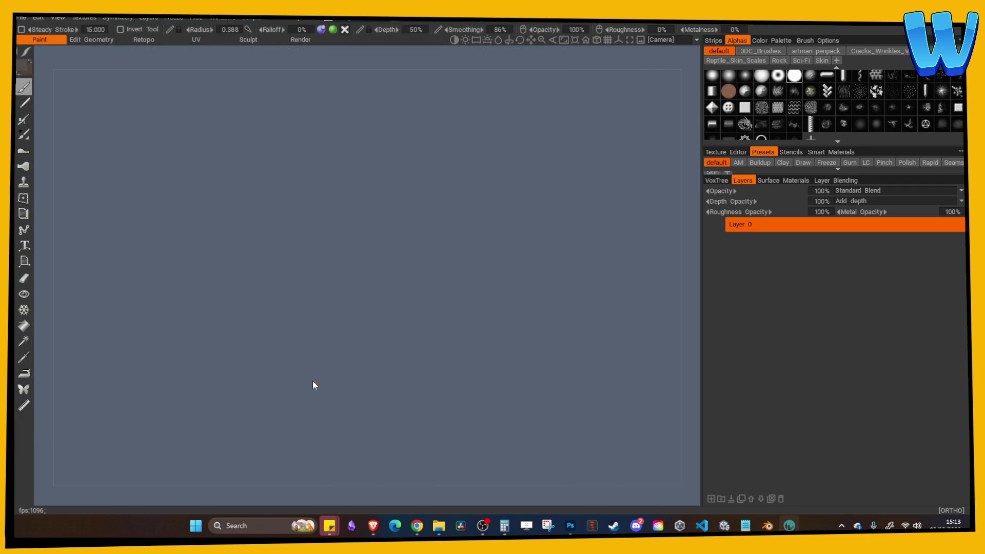
# Step: Orbit around the reimported slab, then go back to Blender
pyautogui.moveTo(340, 385)
pyautogui.mouseDown()
pyautogui.moveTo(374, 328)
pyautogui.moveTo(358, 334)
pyautogui.moveTo(295, 135)
pyautogui.mouseUp()
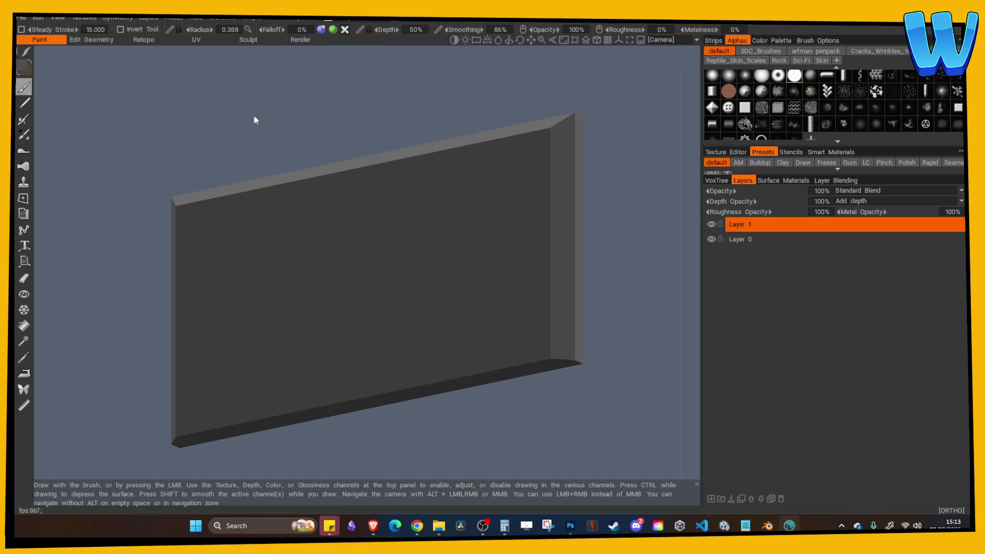
pyautogui.click(767, 526)
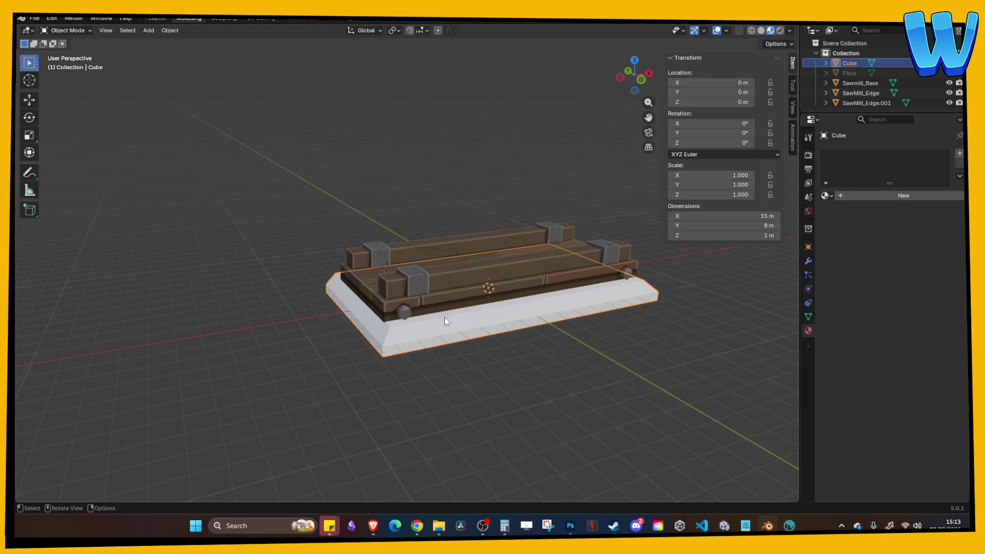
pyautogui.click(34, 18)
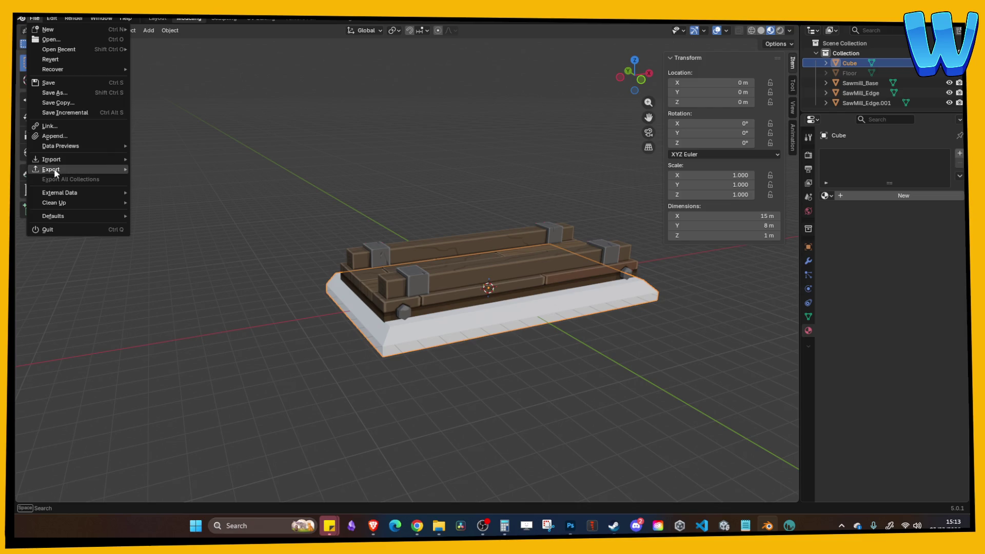
# Step: Export the slab as Mill_Roof_Paint.obj with X as the up axis, then return to 3DCoat
pyautogui.moveTo(54, 168)
pyautogui.click(169, 209)
pyautogui.click(710, 189)
pyautogui.click(710, 199)
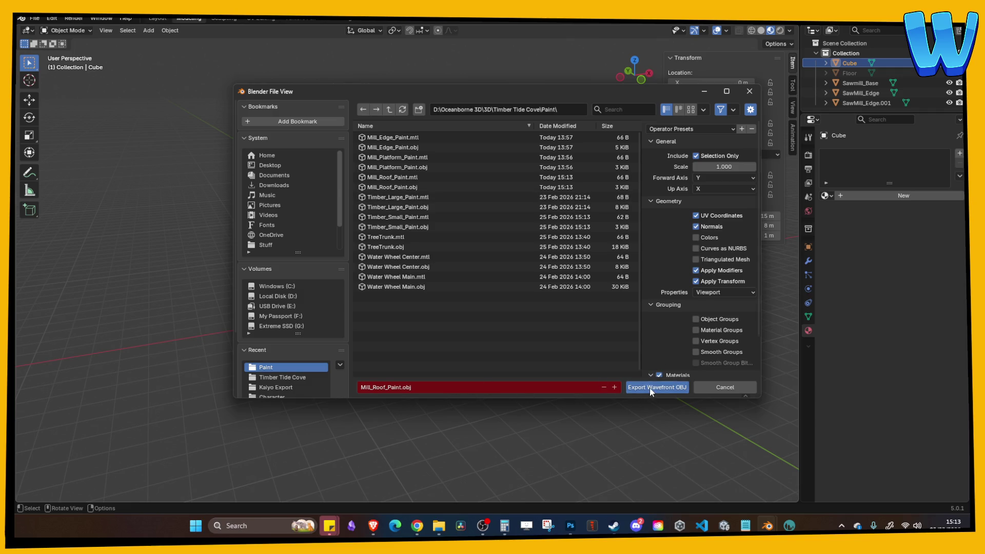
pyautogui.click(650, 388)
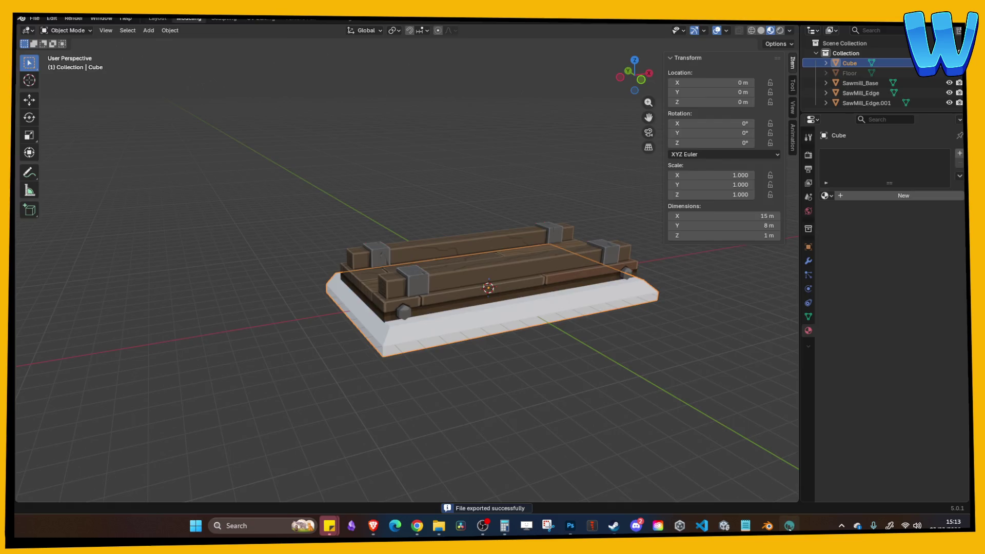
pyautogui.click(789, 526)
pyautogui.click(21, 18)
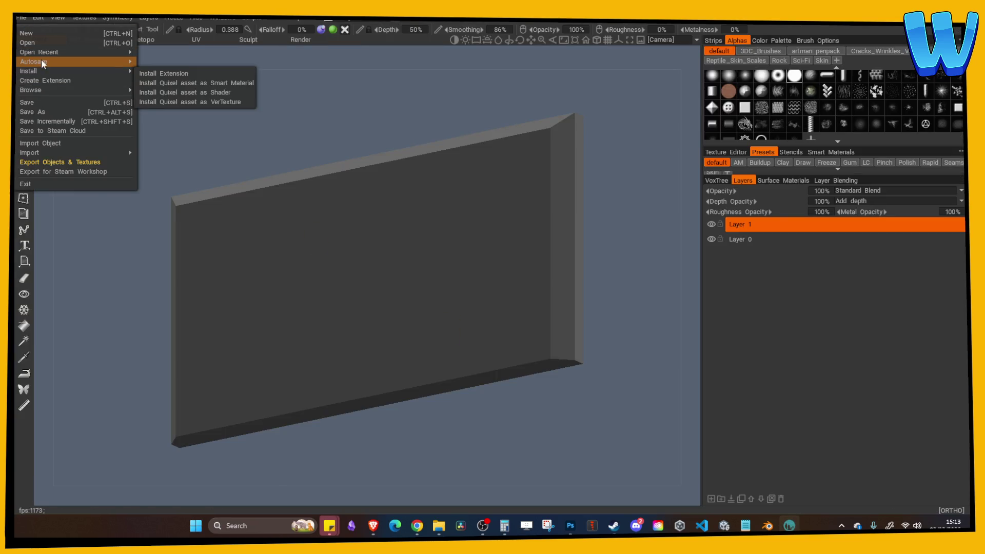
# Step: Reimport Mill_Roof.fbx for per-pixel painting at texture size 512, discarding unsaved changes
pyautogui.moveTo(63, 153)
pyautogui.click(169, 178)
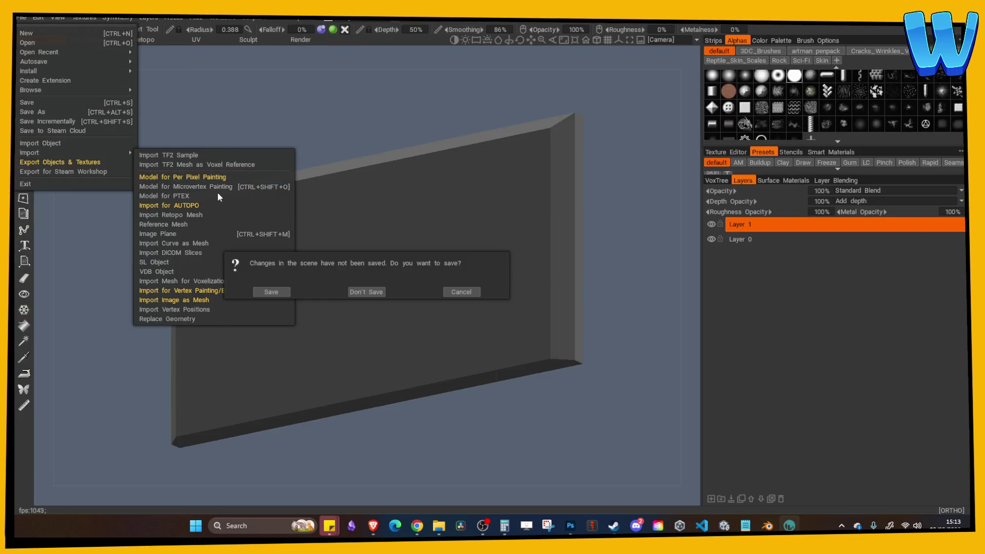
pyautogui.click(365, 290)
pyautogui.doubleClick(328, 147)
pyautogui.click(399, 355)
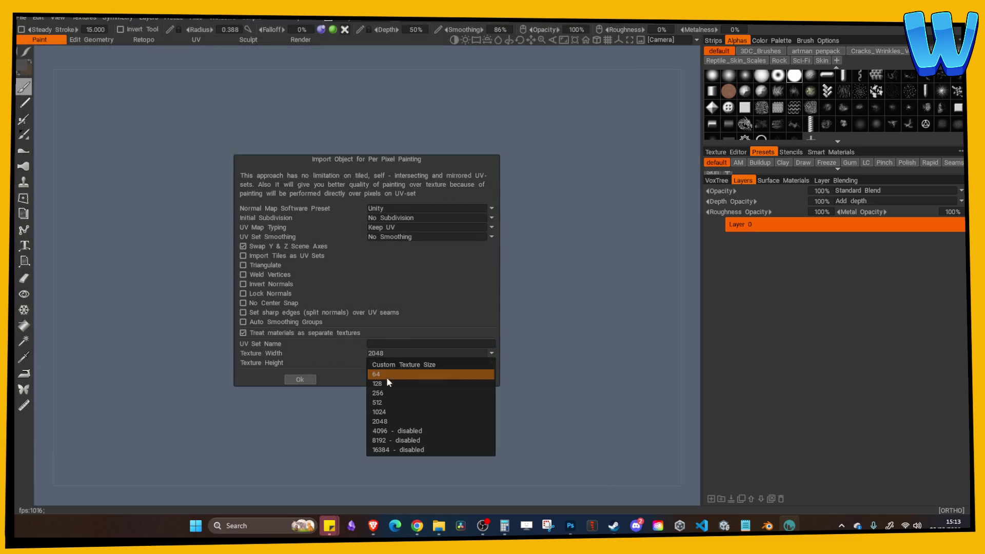
pyautogui.click(383, 394)
pyautogui.click(301, 381)
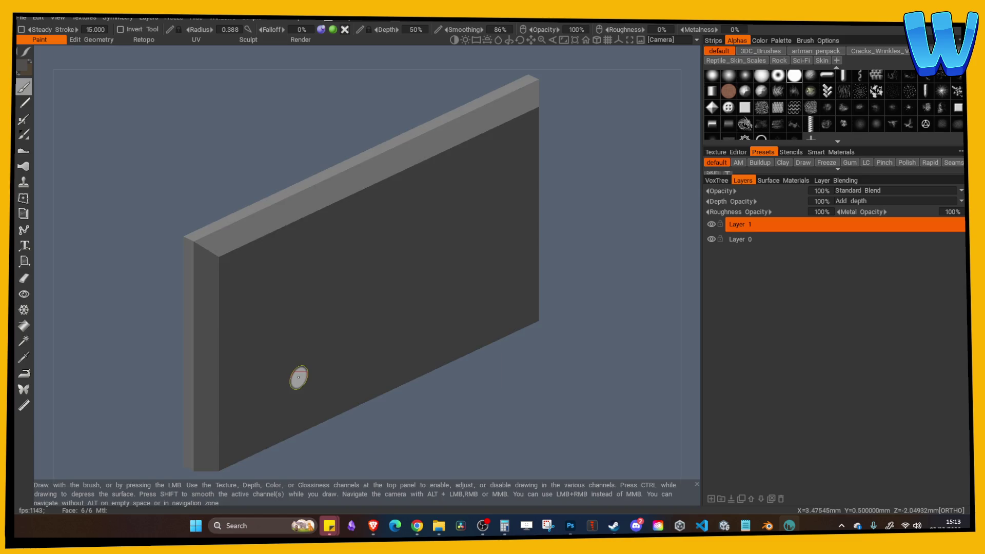
# Step: Orbit to view the slab's underside, then quit 3DCoat
pyautogui.moveTo(626, 248)
pyautogui.mouseDown()
pyautogui.moveTo(351, 57)
pyautogui.moveTo(567, 149)
pyautogui.moveTo(583, 123)
pyautogui.moveTo(614, 261)
pyautogui.moveTo(683, 349)
pyautogui.moveTo(472, 154)
pyautogui.moveTo(477, 231)
pyautogui.mouseUp()
pyautogui.hotkey('alt', 'F4')
pyautogui.click(366, 291)
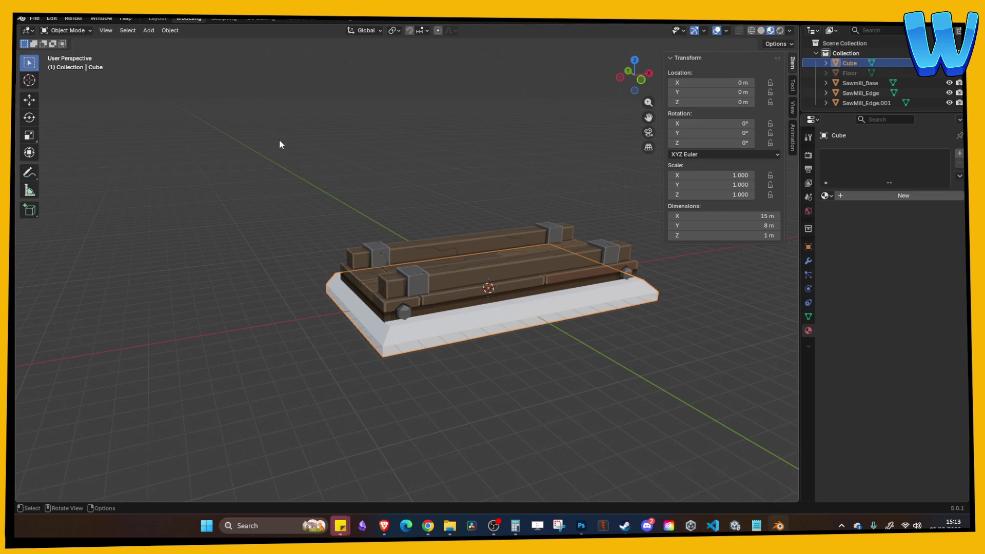
# Step: Start an OBJ export with Z up and X forward, then cancel it
pyautogui.click(35, 18)
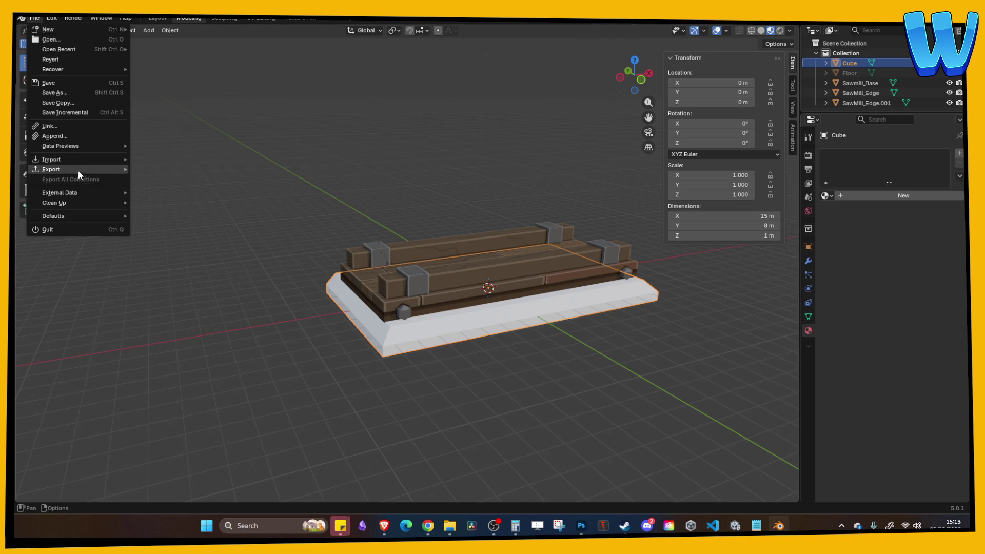
pyautogui.moveTo(78, 172)
pyautogui.click(166, 214)
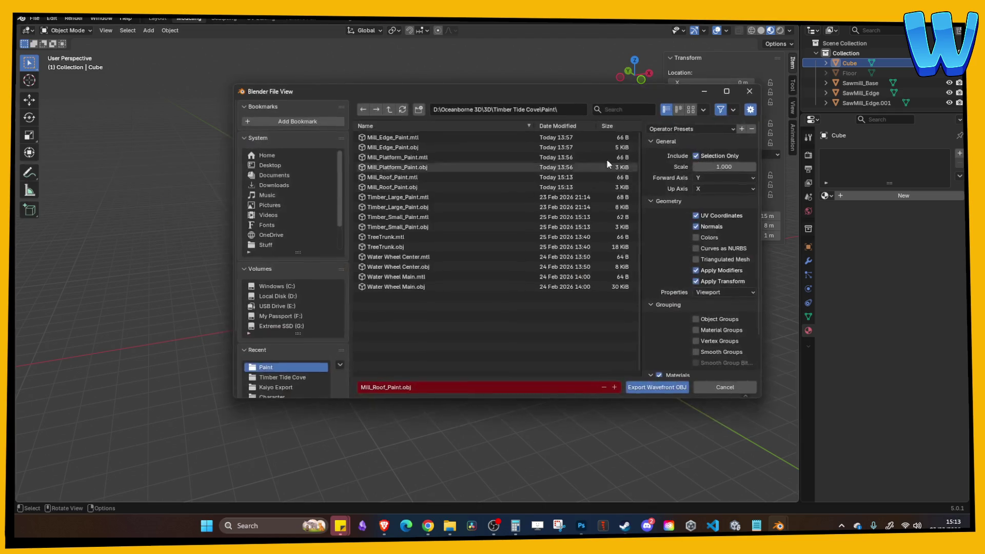
pyautogui.click(701, 188)
pyautogui.click(705, 221)
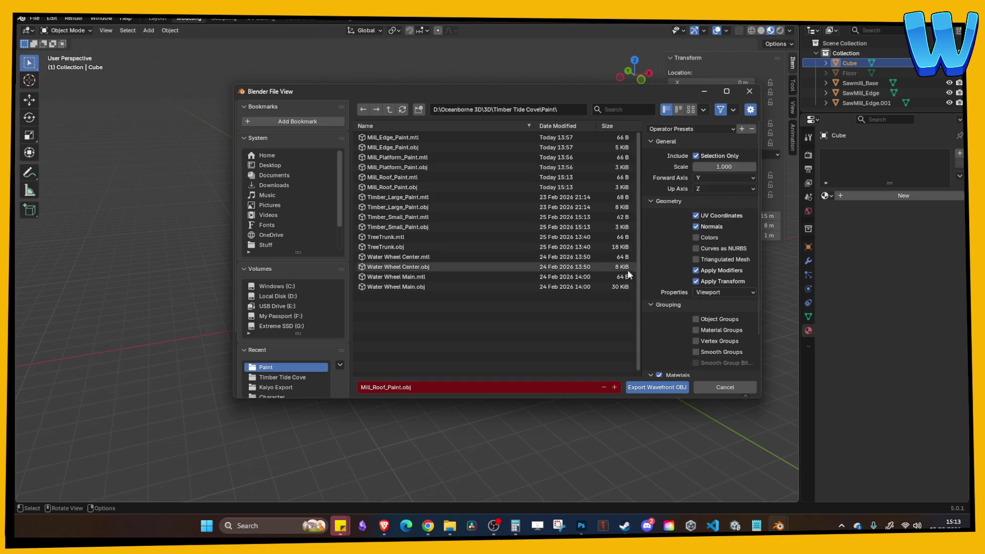
pyautogui.click(703, 177)
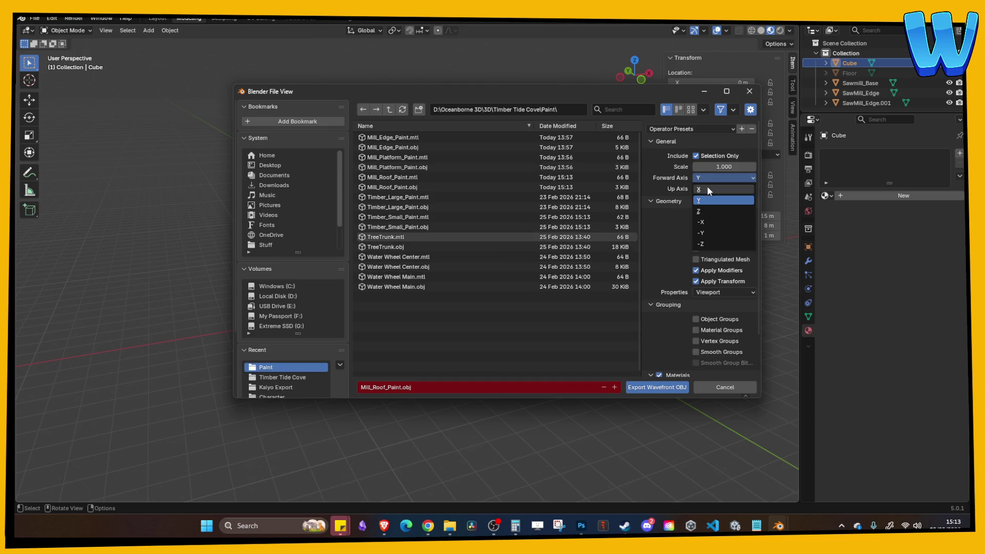
pyautogui.click(707, 189)
pyautogui.click(707, 189)
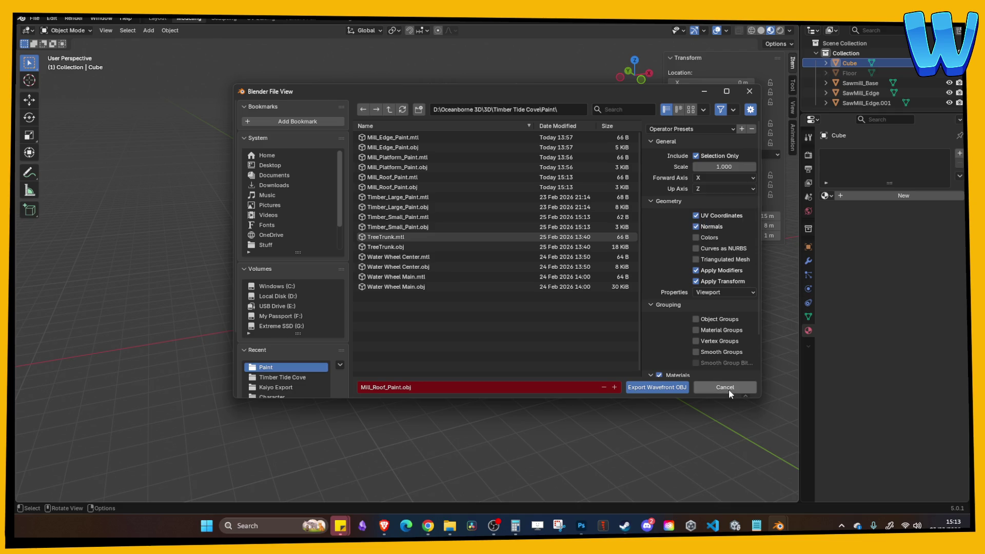
pyautogui.press('Escape')
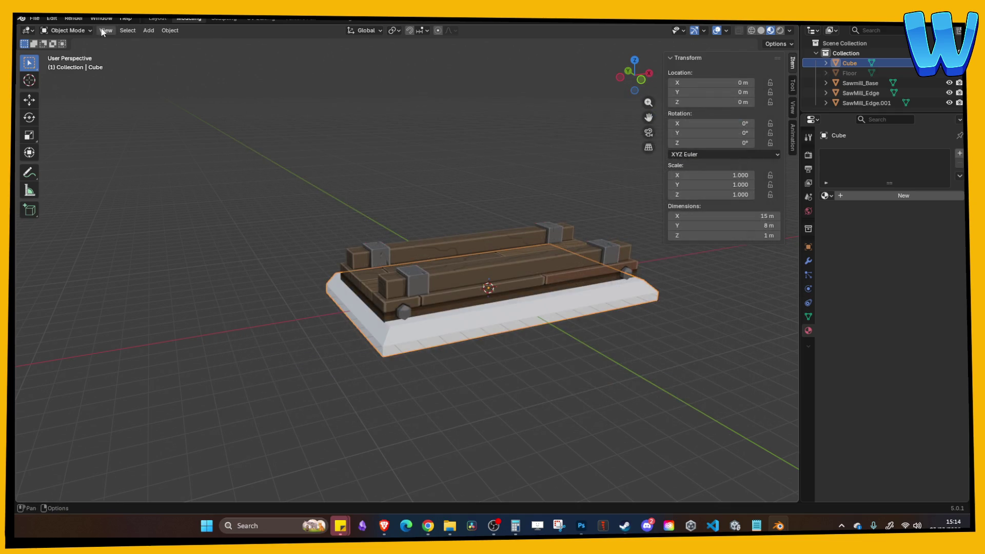
# Step: Clear the scene selection and open another file, discarding unsaved Mill_Platform.blend changes
pyautogui.click(216, 165)
pyautogui.click(35, 18)
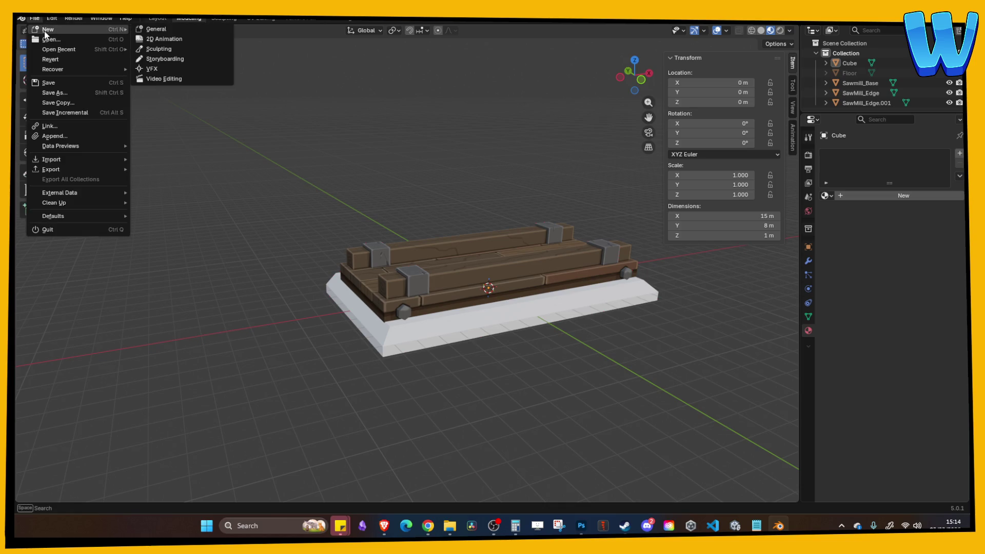
pyautogui.click(35, 18)
pyautogui.click(143, 51)
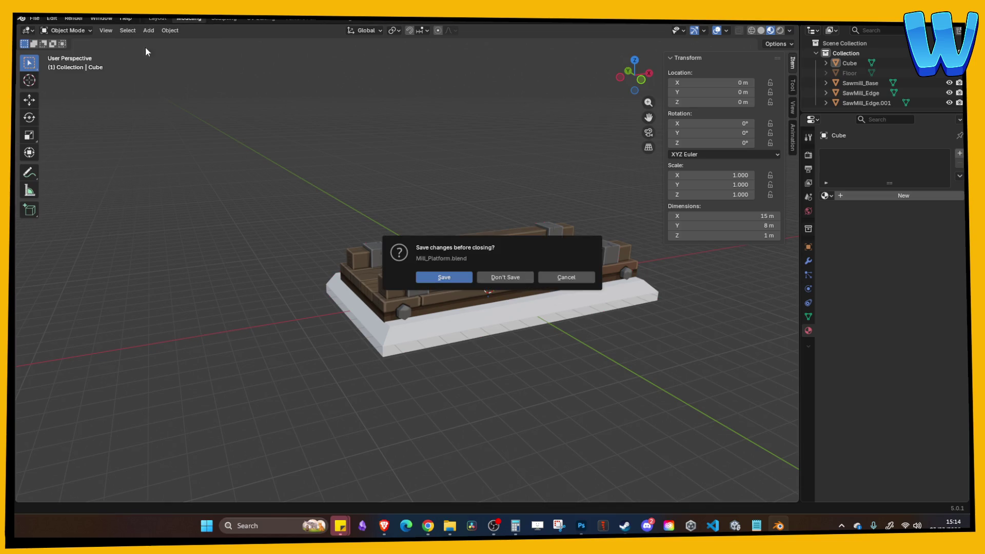
pyautogui.click(507, 277)
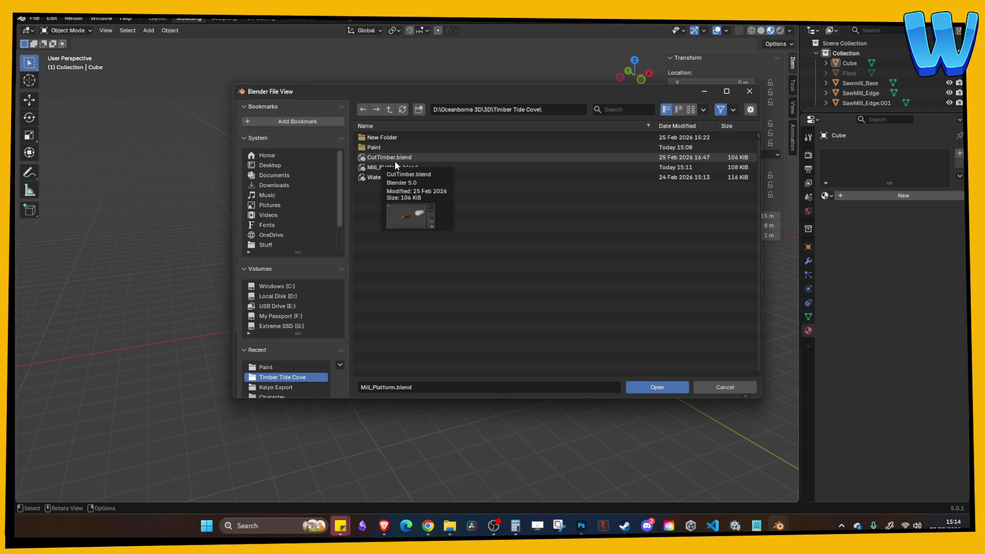
# Step: Open CutTimber.blend, select the log, and check its OBJ export with Z up before cancelling
pyautogui.doubleClick(393, 158)
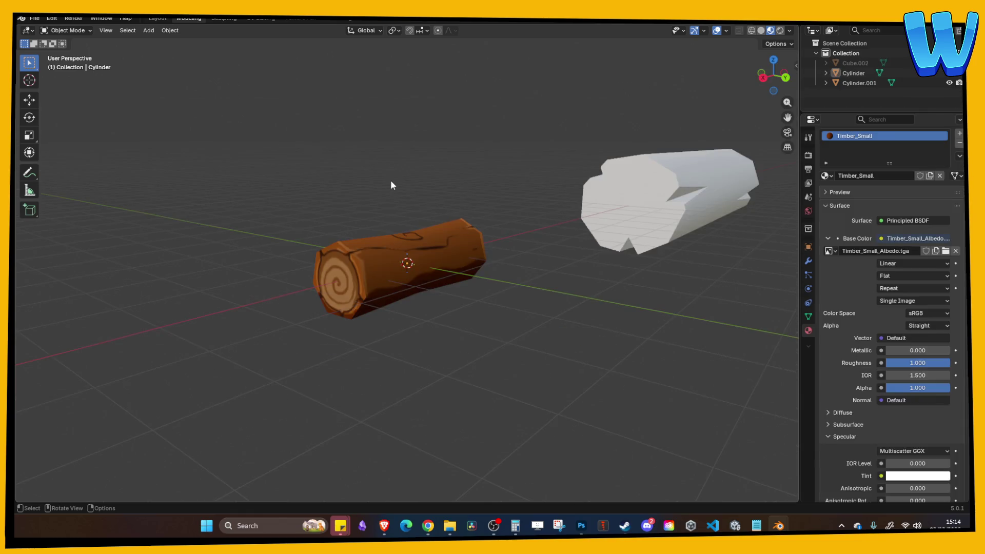
pyautogui.click(371, 234)
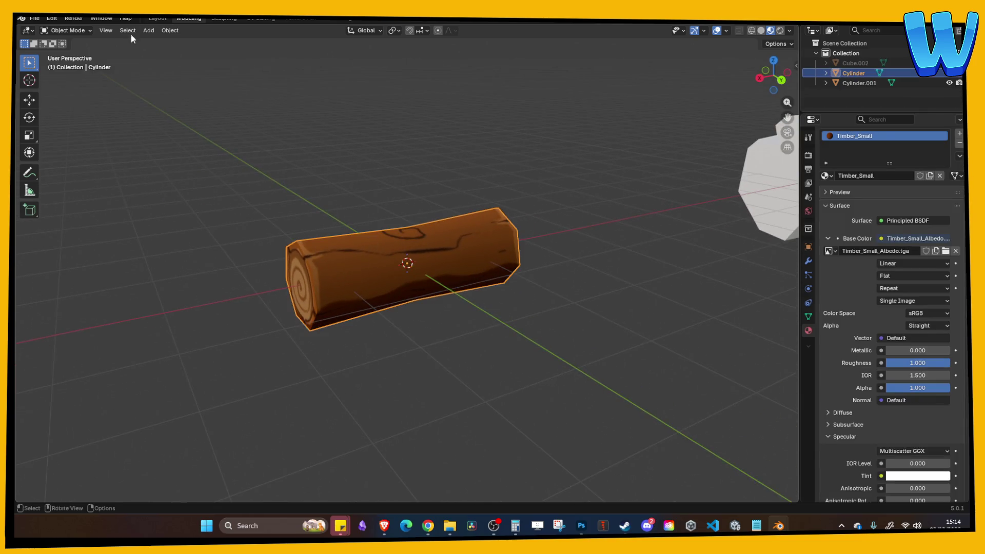
pyautogui.click(33, 18)
pyautogui.moveTo(77, 169)
pyautogui.click(164, 205)
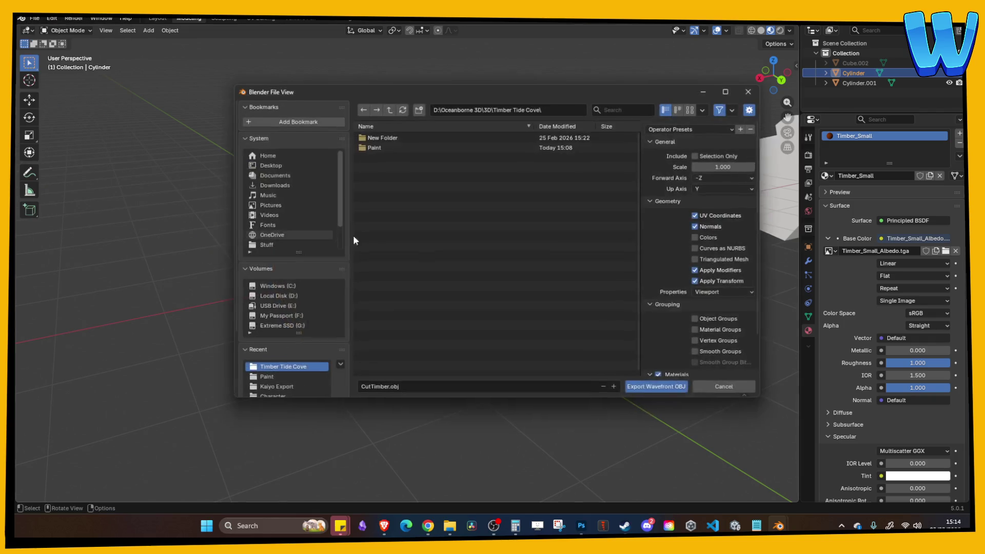
pyautogui.click(722, 189)
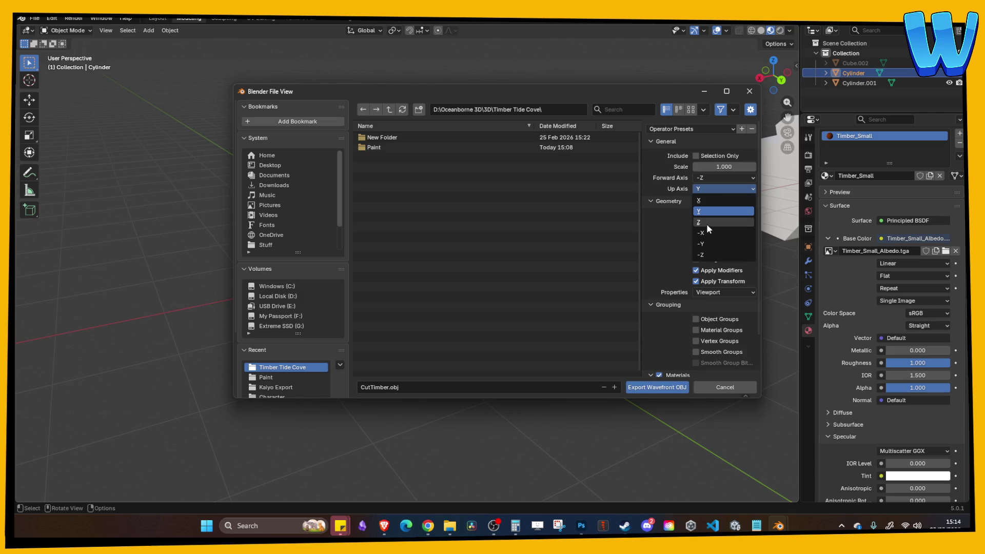
pyautogui.click(707, 220)
pyautogui.press('Return')
# Step: Reopen Mill_Platform.blend, discarding unsaved changes to the log file
pyautogui.click(34, 18)
pyautogui.click(41, 229)
pyautogui.click(524, 279)
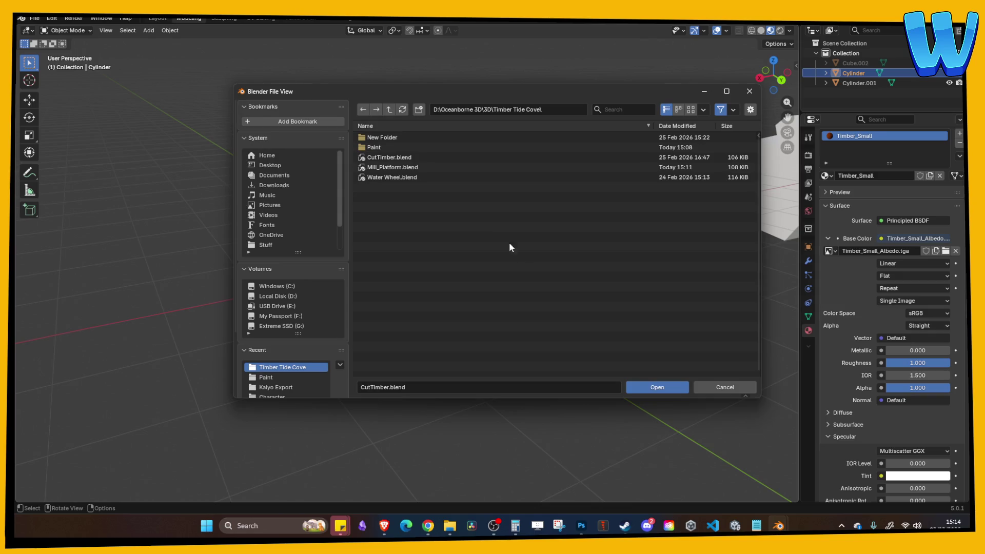
pyautogui.doubleClick(400, 169)
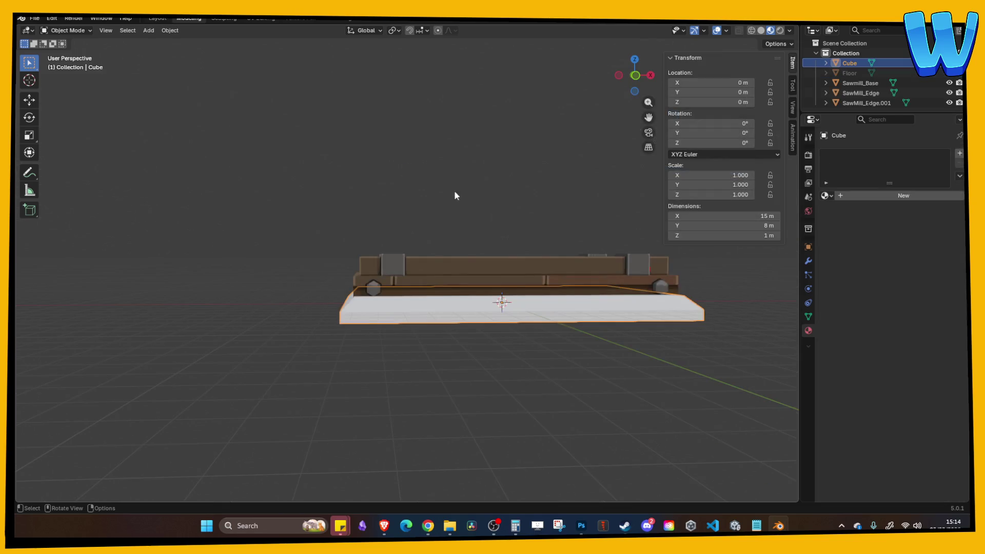
# Step: Save Mill_Platform.blend and apply all transforms to the white base slab
pyautogui.moveTo(436, 303)
pyautogui.mouseDown()
pyautogui.moveTo(387, 177)
pyautogui.moveTo(437, 325)
pyautogui.mouseUp()
pyautogui.hotkey('ctrl', 's')
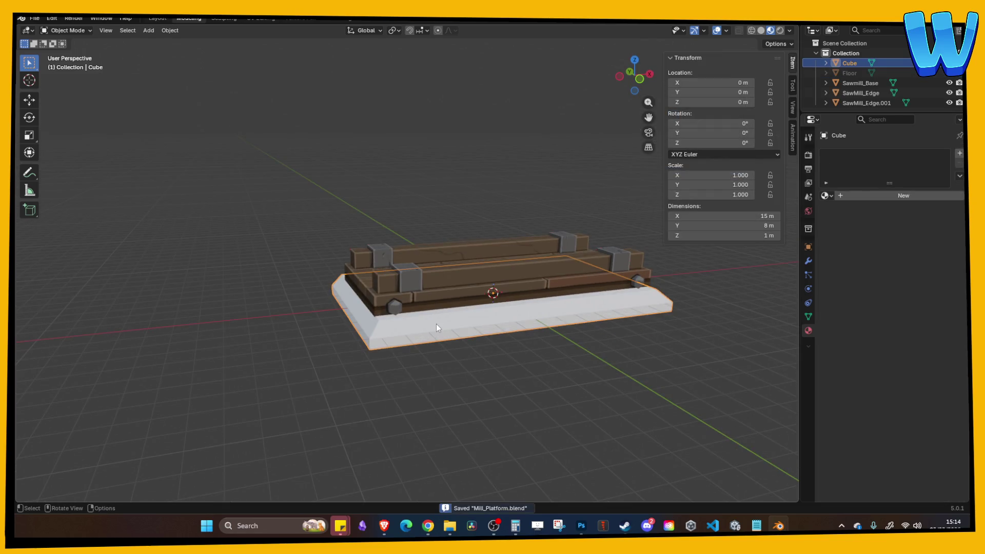
pyautogui.hotkey('ctrl', 'a')
pyautogui.click(412, 319)
# Step: Inspect the slab's faces in Edit Mode with the properties sidebar and overlay settings
pyautogui.moveTo(388, 160)
pyautogui.mouseDown()
pyautogui.moveTo(359, 116)
pyautogui.moveTo(411, 180)
pyautogui.mouseUp()
pyautogui.press('Tab')
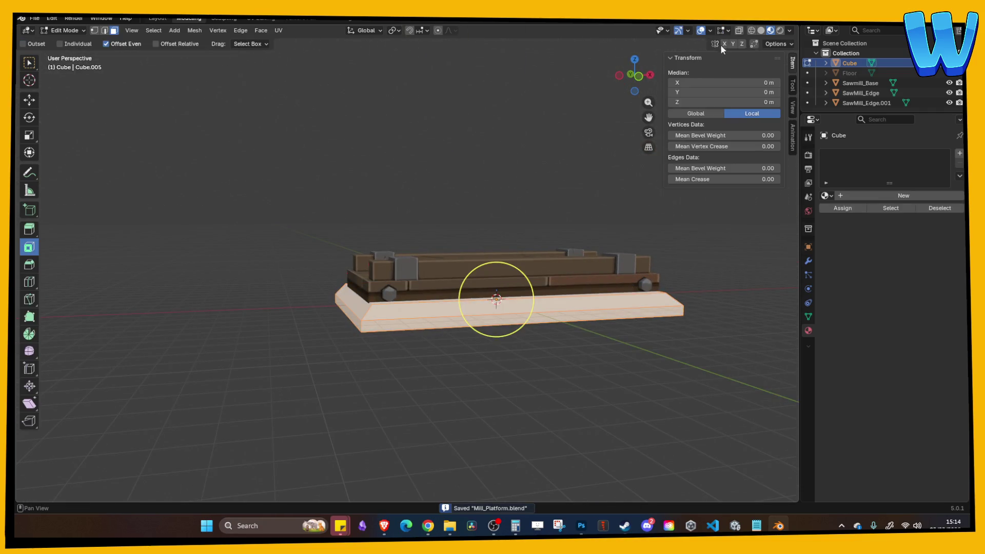
pyautogui.click(728, 30)
pyautogui.press('n')
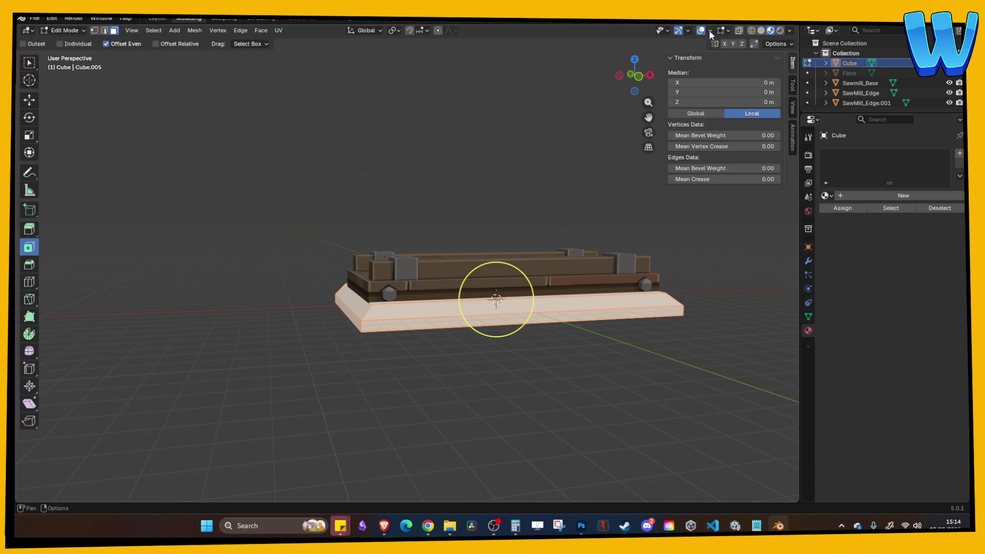
pyautogui.click(710, 31)
# Step: Preview the slab in solid and rendered shading, then deselect all and return to Object Mode
pyautogui.click(761, 30)
pyautogui.click(770, 30)
pyautogui.click(789, 31)
pyautogui.click(775, 32)
pyautogui.click(779, 30)
pyautogui.click(770, 30)
pyautogui.hotkey('alt', 'a')
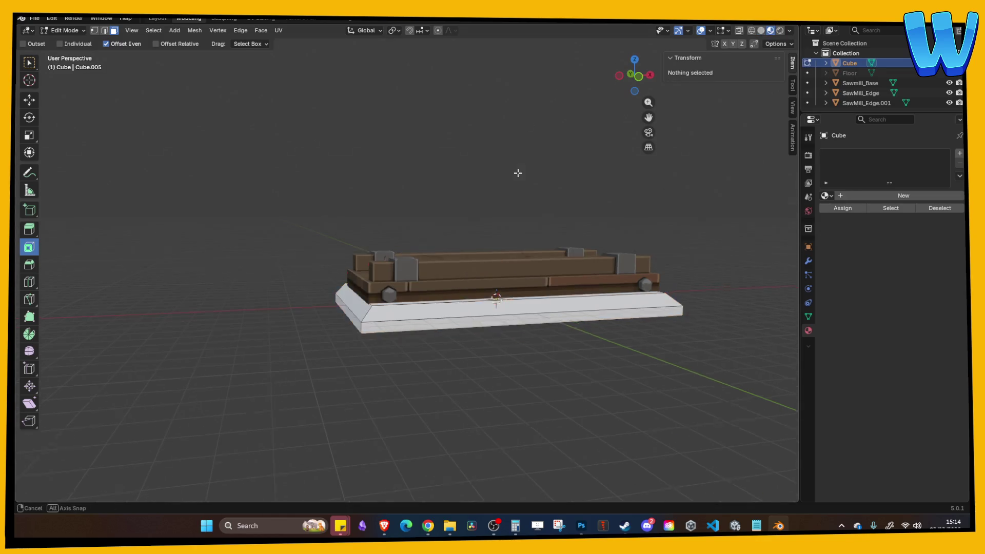
pyautogui.press('Tab')
pyautogui.click(34, 18)
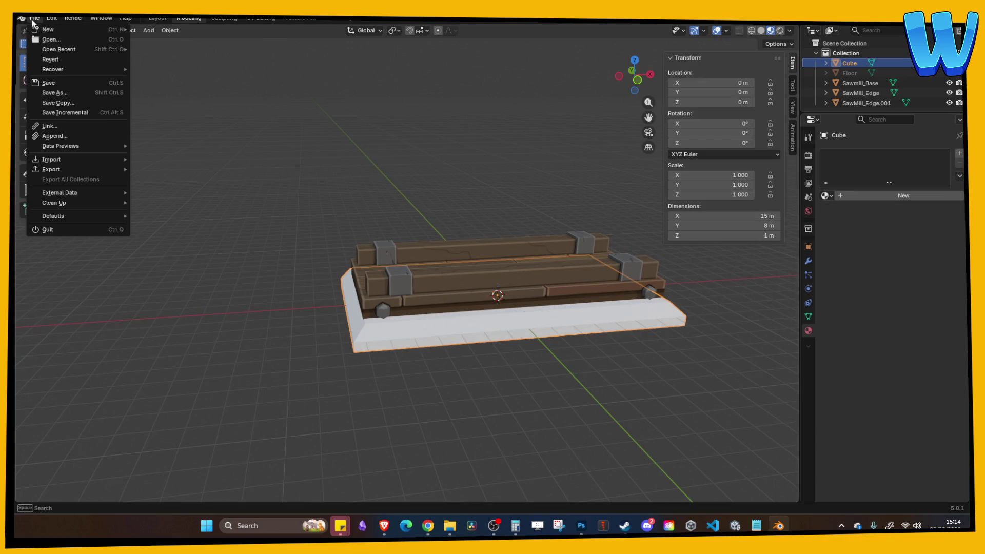
# Step: Start an FBX export of the slab into the Paint folder, then cancel it
pyautogui.moveTo(52, 170)
pyautogui.click(169, 249)
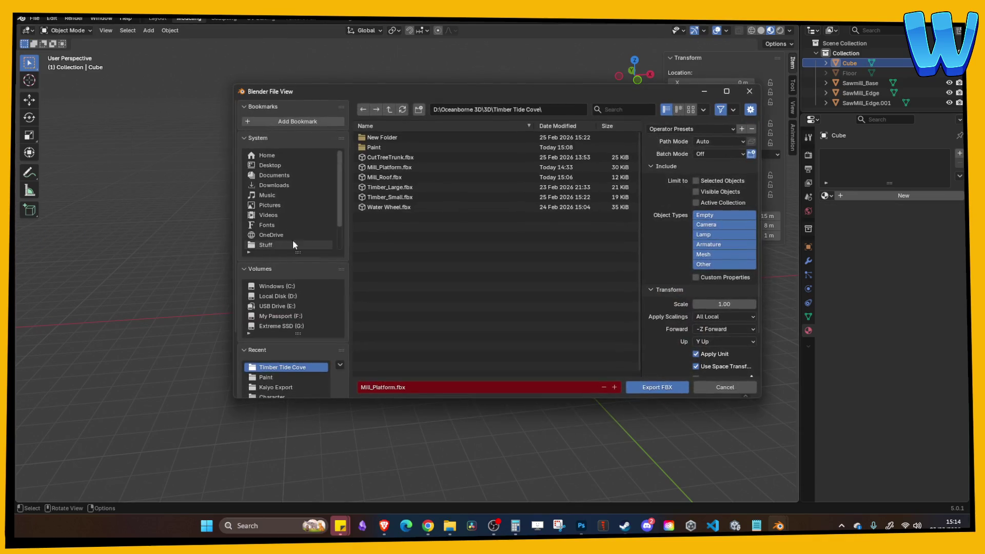
pyautogui.click(399, 178)
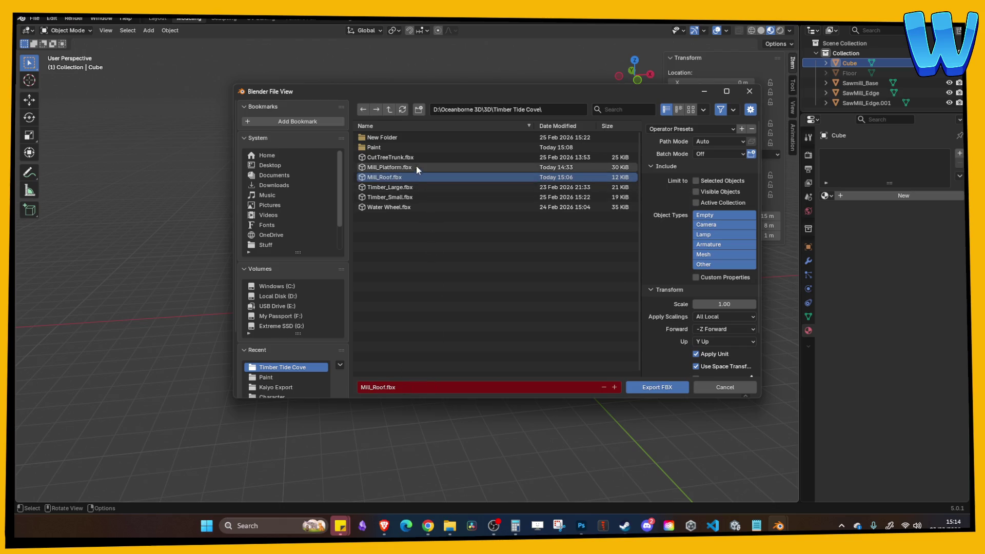
pyautogui.doubleClick(384, 147)
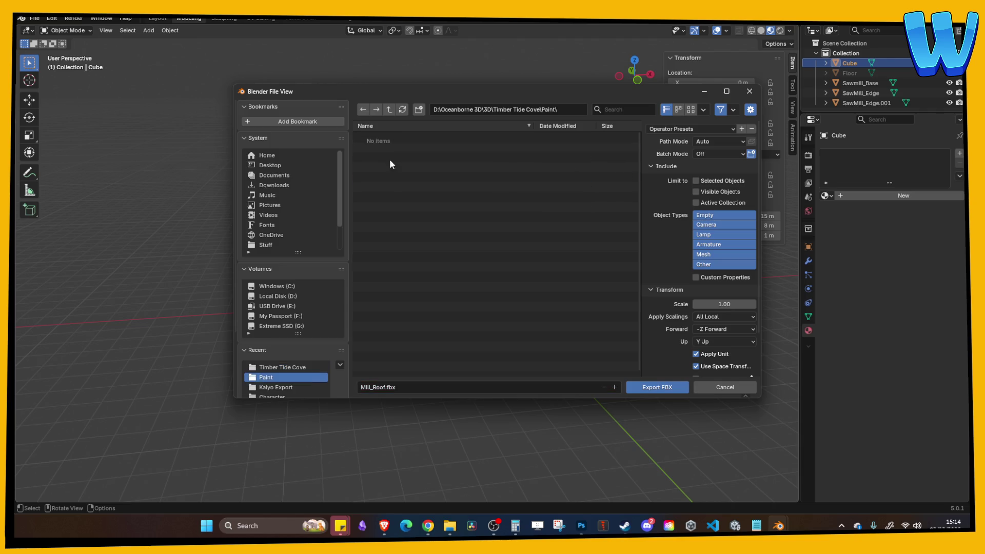
pyautogui.click(725, 387)
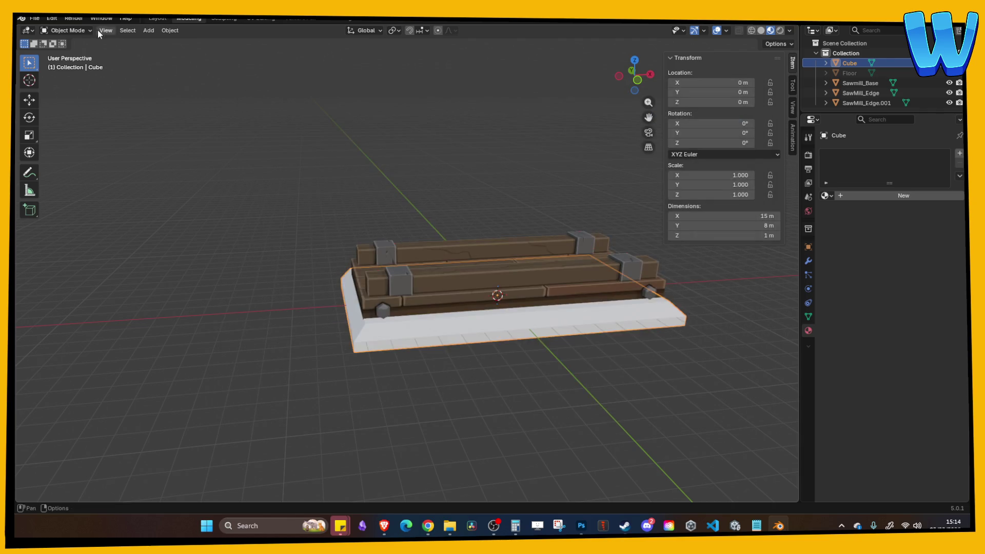
# Step: Export only the slab as Paint/Mill_Roof_Paint.obj with Z up, then bring Steam forward
pyautogui.click(34, 18)
pyautogui.moveTo(63, 168)
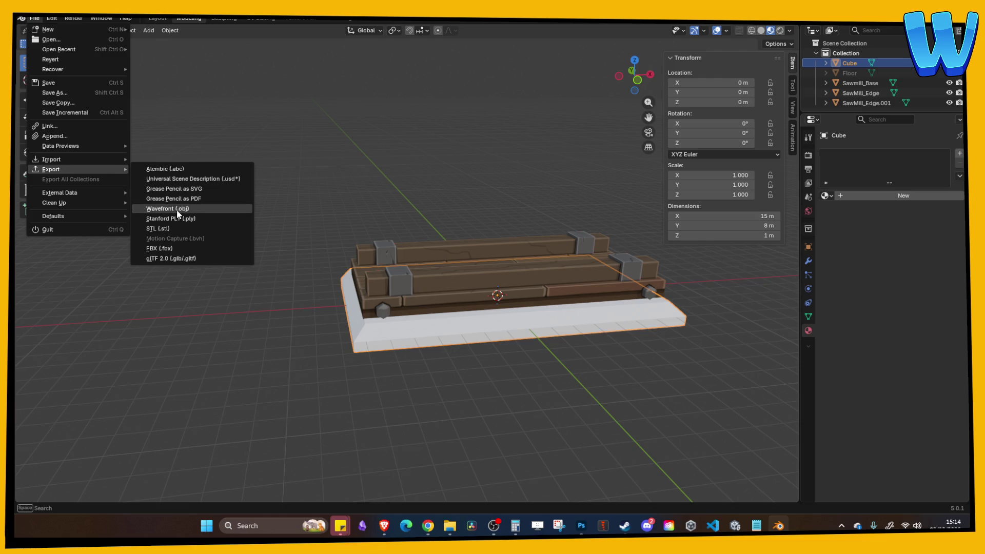
pyautogui.click(180, 214)
pyautogui.doubleClick(367, 148)
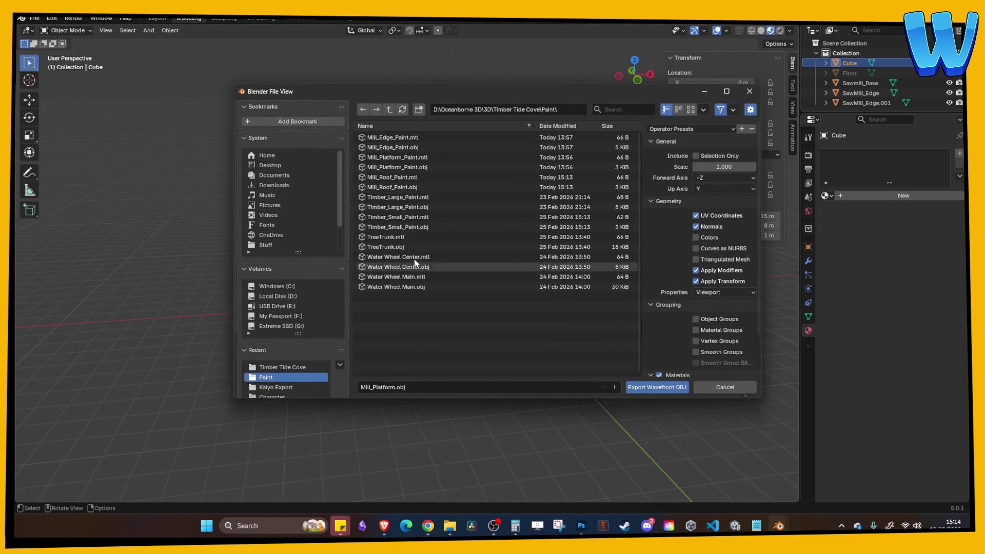
pyautogui.click(399, 186)
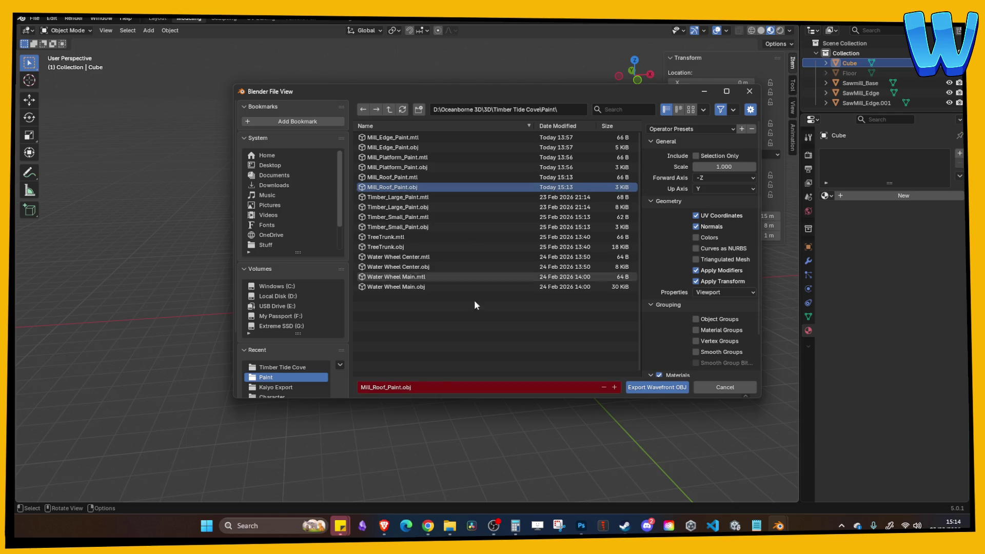
pyautogui.click(708, 189)
pyautogui.click(712, 215)
pyautogui.click(696, 156)
pyautogui.click(657, 388)
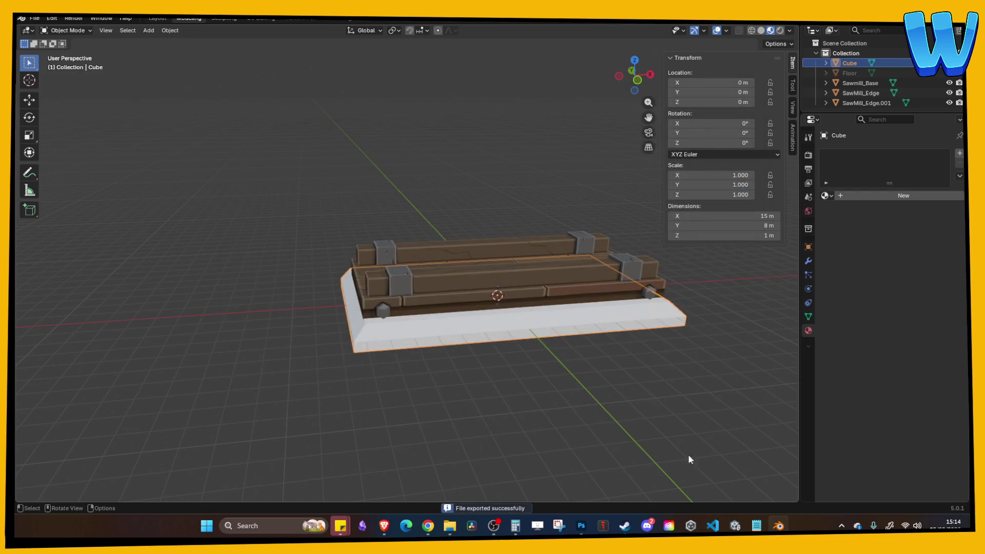
pyautogui.click(627, 526)
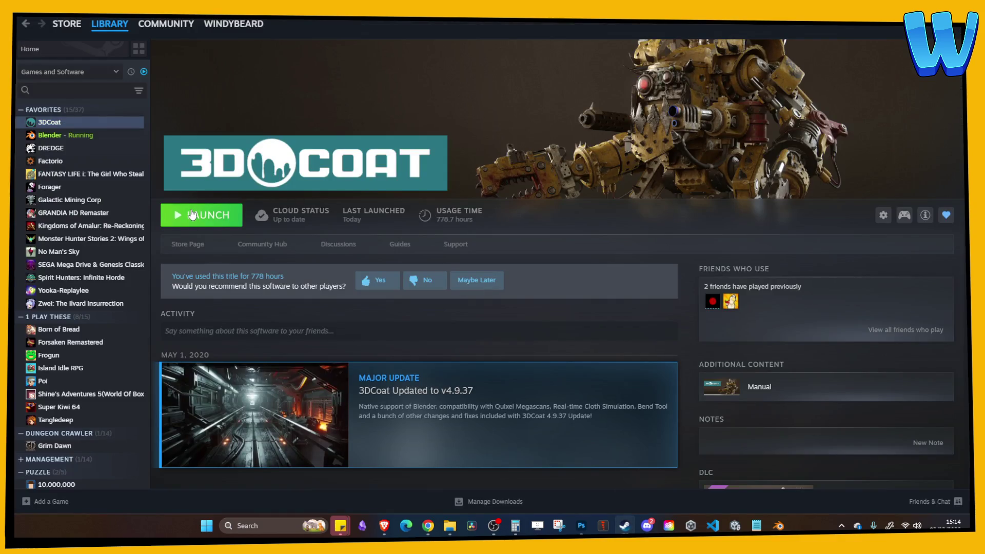
# Step: Relaunch 3DCoat and import Paint/Mill_Roof_Paint.obj as a model for per-pixel painting
pyautogui.click(192, 214)
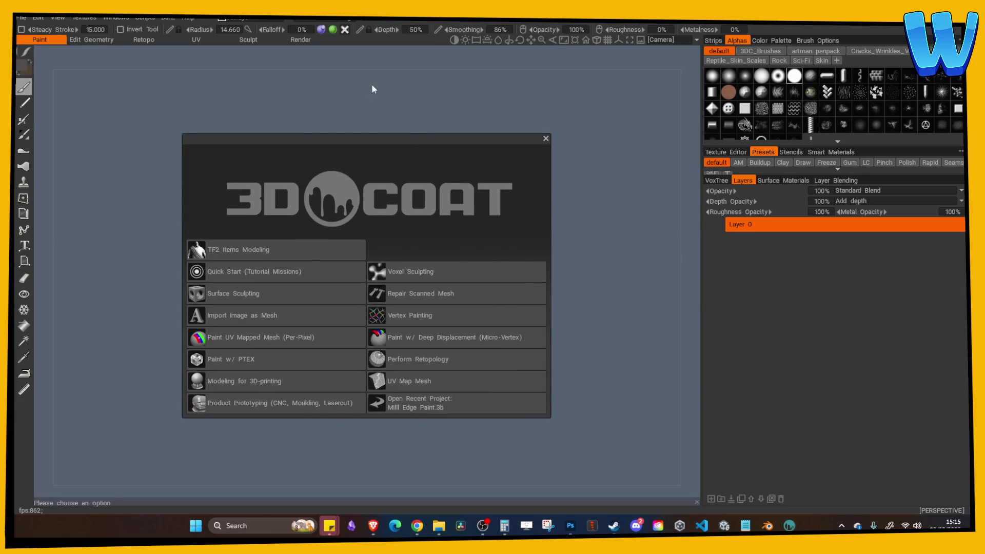
pyautogui.click(545, 140)
pyautogui.click(21, 17)
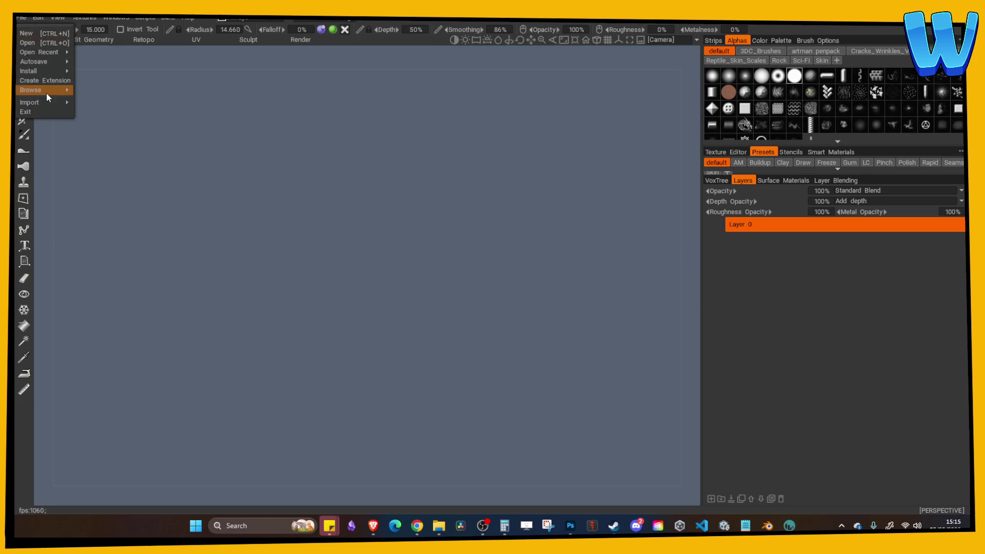
pyautogui.moveTo(44, 102)
pyautogui.click(145, 136)
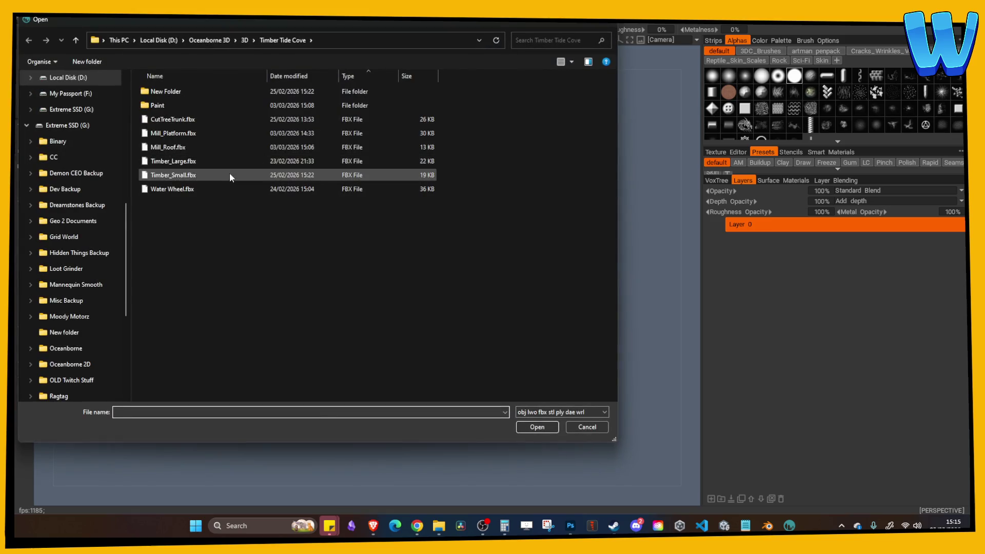
pyautogui.doubleClick(157, 105)
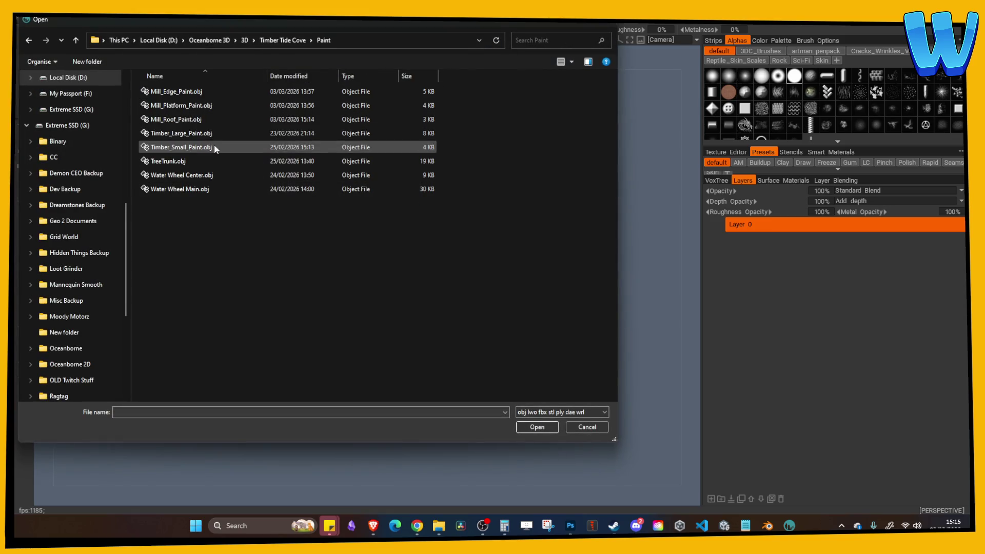
pyautogui.doubleClick(176, 119)
# Step: Set the texture size to 512 × 512, confirm the import, and view the slab from above
pyautogui.click(389, 354)
pyautogui.click(389, 399)
pyautogui.click(381, 358)
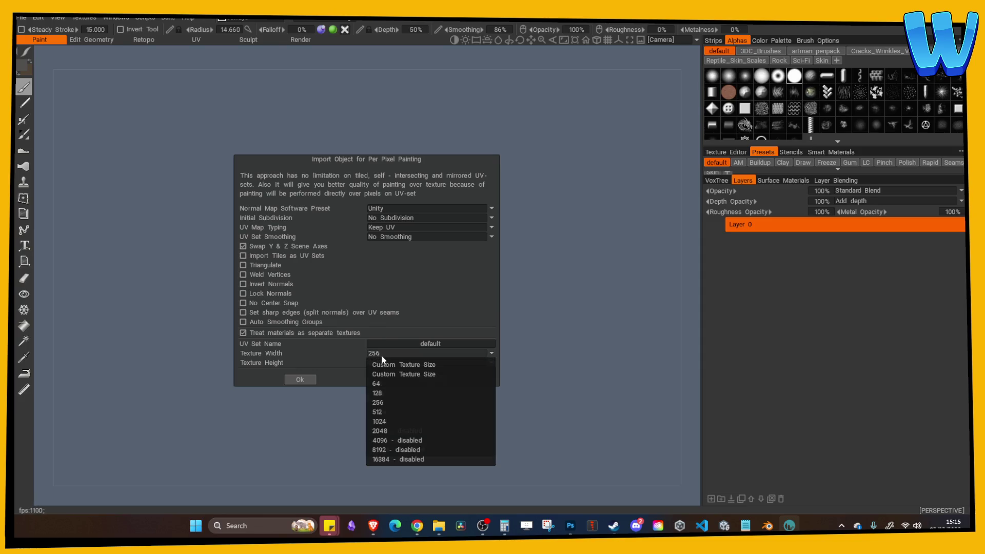
pyautogui.click(380, 355)
pyautogui.click(383, 352)
pyautogui.click(388, 399)
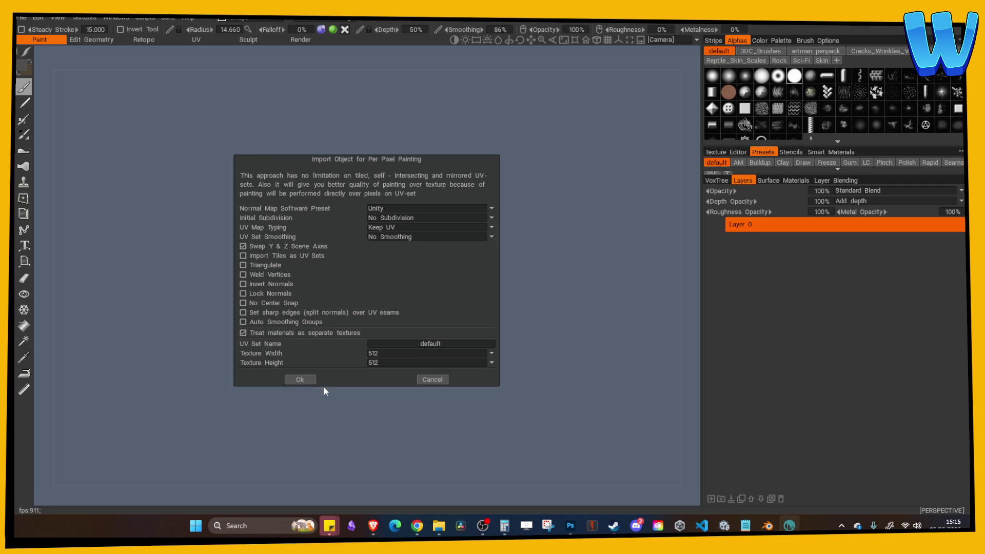
pyautogui.click(310, 380)
pyautogui.moveTo(334, 328)
pyautogui.mouseDown()
pyautogui.moveTo(352, 169)
pyautogui.moveTo(376, 140)
pyautogui.moveTo(407, 163)
pyautogui.mouseUp()
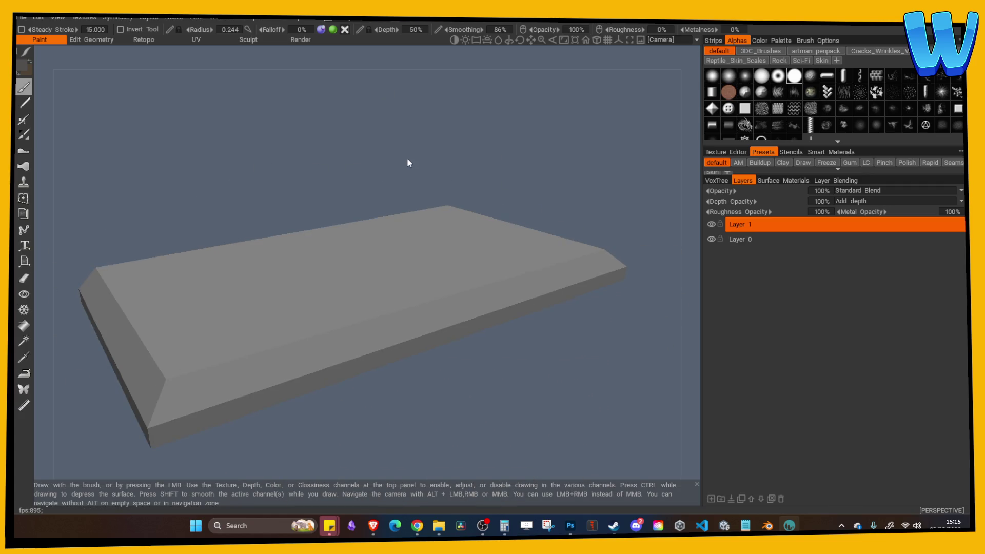
pyautogui.hotkey('alt', 'Tab')
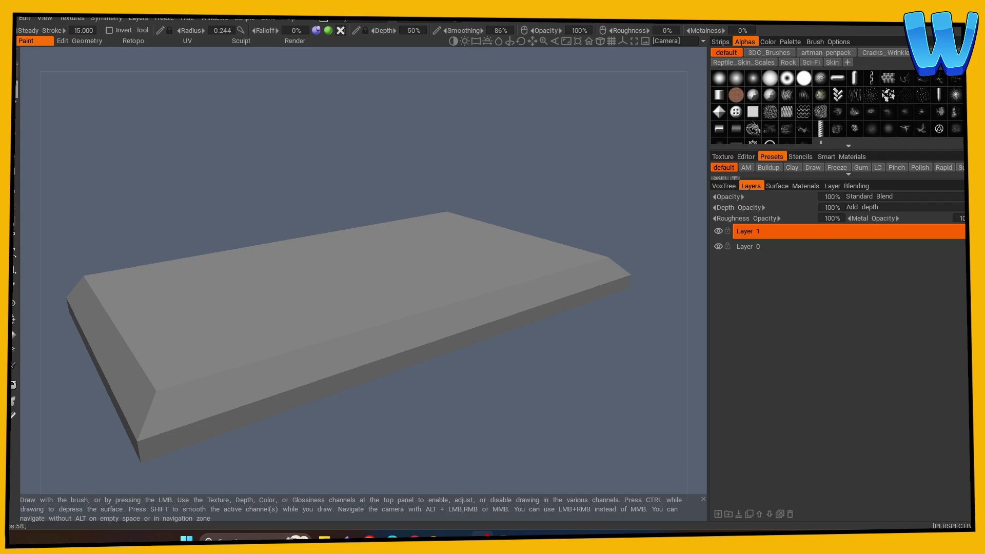
pyautogui.moveTo(154, 205); pyautogui.dragTo(277, 236)
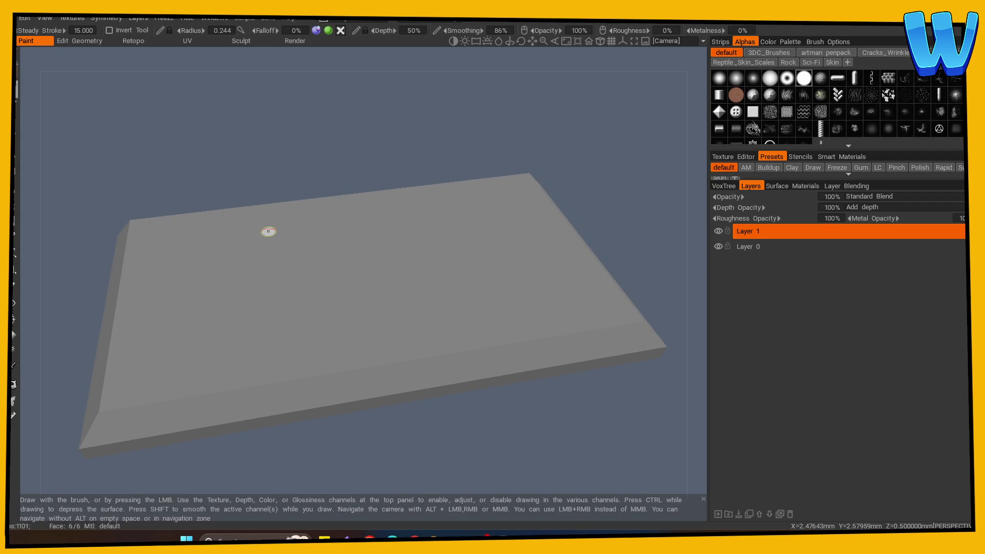
# Step: Switch to top view, enable Y-axis symmetry, and choose a dark paint colour
pyautogui.press('KP_7')
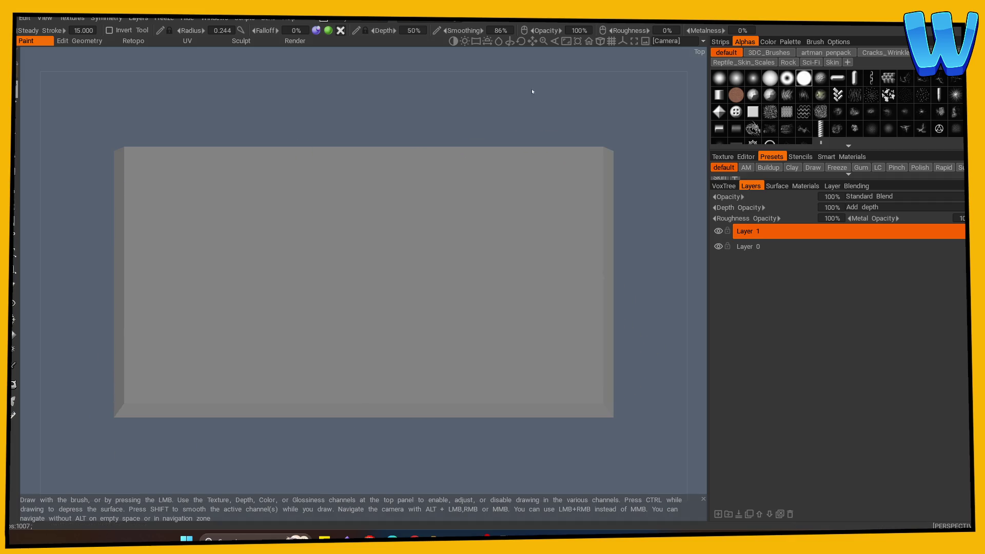
pyautogui.click(611, 41)
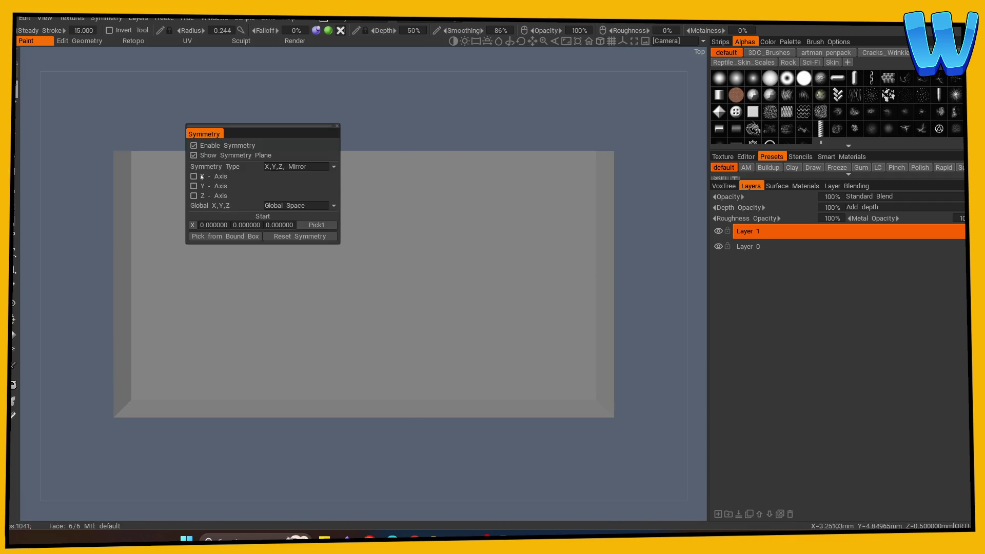
pyautogui.click(195, 186)
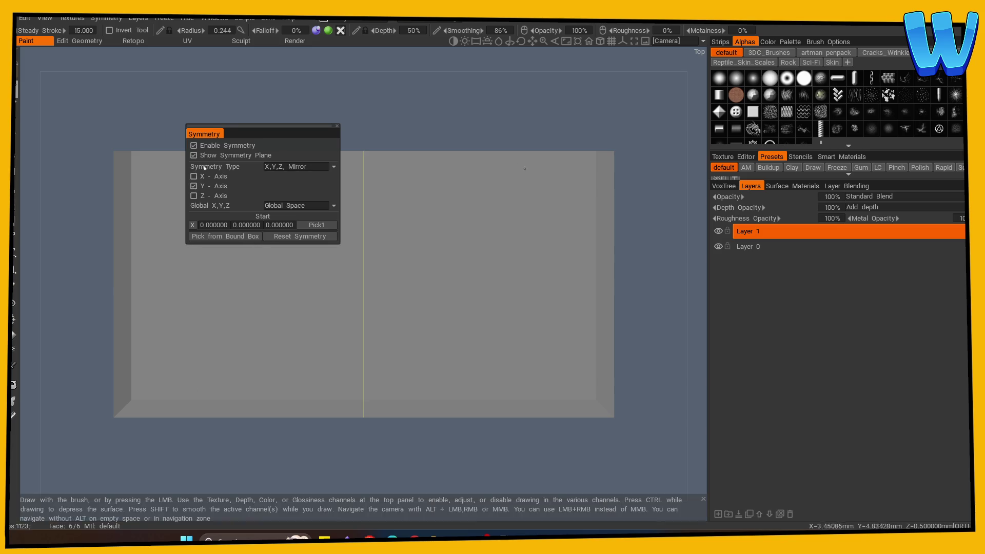
pyautogui.click(328, 31)
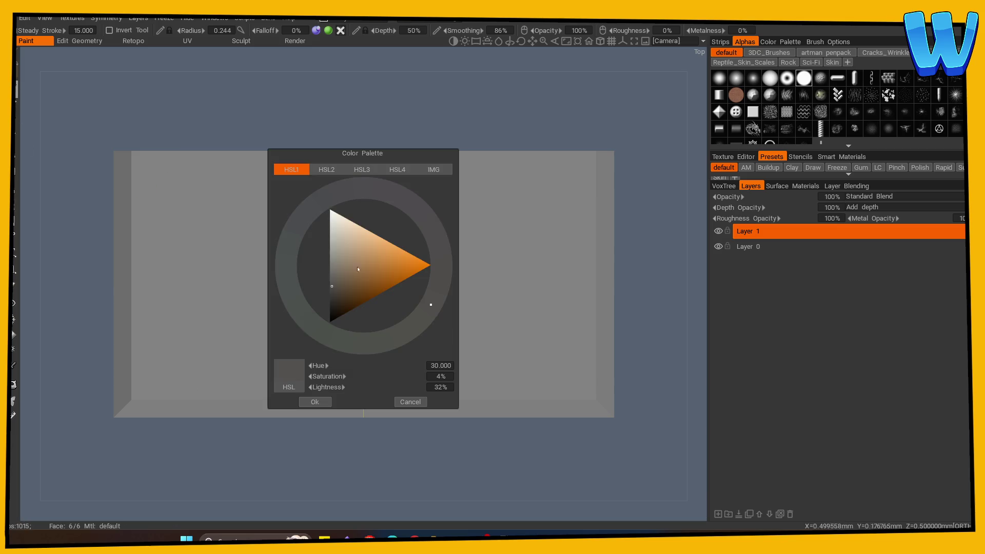
pyautogui.click(316, 402)
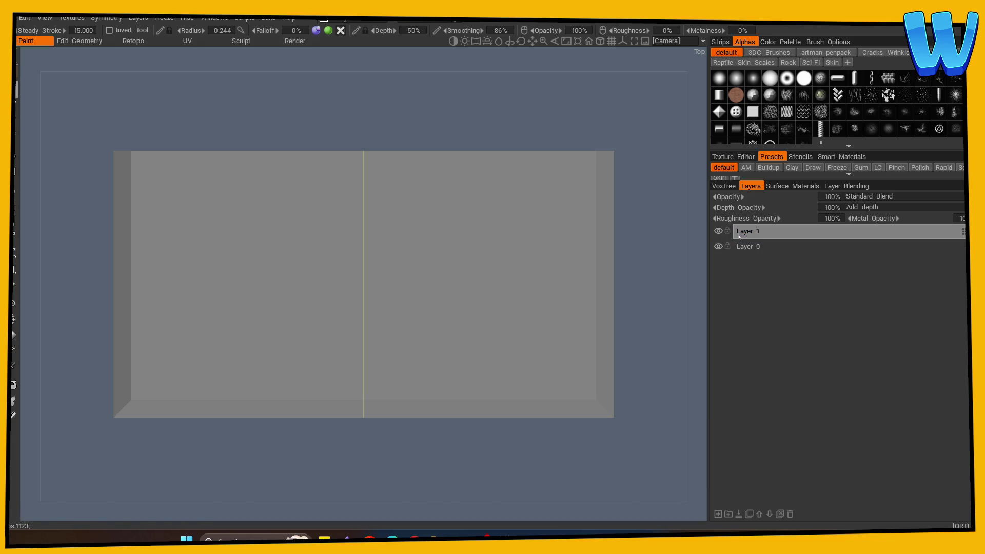
# Step: Turn on wireframe and flat shading, then paint a dark line along the slab's side edge
pyautogui.click(41, 21)
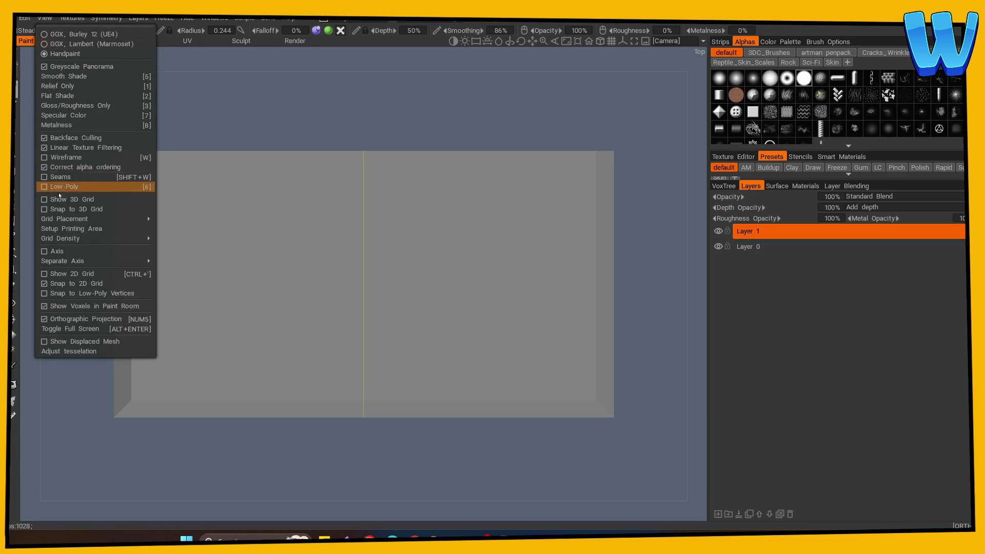
pyautogui.click(66, 157)
pyautogui.click(59, 96)
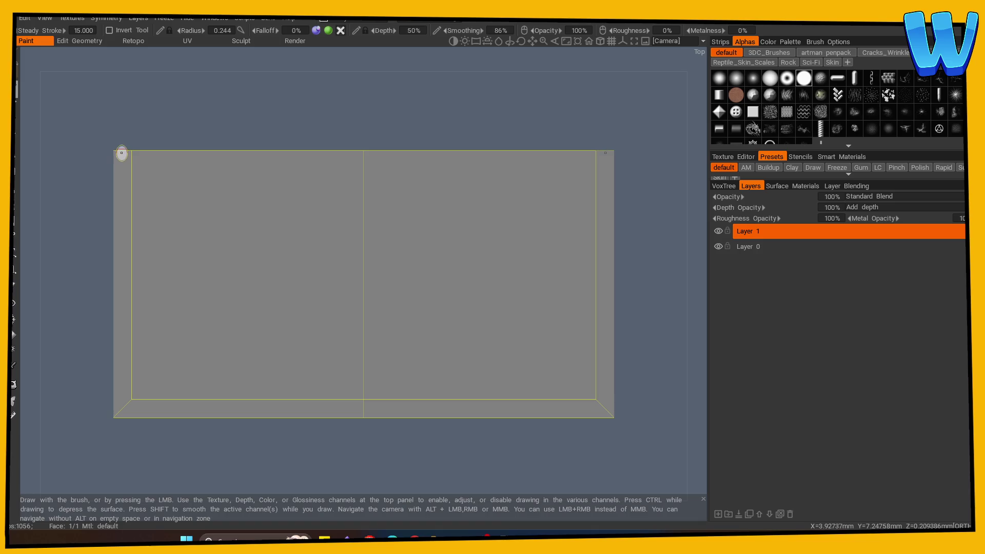
pyautogui.moveTo(205, 457); pyautogui.dragTo(267, 325)
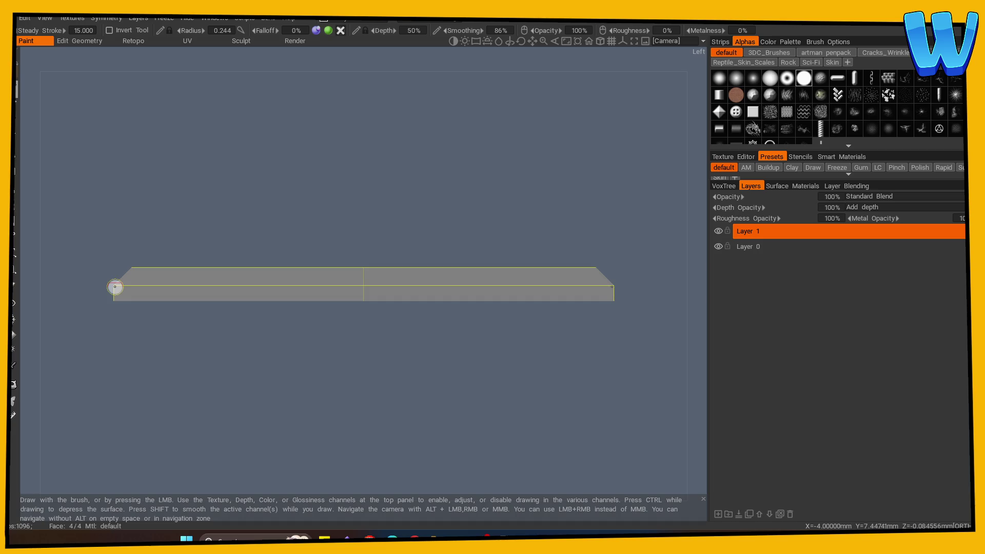
pyautogui.moveTo(114, 288)
pyautogui.mouseDown()
pyautogui.moveTo(677, 286)
pyautogui.moveTo(411, 387)
pyautogui.moveTo(334, 387)
pyautogui.moveTo(233, 295)
pyautogui.moveTo(496, 287)
pyautogui.mouseUp()
pyautogui.moveTo(500, 313)
pyautogui.mouseDown()
pyautogui.moveTo(377, 351)
pyautogui.moveTo(328, 348)
pyautogui.moveTo(165, 315)
pyautogui.moveTo(137, 292)
pyautogui.moveTo(154, 301)
pyautogui.moveTo(156, 335)
pyautogui.moveTo(115, 286)
pyautogui.moveTo(169, 313)
pyautogui.moveTo(200, 306)
pyautogui.moveTo(114, 287)
pyautogui.mouseUp()
# Step: Paint a straight dark groove along the whole side of the slab
pyautogui.keyDown('shift'); pyautogui.click(601, 288); pyautogui.keyUp('shift')
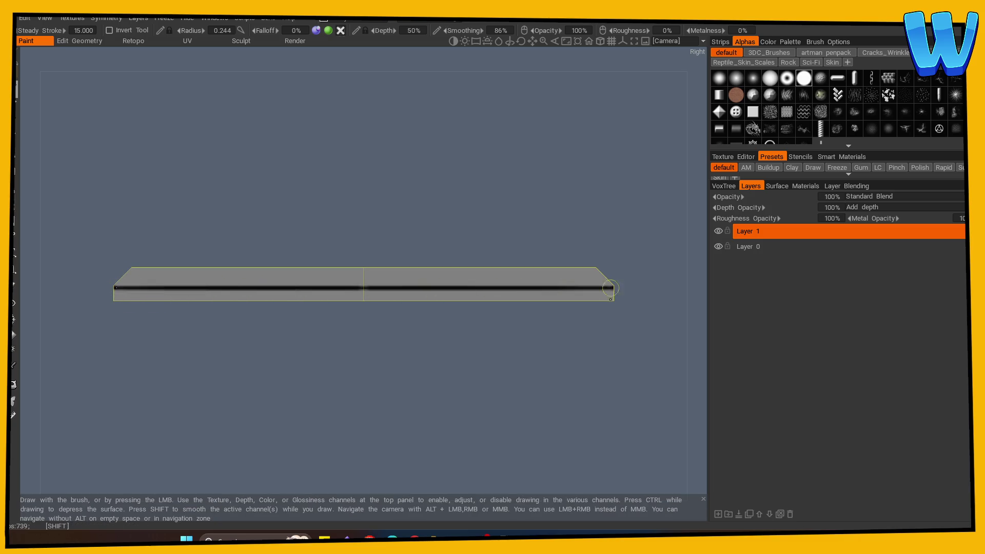
pyautogui.moveTo(233, 374)
pyautogui.mouseDown()
pyautogui.moveTo(488, 413)
pyautogui.moveTo(396, 429)
pyautogui.moveTo(457, 434)
pyautogui.mouseUp()
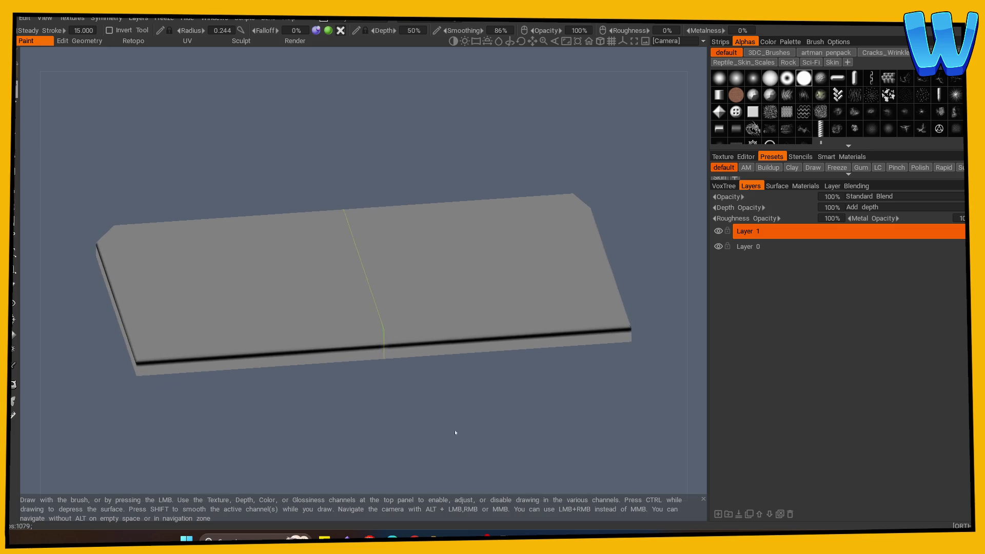
pyautogui.moveTo(203, 427); pyautogui.dragTo(224, 399)
pyautogui.moveTo(176, 356)
pyautogui.mouseDown()
pyautogui.moveTo(185, 414)
pyautogui.moveTo(168, 407)
pyautogui.moveTo(182, 335)
pyautogui.moveTo(203, 431)
pyautogui.mouseUp()
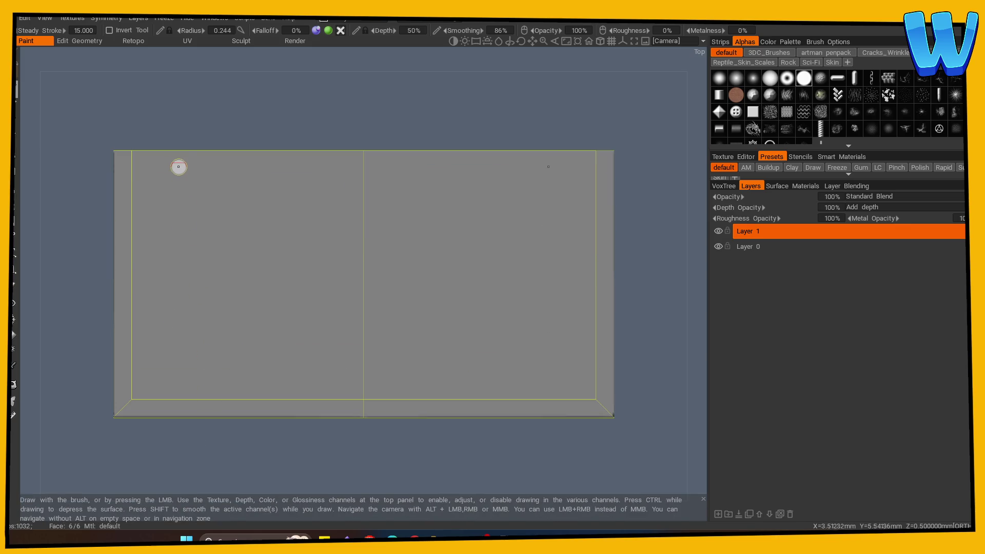
# Step: Paint mirrored vertical grooves top to bottom across the slab, redoing misplaced ones
pyautogui.moveTo(179, 153)
pyautogui.mouseDown()
pyautogui.moveTo(180, 383)
pyautogui.moveTo(179, 152)
pyautogui.mouseUp()
pyautogui.hotkey('ctrl', 'z')
pyautogui.hotkey('ctrl', 'z')
pyautogui.moveTo(364, 152)
pyautogui.mouseDown()
pyautogui.moveTo(363, 344)
pyautogui.moveTo(363, 153)
pyautogui.mouseUp()
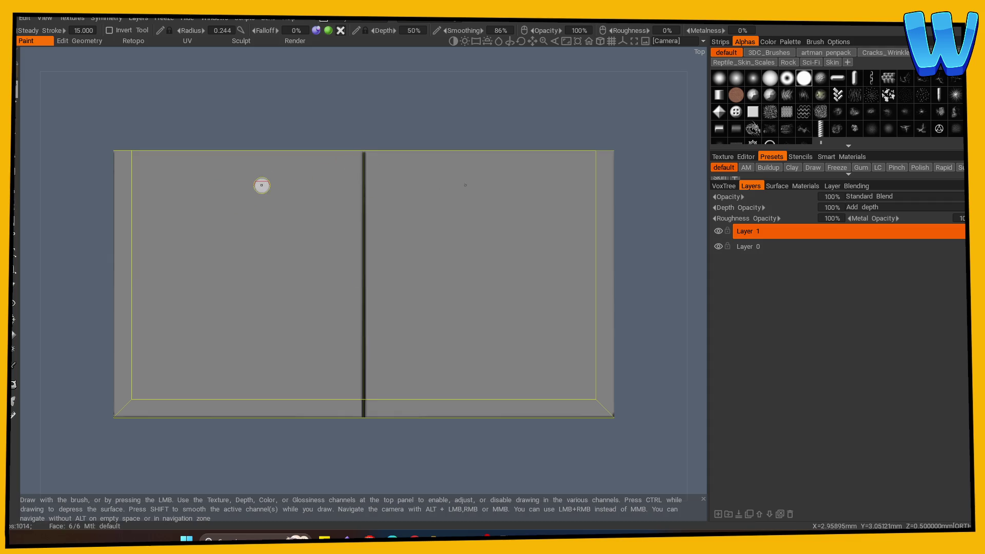
pyautogui.moveTo(240, 154); pyautogui.dragTo(240, 420)
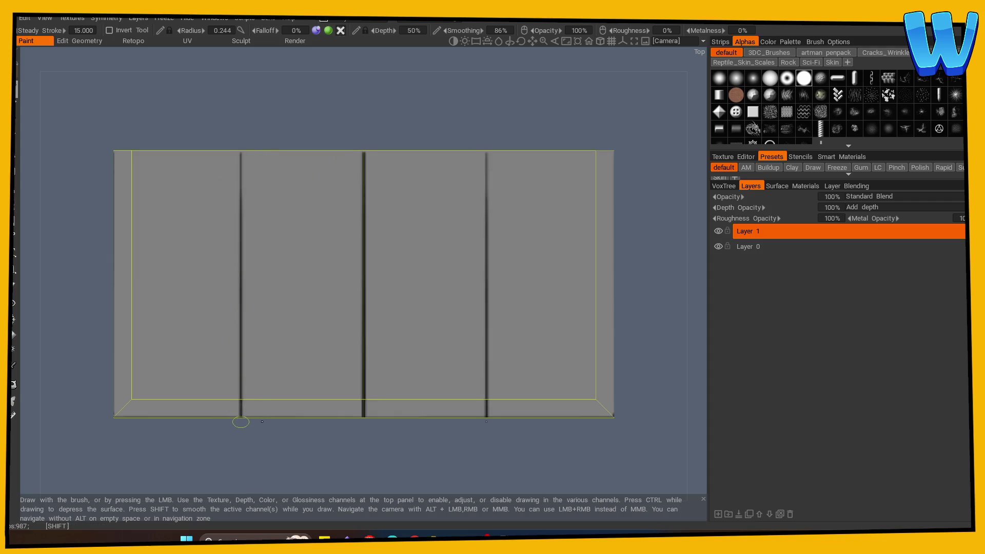
pyautogui.hotkey('ctrl', 'z')
pyautogui.moveTo(235, 152)
pyautogui.mouseDown()
pyautogui.moveTo(235, 425)
pyautogui.moveTo(235, 152)
pyautogui.mouseUp()
pyautogui.moveTo(299, 151); pyautogui.dragTo(298, 417)
pyautogui.moveTo(175, 153); pyautogui.dragTo(175, 455)
# Step: Soften the outer and inner vertical grooves with smoothing strokes
pyautogui.moveTo(252, 459)
pyautogui.mouseDown()
pyautogui.moveTo(266, 438)
pyautogui.moveTo(333, 405)
pyautogui.moveTo(396, 356)
pyautogui.moveTo(255, 362)
pyautogui.moveTo(246, 341)
pyautogui.moveTo(287, 125)
pyautogui.mouseUp()
pyautogui.moveTo(176, 153); pyautogui.dragTo(175, 398)
pyautogui.moveTo(236, 153); pyautogui.dragTo(234, 399)
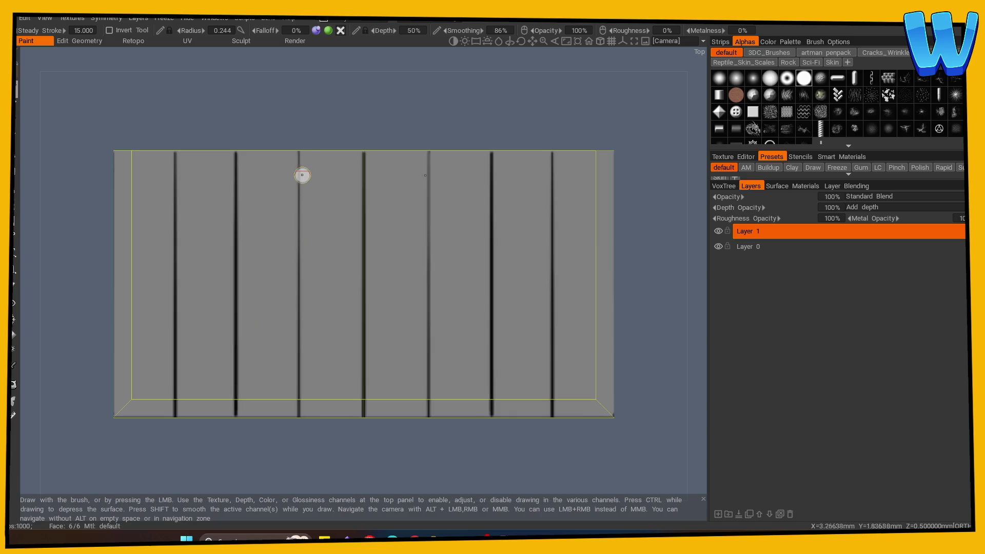
pyautogui.moveTo(300, 151); pyautogui.dragTo(300, 415)
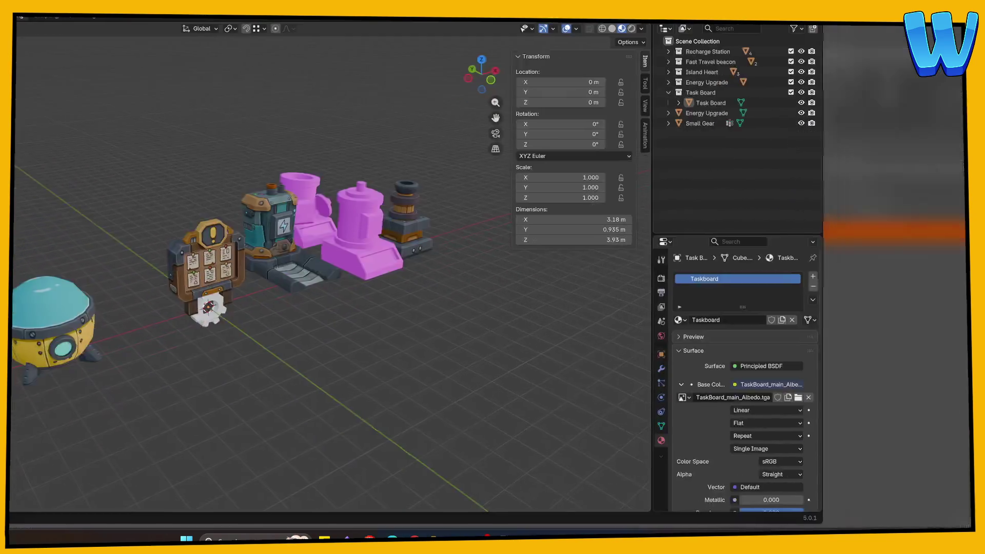
pyautogui.press('KP_1')
pyautogui.scroll(4, 369, 288)
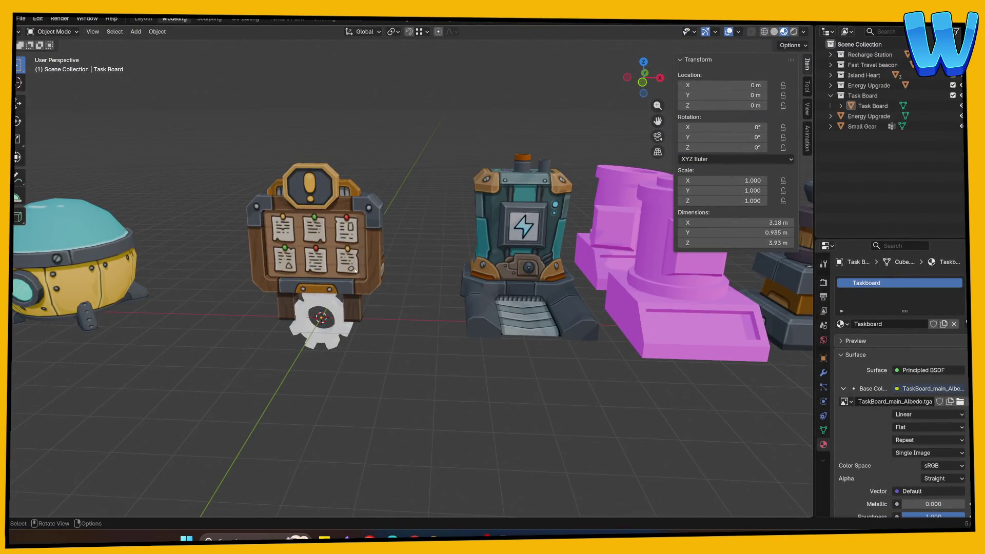
pyautogui.scroll(-6, 365, 290)
pyautogui.scroll(1, 366, 294)
pyautogui.moveTo(334, 283); pyautogui.dragTo(388, 291)
pyautogui.scroll(3, 387, 291)
pyautogui.click(359, 296)
pyautogui.keyDown('shift'); pyautogui.click(360, 315); pyautogui.keyUp('shift')
pyautogui.press('g')
pyautogui.press('y')
pyautogui.press('x')
pyautogui.click(641, 319)
pyautogui.moveTo(642, 318); pyautogui.dragTo(449, 310)
pyautogui.scroll(2, 449, 310)
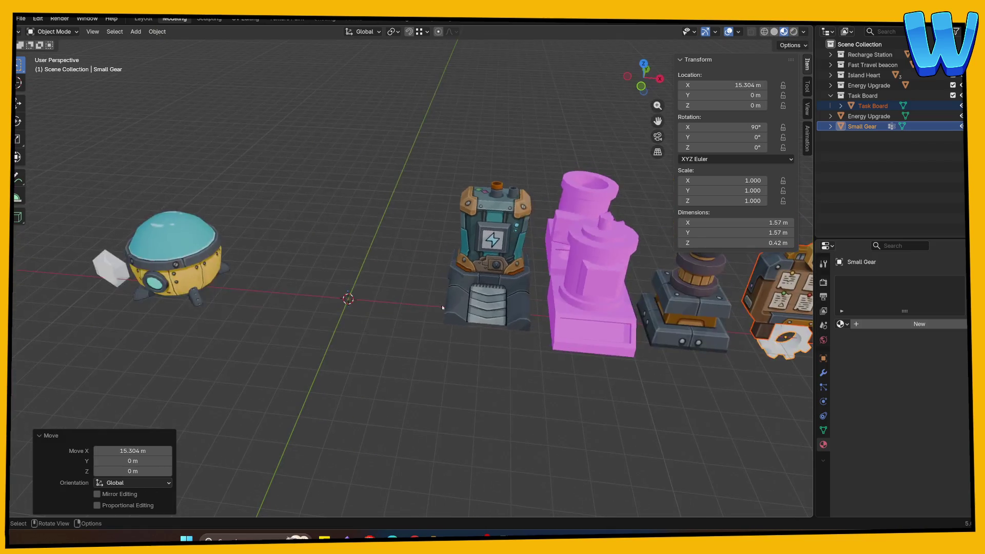
pyautogui.hotkey('ctrl', 'z')
pyautogui.click(396, 384)
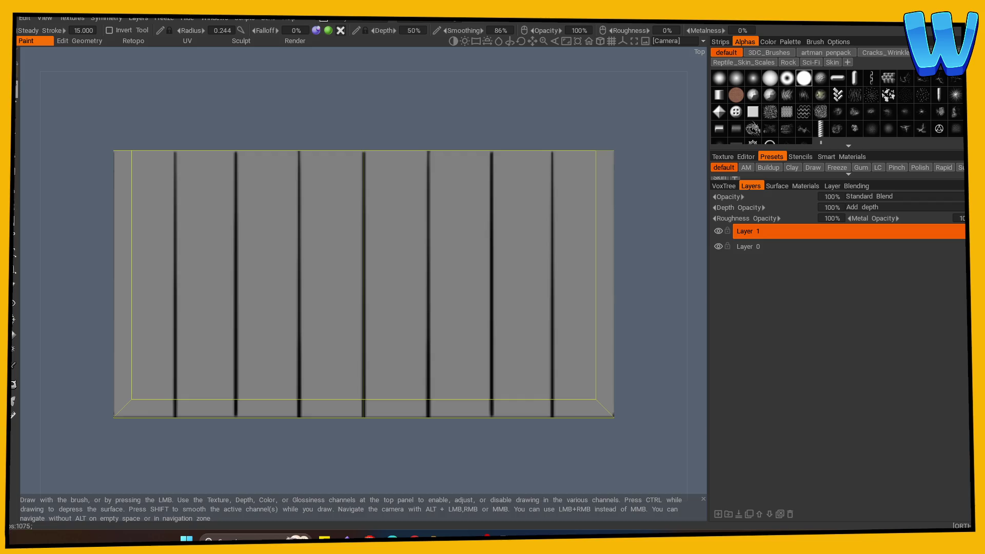
# Step: After undoing test strokes, paint one straight horizontal groove across the full slab near its lower edge
pyautogui.moveTo(136, 465); pyautogui.dragTo(157, 436)
pyautogui.moveTo(176, 345)
pyautogui.mouseDown()
pyautogui.moveTo(240, 341)
pyautogui.moveTo(177, 341)
pyautogui.mouseUp()
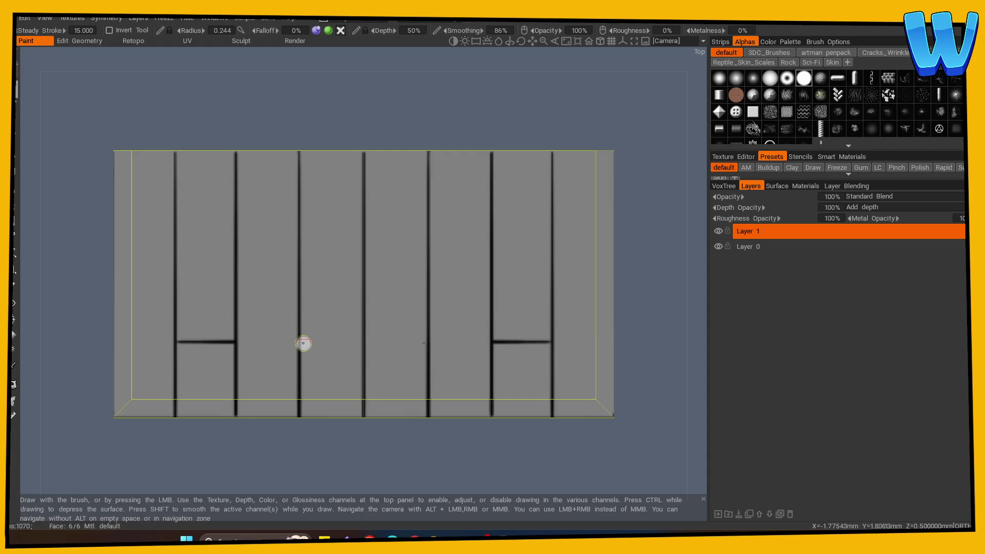
pyautogui.hotkey('ctrl', 'z')
pyautogui.press('s')
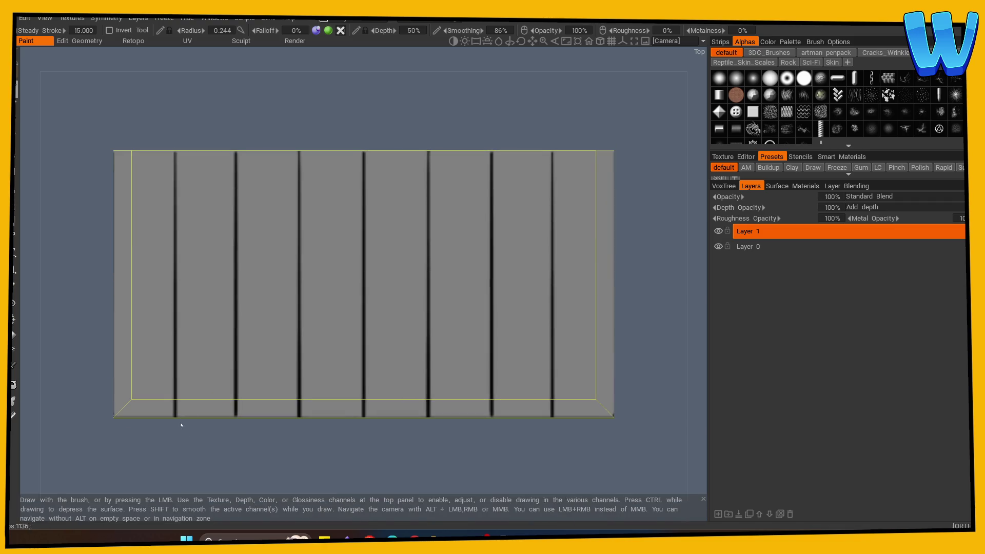
pyautogui.moveTo(171, 341); pyautogui.dragTo(90, 341)
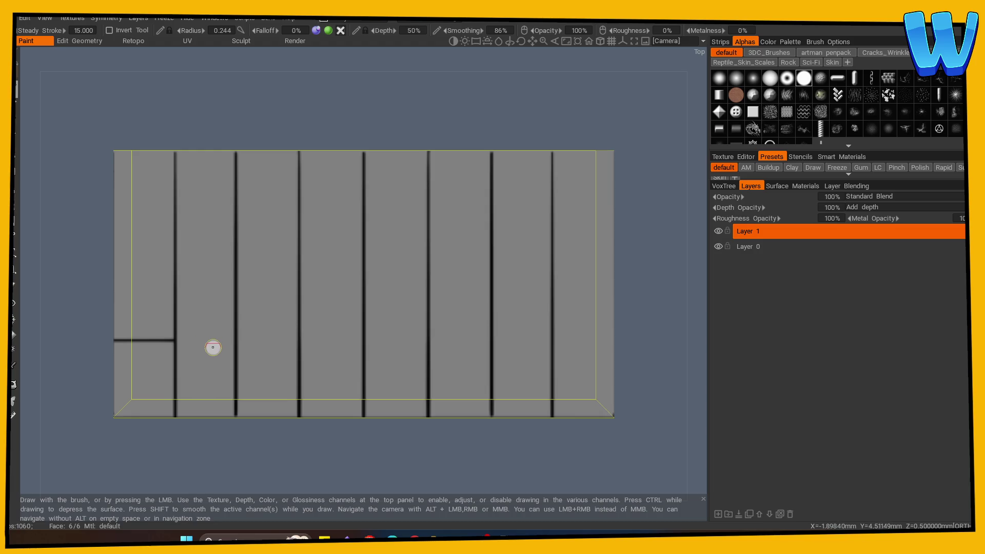
pyautogui.hotkey('ctrl', 'z')
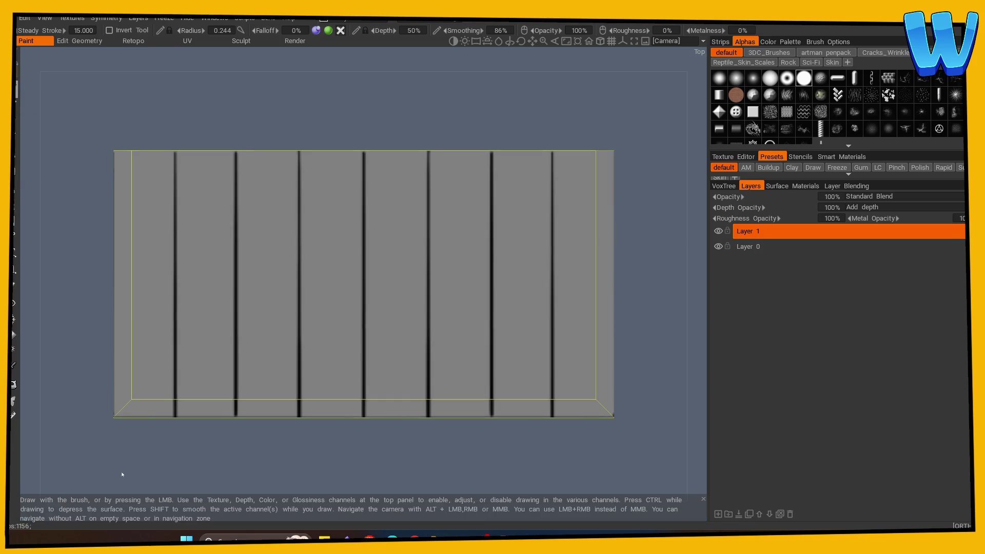
pyautogui.moveTo(174, 349)
pyautogui.mouseDown()
pyautogui.moveTo(127, 353)
pyautogui.moveTo(174, 349)
pyautogui.mouseUp()
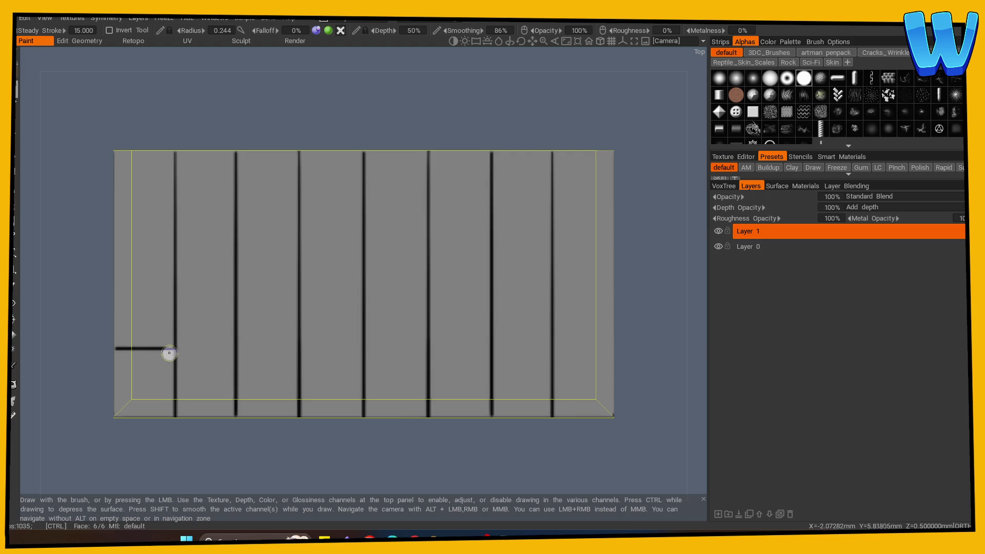
pyautogui.hotkey('ctrl', 'z')
pyautogui.moveTo(116, 348)
pyautogui.mouseDown()
pyautogui.moveTo(605, 352)
pyautogui.moveTo(97, 359)
pyautogui.mouseUp()
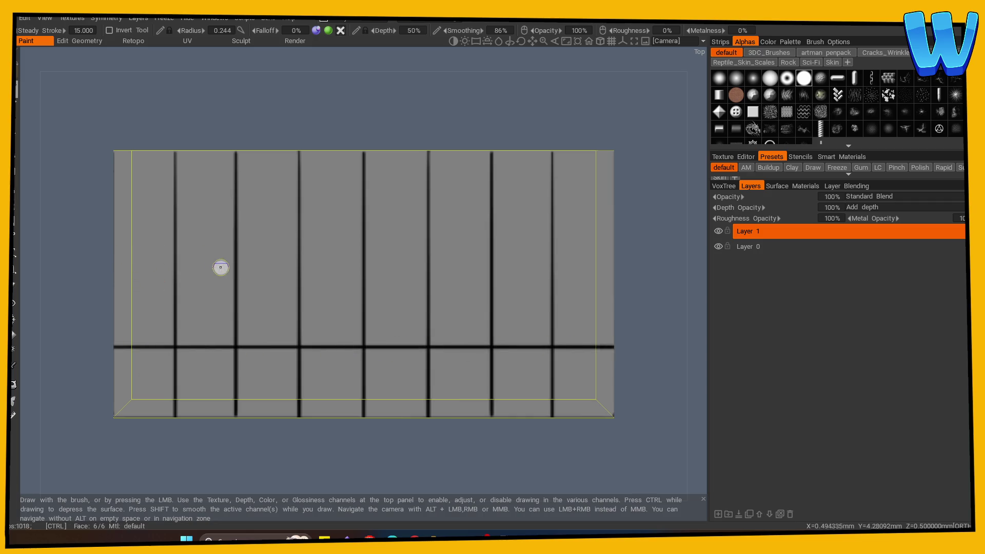
# Step: Replace the stray stroke with three straight horizontal grooves across the upper, middle and lower slab
pyautogui.hotkey('ctrl', 'z')
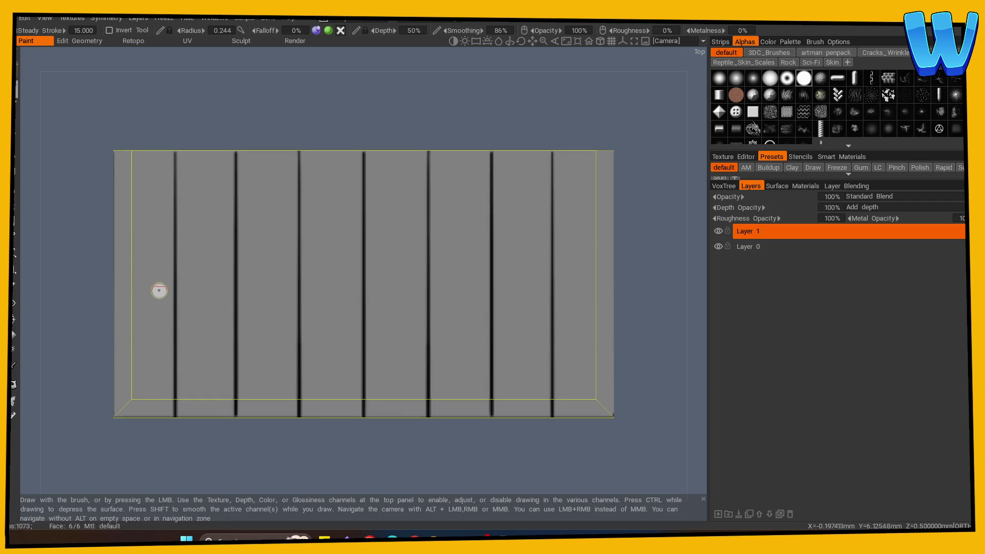
pyautogui.moveTo(133, 284); pyautogui.dragTo(611, 285)
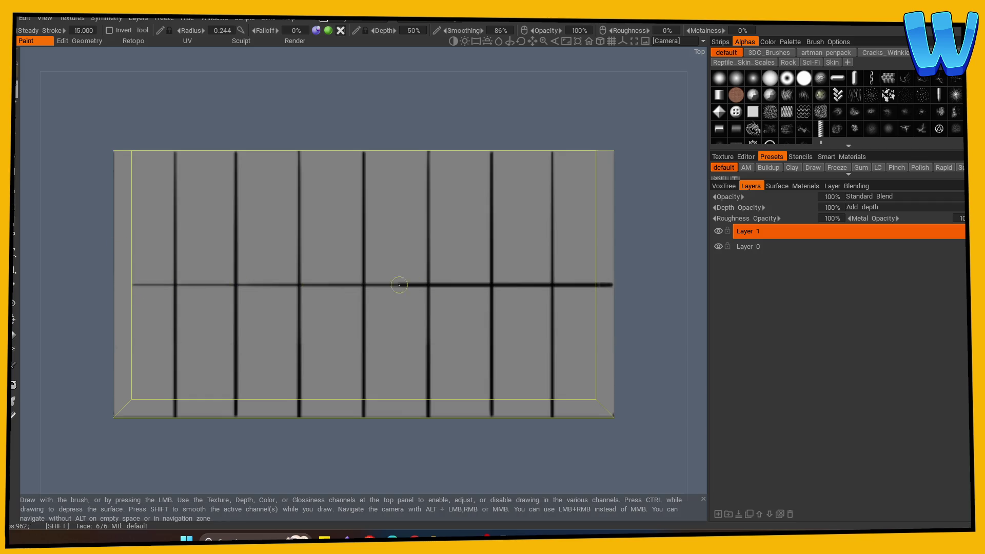
pyautogui.moveTo(115, 212); pyautogui.dragTo(611, 211)
pyautogui.moveTo(118, 354); pyautogui.dragTo(648, 354)
pyautogui.moveTo(147, 438)
pyautogui.mouseDown()
pyautogui.moveTo(488, 403)
pyautogui.moveTo(367, 427)
pyautogui.moveTo(384, 430)
pyautogui.moveTo(345, 457)
pyautogui.moveTo(239, 445)
pyautogui.mouseUp()
pyautogui.scroll(3, 520, 409)
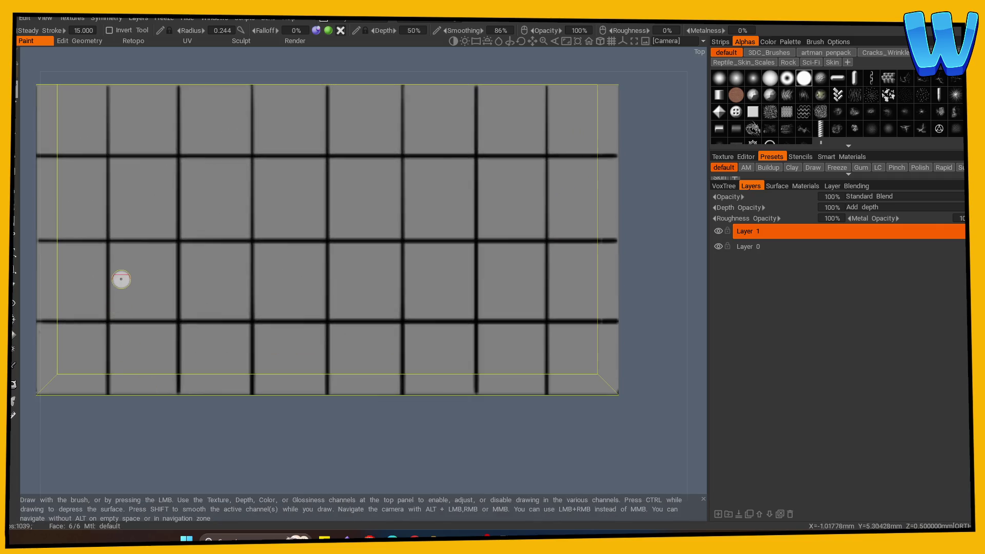
pyautogui.click(14, 285)
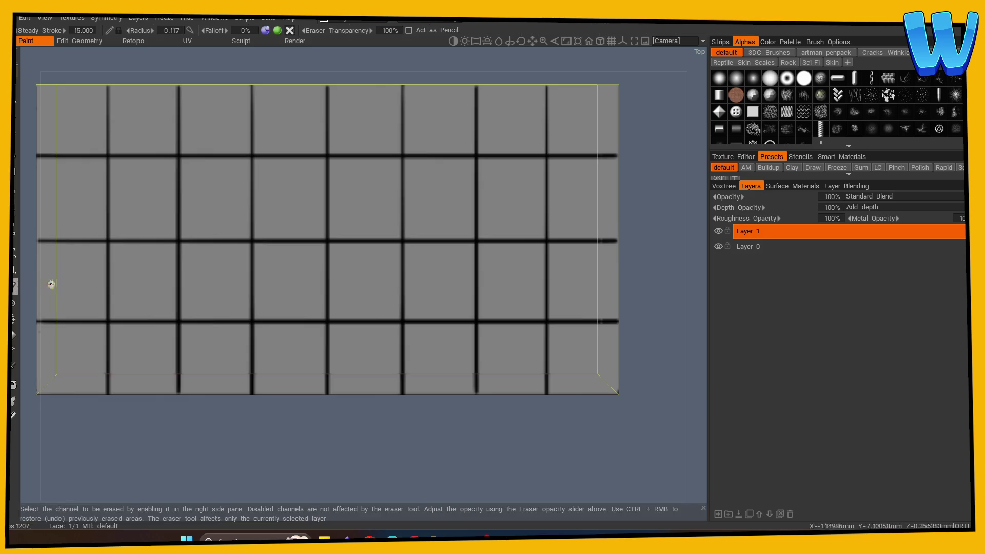
# Step: Enlarge the eraser and erase four alternate vertical groove segments in the third row
pyautogui.press(']')
pyautogui.press(']')
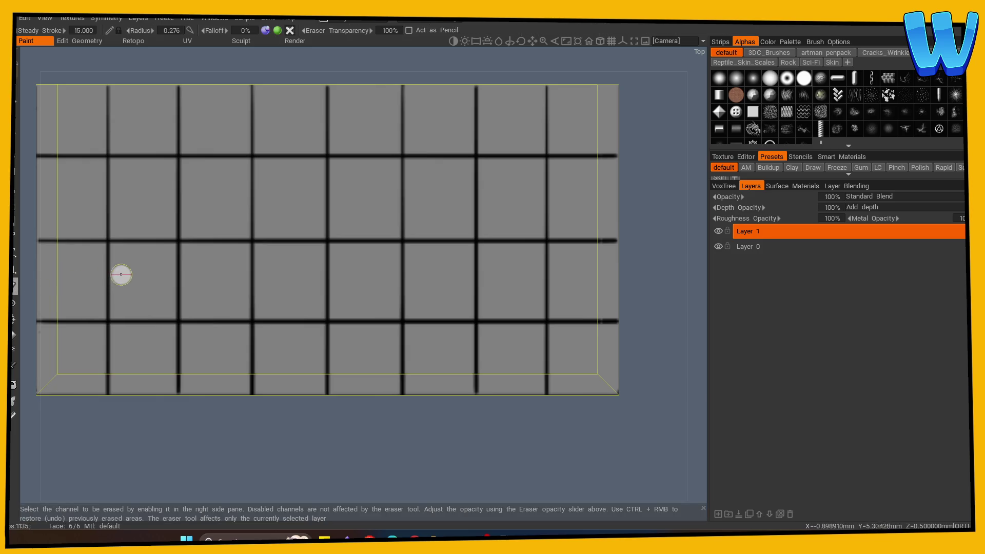
pyautogui.moveTo(110, 272); pyautogui.dragTo(109, 248)
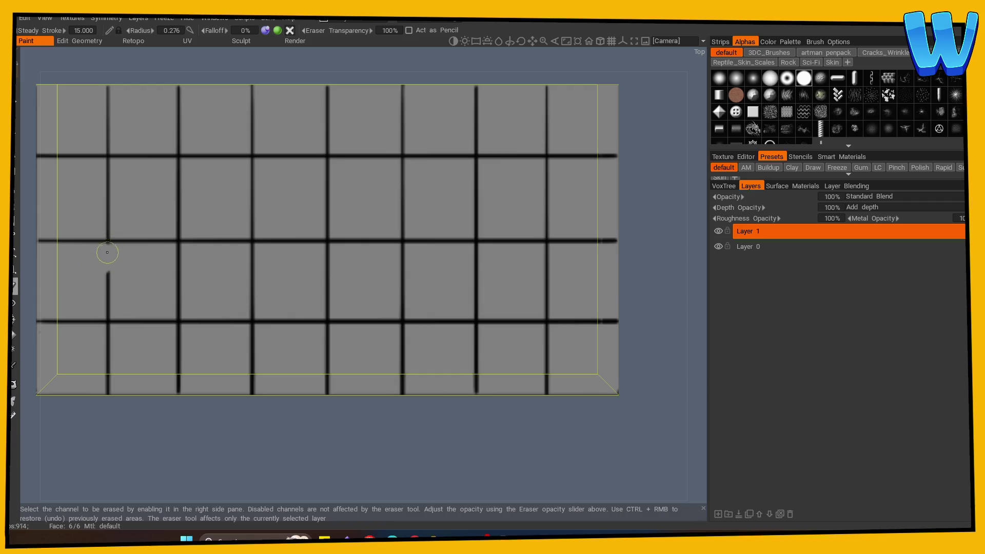
pyautogui.hotkey('ctrl', 'z')
pyautogui.moveTo(109, 248); pyautogui.dragTo(109, 323)
pyautogui.moveTo(247, 261)
pyautogui.mouseDown()
pyautogui.moveTo(249, 246)
pyautogui.moveTo(255, 314)
pyautogui.mouseUp()
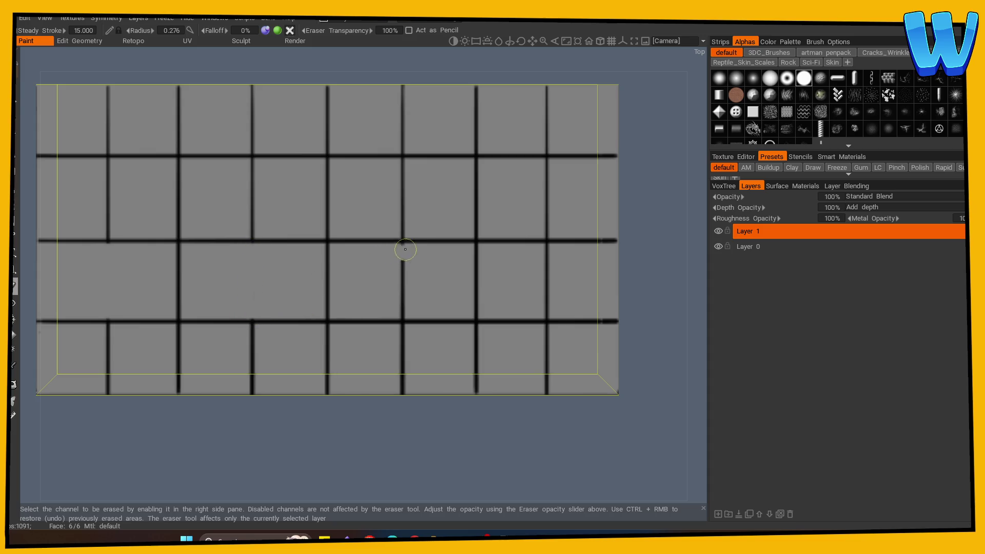
pyautogui.moveTo(398, 249); pyautogui.dragTo(403, 319)
pyautogui.moveTo(549, 248)
pyautogui.mouseDown()
pyautogui.moveTo(567, 277)
pyautogui.moveTo(568, 305)
pyautogui.moveTo(547, 312)
pyautogui.mouseUp()
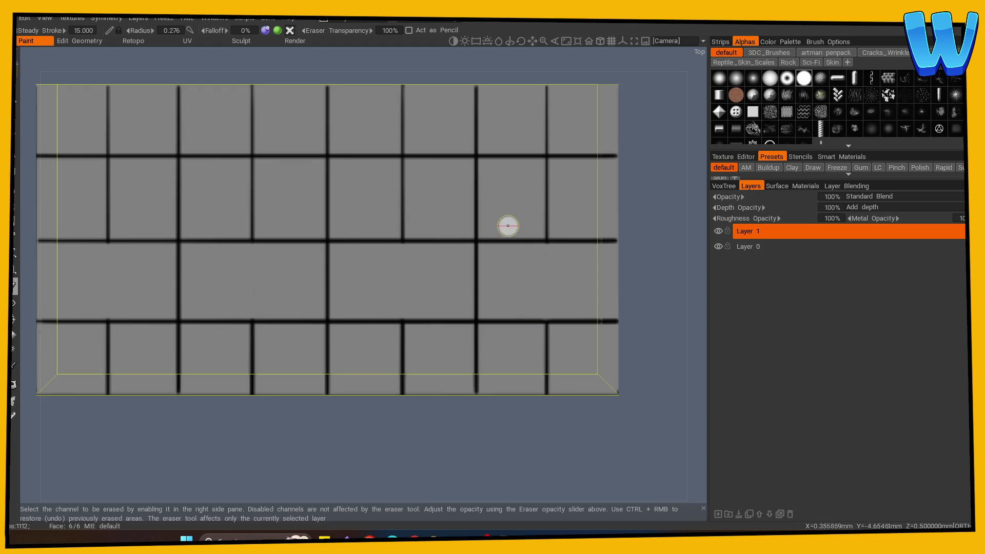
# Step: Erase three alternate vertical groove segments in the second row, plus one in the bottom row
pyautogui.moveTo(476, 233)
pyautogui.mouseDown()
pyautogui.moveTo(466, 194)
pyautogui.moveTo(476, 165)
pyautogui.mouseUp()
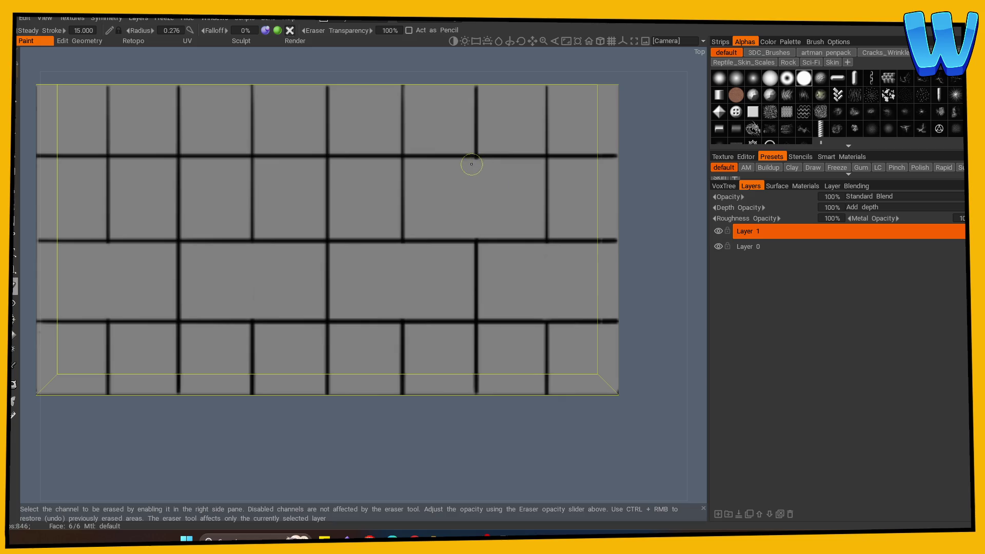
pyautogui.moveTo(327, 176)
pyautogui.mouseDown()
pyautogui.moveTo(325, 163)
pyautogui.moveTo(335, 189)
pyautogui.moveTo(326, 231)
pyautogui.mouseUp()
pyautogui.moveTo(187, 193)
pyautogui.mouseDown()
pyautogui.moveTo(175, 166)
pyautogui.moveTo(178, 232)
pyautogui.mouseUp()
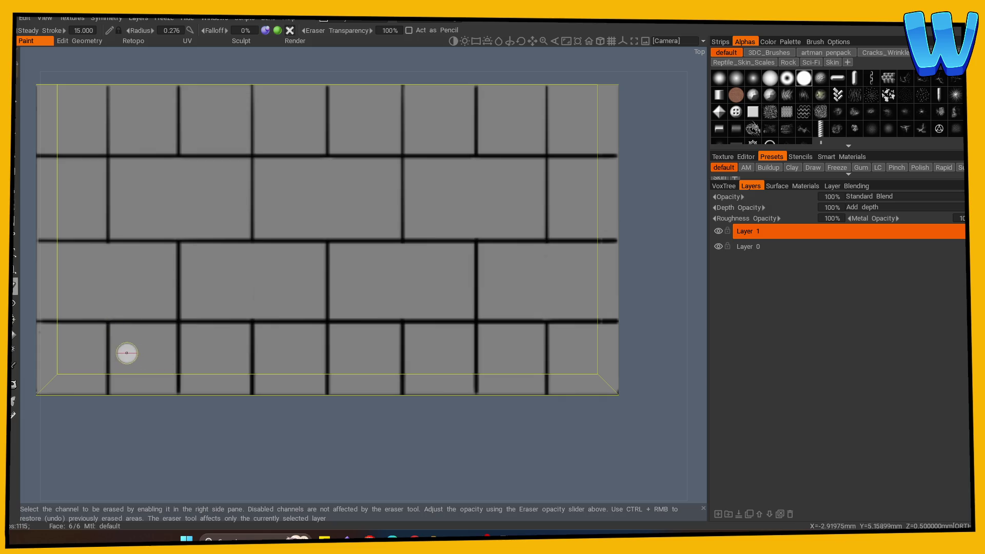
pyautogui.moveTo(154, 347)
pyautogui.mouseDown()
pyautogui.moveTo(189, 339)
pyautogui.moveTo(178, 331)
pyautogui.moveTo(192, 375)
pyautogui.moveTo(186, 390)
pyautogui.moveTo(199, 386)
pyautogui.moveTo(178, 365)
pyautogui.moveTo(185, 342)
pyautogui.moveTo(175, 331)
pyautogui.mouseUp()
# Step: Undo the accidental erase and remove alternate vertical groove segments in the bottom row
pyautogui.hotkey('ctrl', 'z')
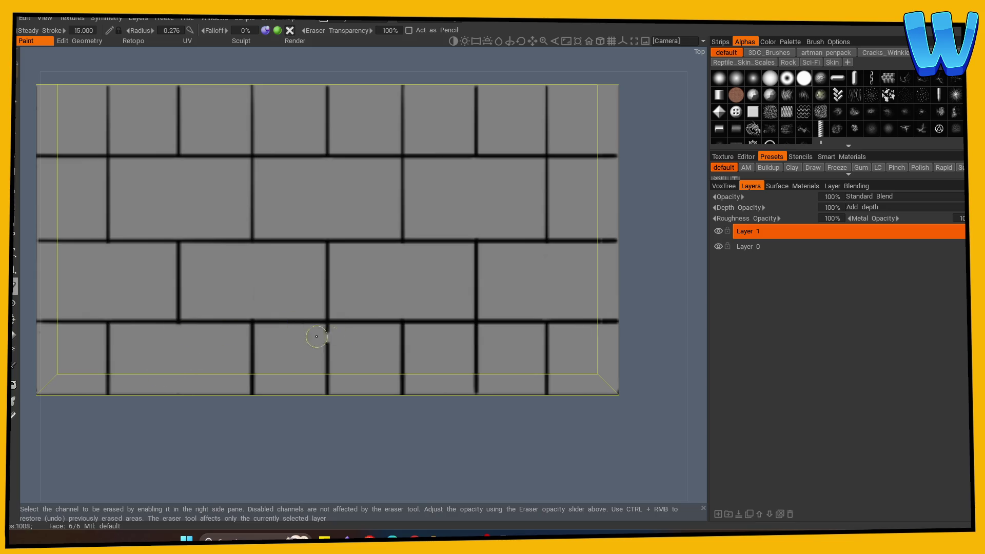
pyautogui.moveTo(329, 329)
pyautogui.mouseDown()
pyautogui.moveTo(343, 368)
pyautogui.moveTo(322, 386)
pyautogui.mouseUp()
pyautogui.hotkey('ctrl', 'z')
pyautogui.moveTo(482, 365)
pyautogui.mouseDown()
pyautogui.moveTo(473, 341)
pyautogui.moveTo(483, 330)
pyautogui.moveTo(470, 384)
pyautogui.mouseUp()
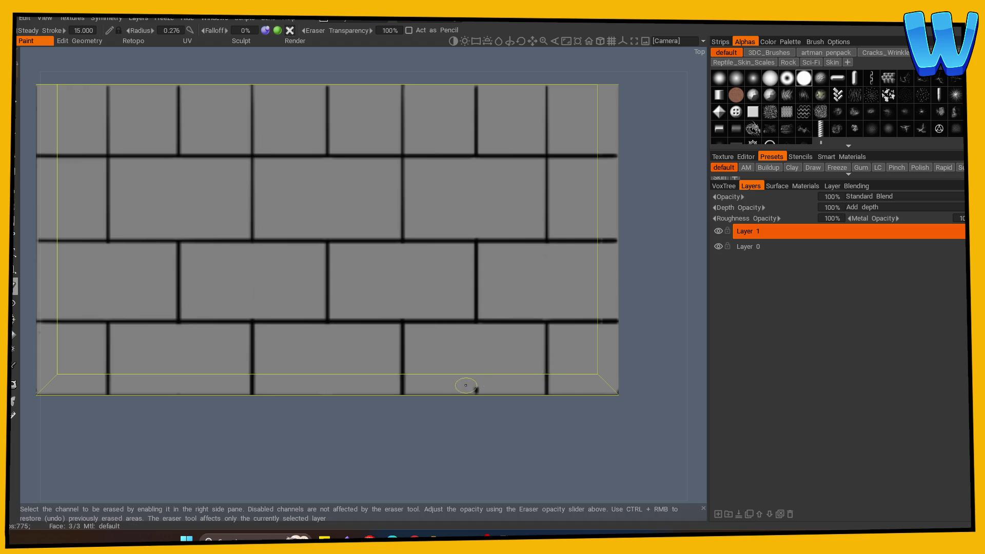
# Step: With a larger eraser, remove alternate top-row vertical grooves and tilt to a perspective view
pyautogui.press(']')
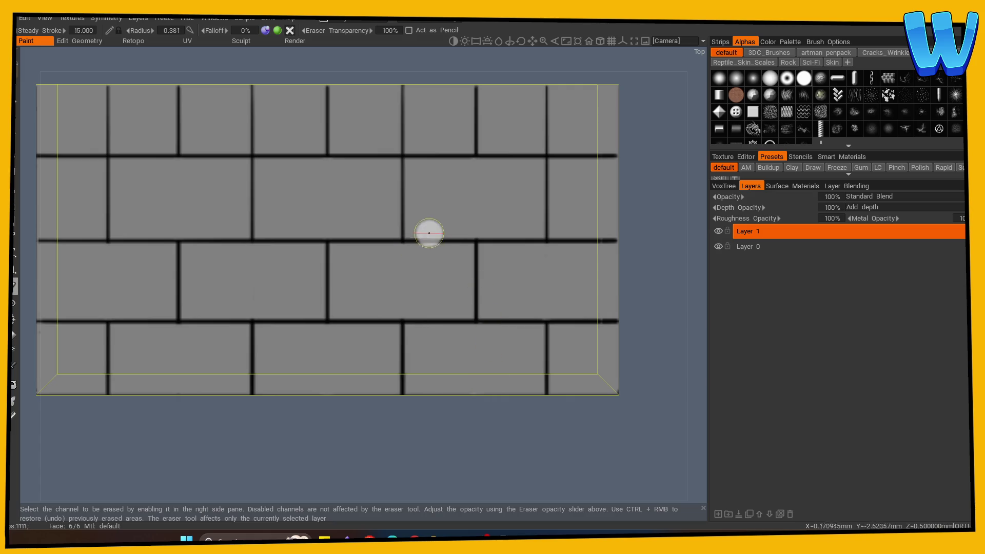
pyautogui.click(327, 144)
pyautogui.hotkey('ctrl', 'z')
pyautogui.moveTo(402, 137)
pyautogui.mouseDown()
pyautogui.moveTo(390, 144)
pyautogui.moveTo(427, 134)
pyautogui.moveTo(402, 88)
pyautogui.mouseUp()
pyautogui.click(555, 88)
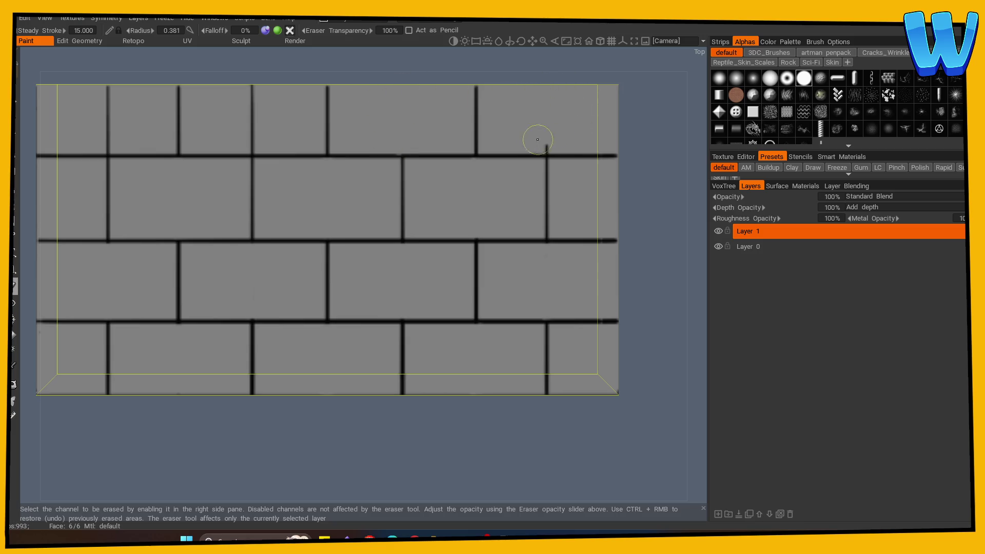
pyautogui.moveTo(258, 103); pyautogui.dragTo(256, 92)
pyautogui.moveTo(110, 126); pyautogui.dragTo(111, 98)
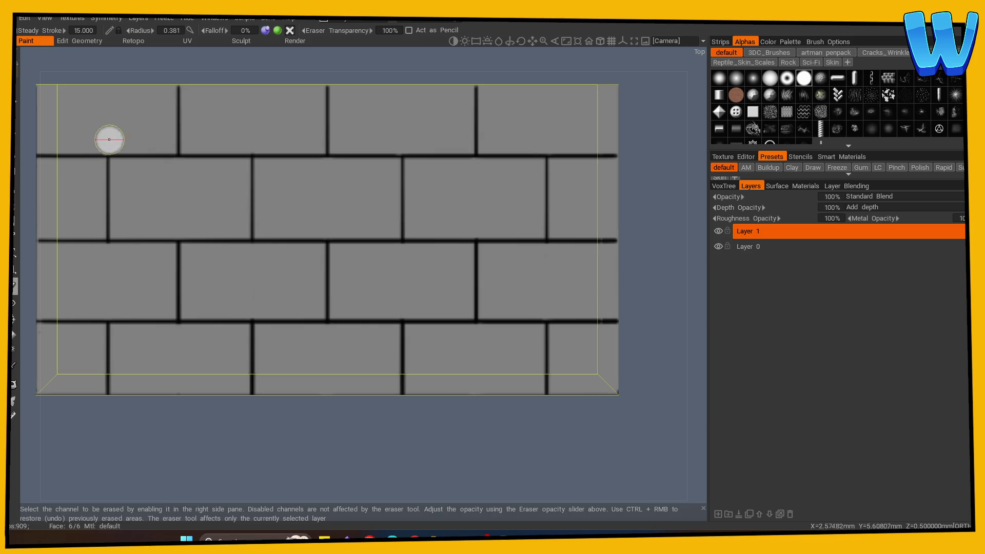
pyautogui.moveTo(396, 411)
pyautogui.mouseDown()
pyautogui.moveTo(280, 403)
pyautogui.moveTo(413, 407)
pyautogui.moveTo(415, 380)
pyautogui.moveTo(378, 400)
pyautogui.moveTo(315, 387)
pyautogui.moveTo(386, 414)
pyautogui.moveTo(339, 438)
pyautogui.moveTo(369, 440)
pyautogui.mouseUp()
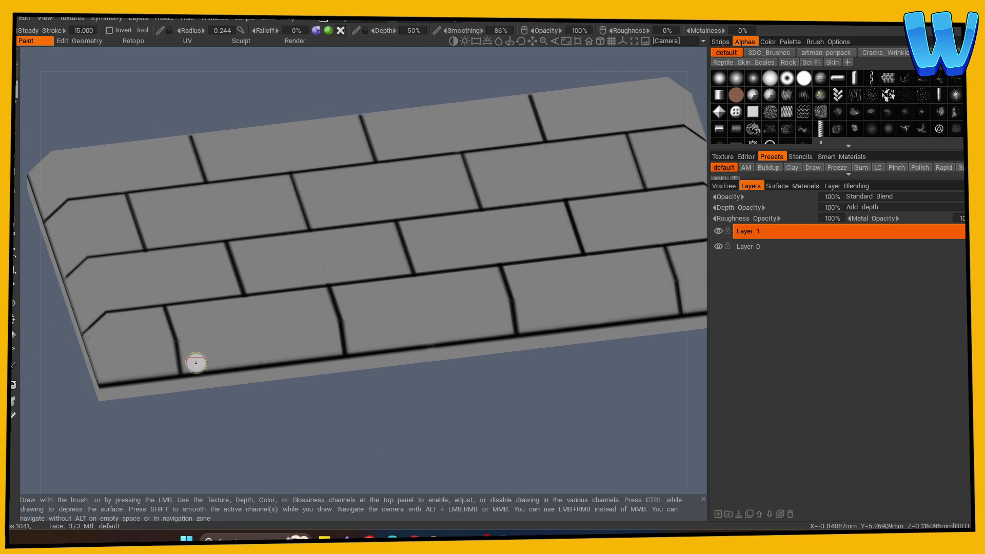
# Step: Touch up brick edges with short dark strokes while rotating around the slab
pyautogui.moveTo(215, 395); pyautogui.dragTo(220, 414)
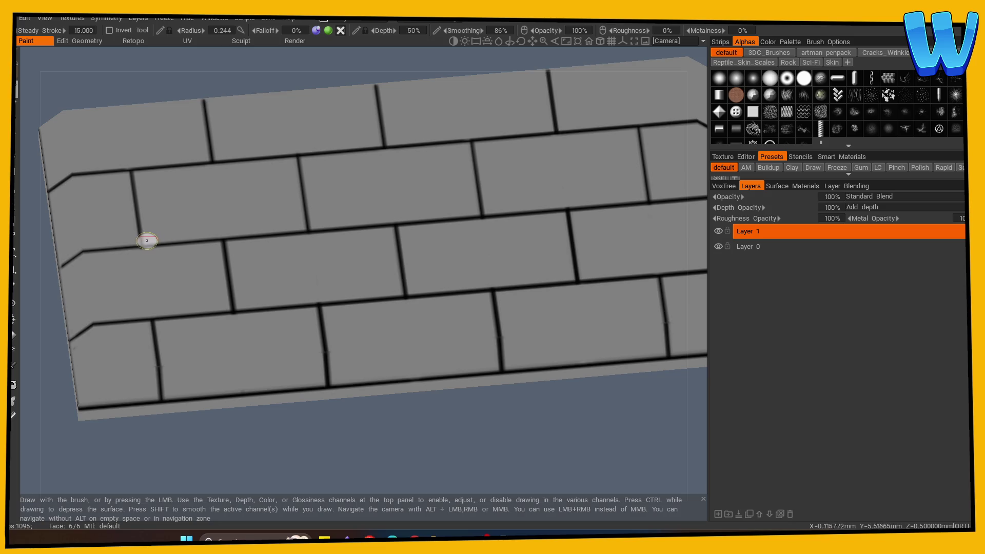
pyautogui.moveTo(145, 238); pyautogui.dragTo(216, 231)
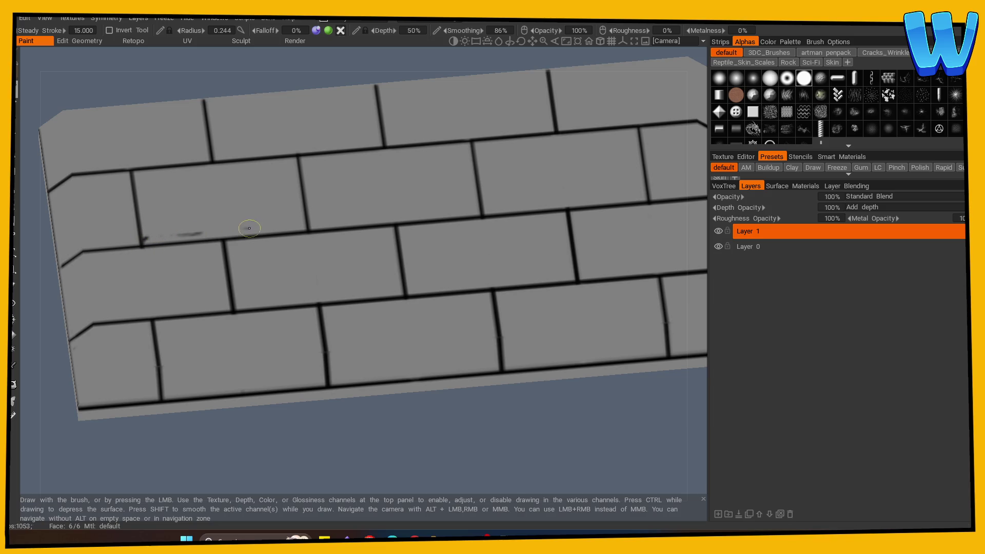
pyautogui.moveTo(316, 413)
pyautogui.mouseDown()
pyautogui.moveTo(309, 426)
pyautogui.moveTo(299, 379)
pyautogui.mouseUp()
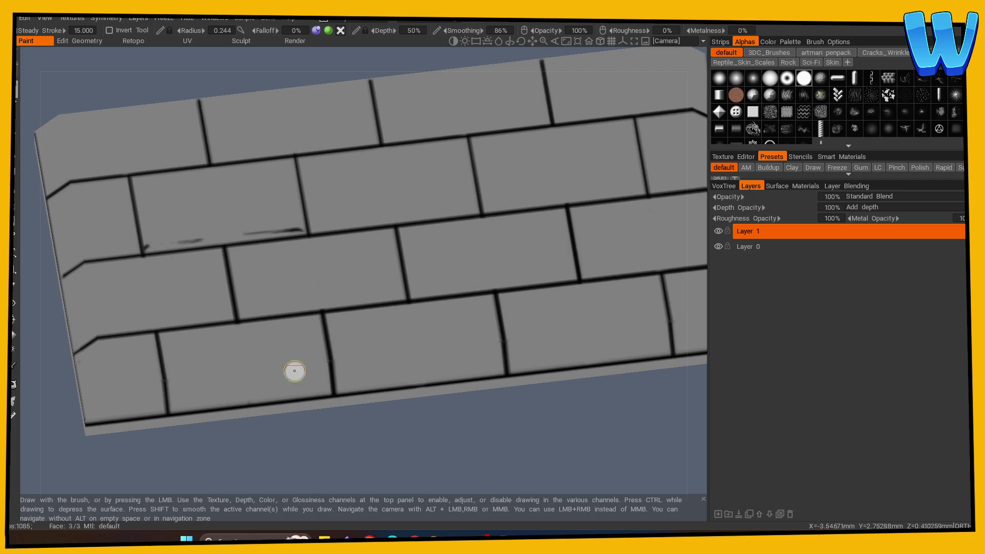
pyautogui.moveTo(282, 446); pyautogui.dragTo(253, 378)
pyautogui.moveTo(225, 280); pyautogui.dragTo(237, 280)
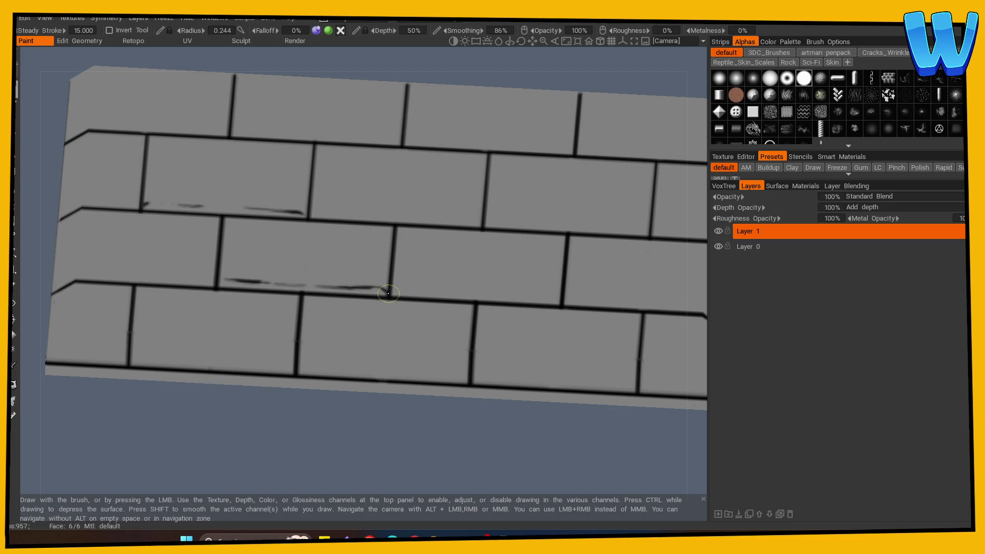
pyautogui.moveTo(203, 323)
pyautogui.mouseDown()
pyautogui.moveTo(202, 417)
pyautogui.moveTo(173, 305)
pyautogui.mouseUp()
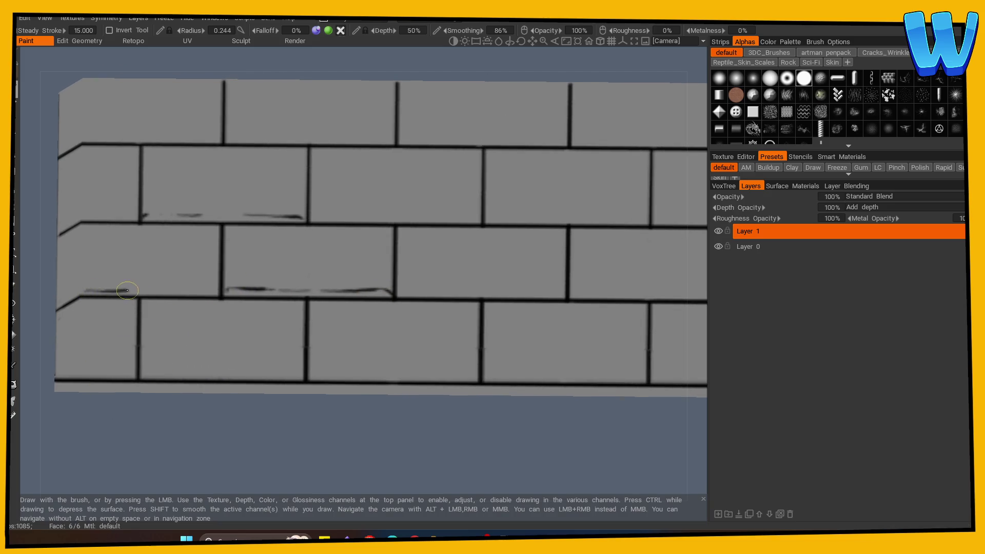
# Step: Back on the paint brush, stamp dark dots at two brick T-junctions
pyautogui.scroll(-5, 236, 301)
pyautogui.moveTo(132, 468)
pyautogui.mouseDown()
pyautogui.moveTo(343, 426)
pyautogui.moveTo(244, 431)
pyautogui.moveTo(231, 421)
pyautogui.mouseUp()
pyautogui.scroll(4, 331, 426)
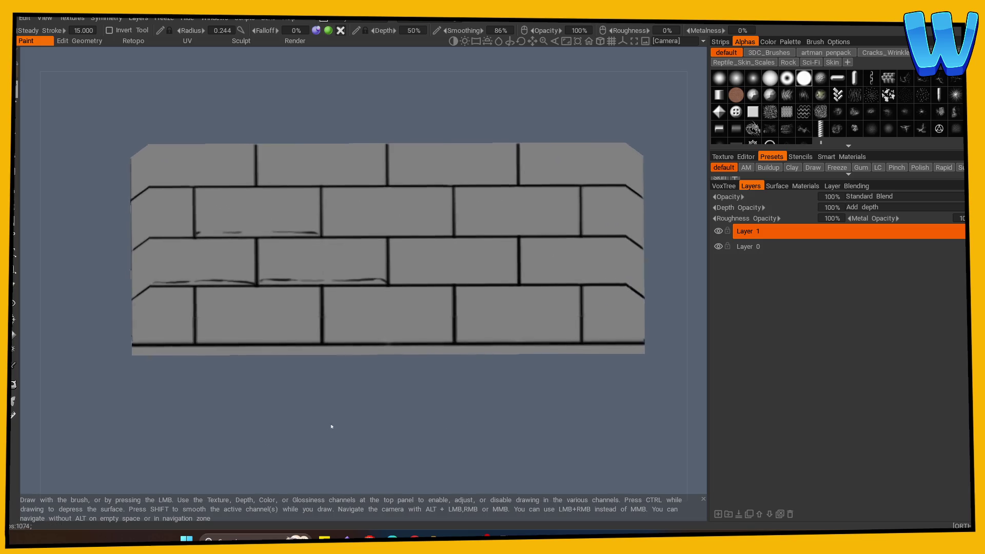
pyautogui.scroll(1, 349, 416)
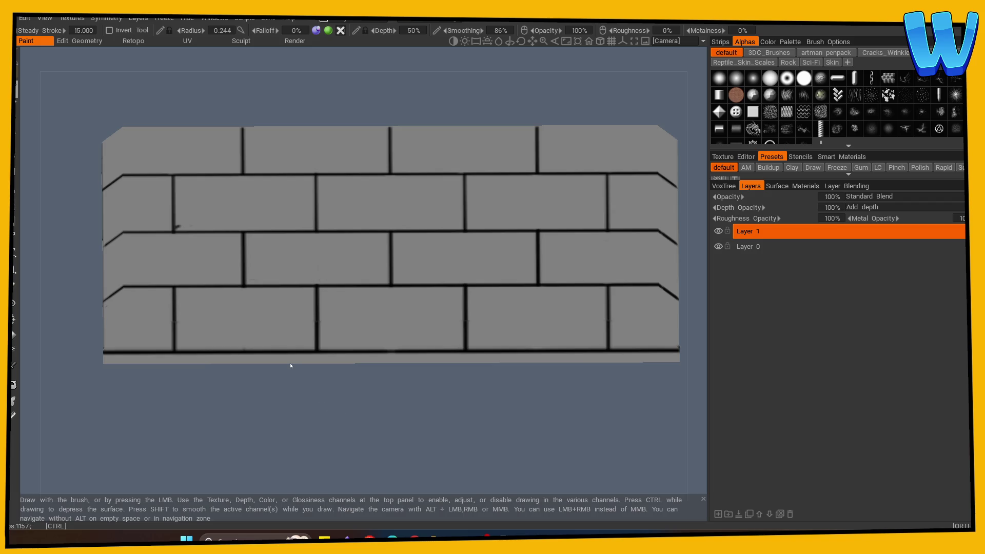
pyautogui.click(15, 286)
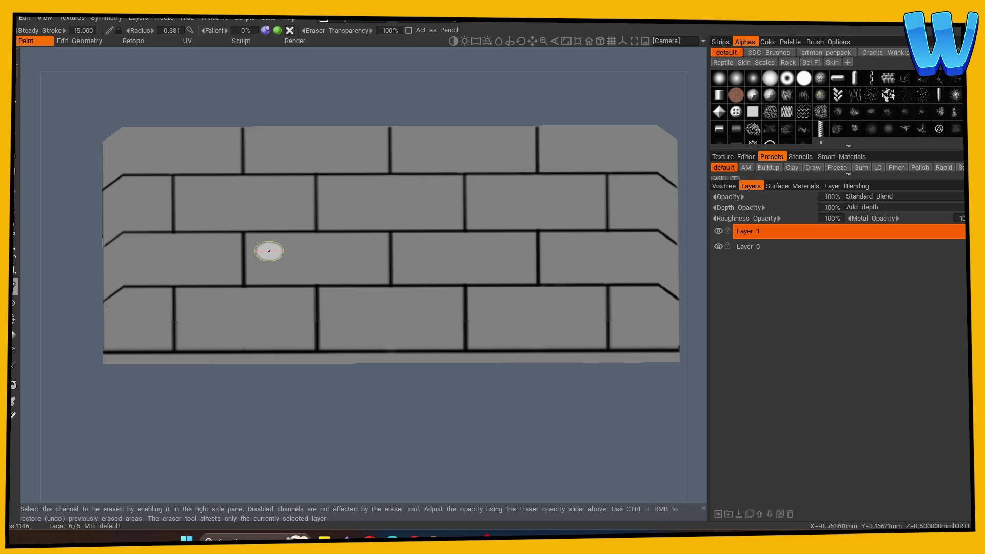
pyautogui.click(14, 318)
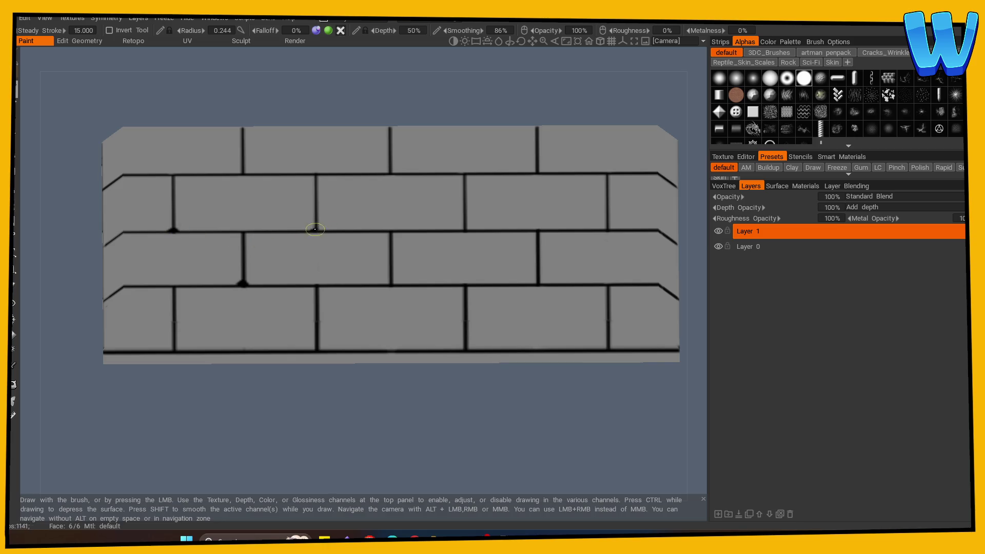
pyautogui.click(318, 229)
pyautogui.click(466, 227)
pyautogui.moveTo(468, 288); pyautogui.dragTo(268, 431)
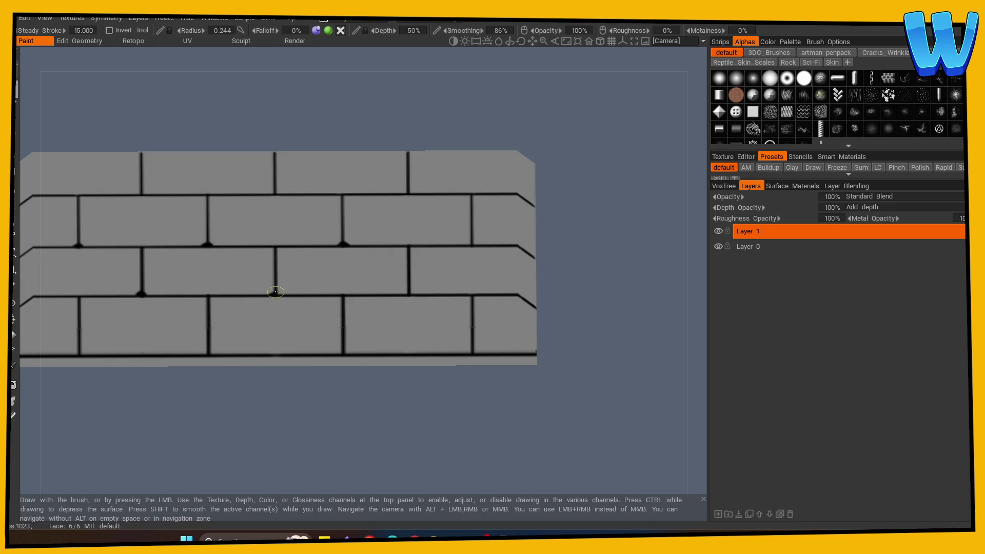
pyautogui.moveTo(185, 411); pyautogui.dragTo(297, 385)
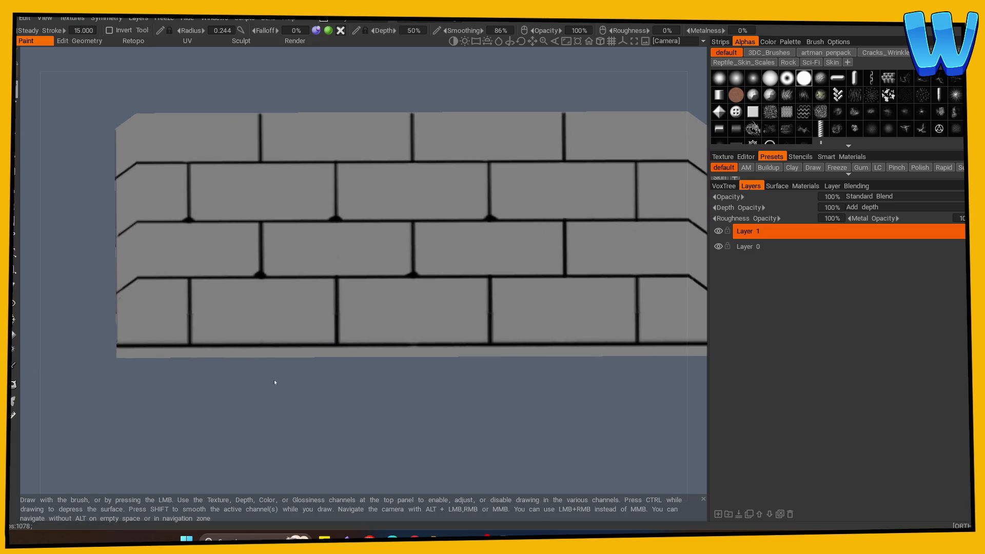